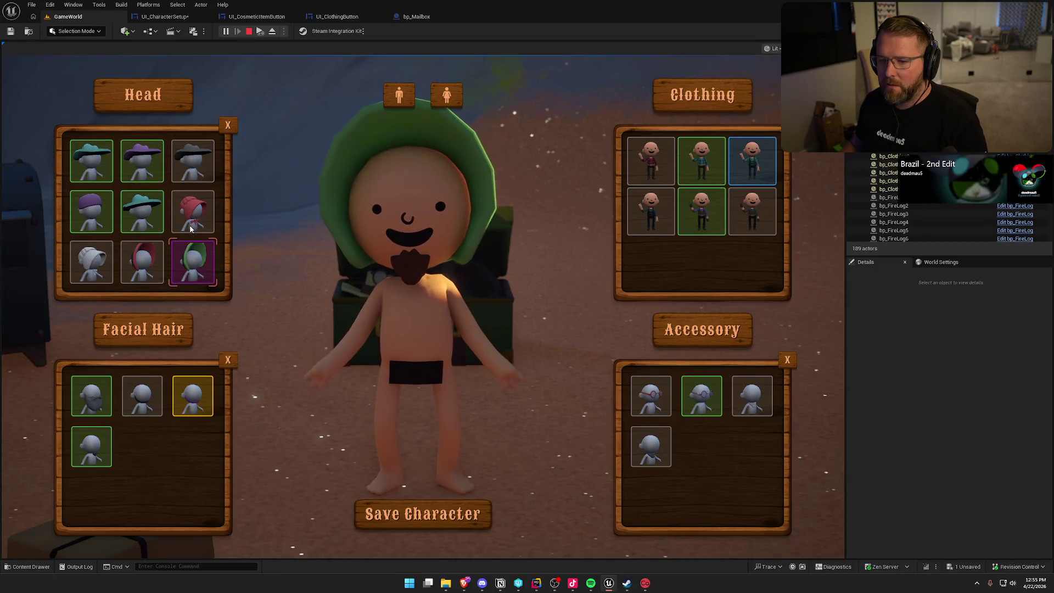
- Try on several Head items: the last list item, the teal pith helmet, and the dark and red conductor caps
scroll(136, 250, "down", 5)
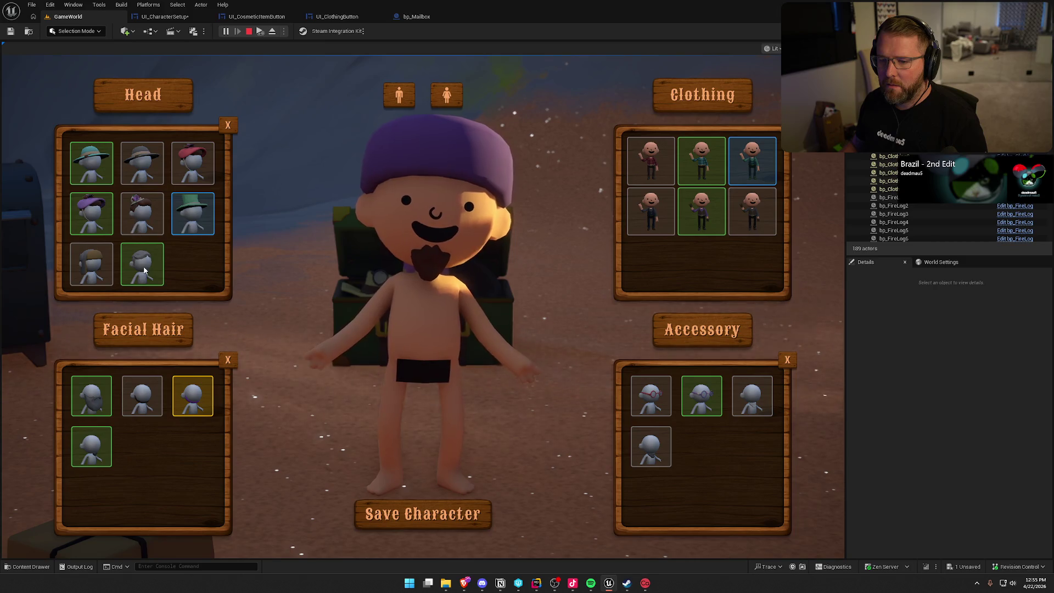
left_click(141, 263)
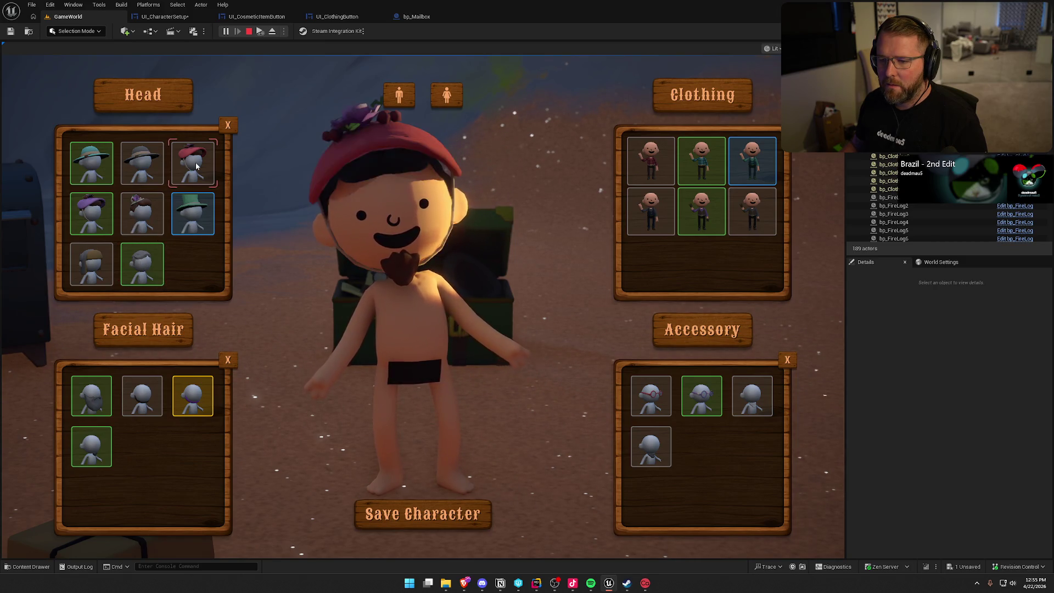
left_click(92, 165)
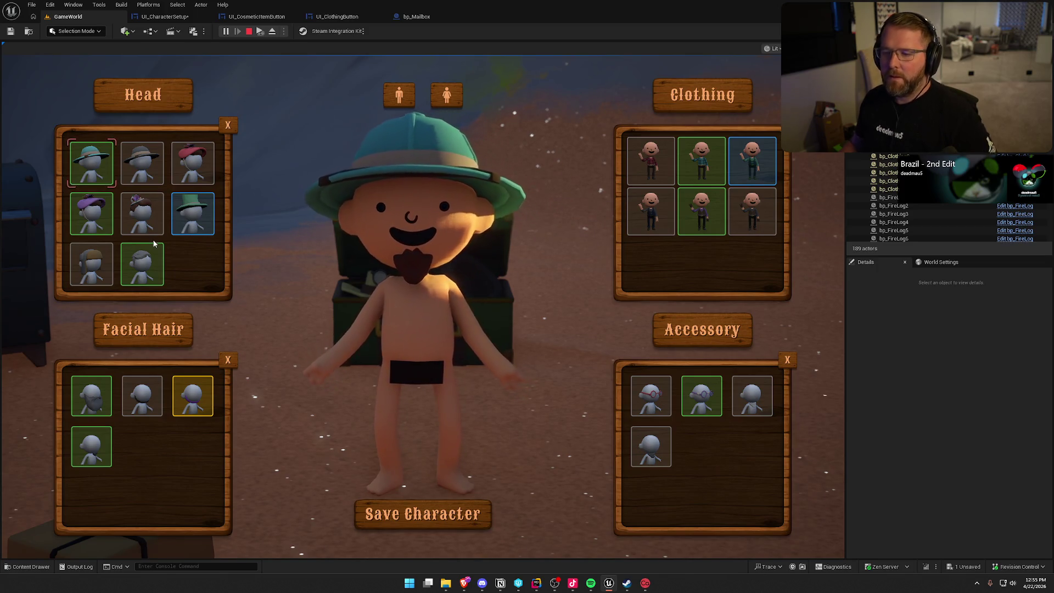
scroll(188, 245, "down", 2)
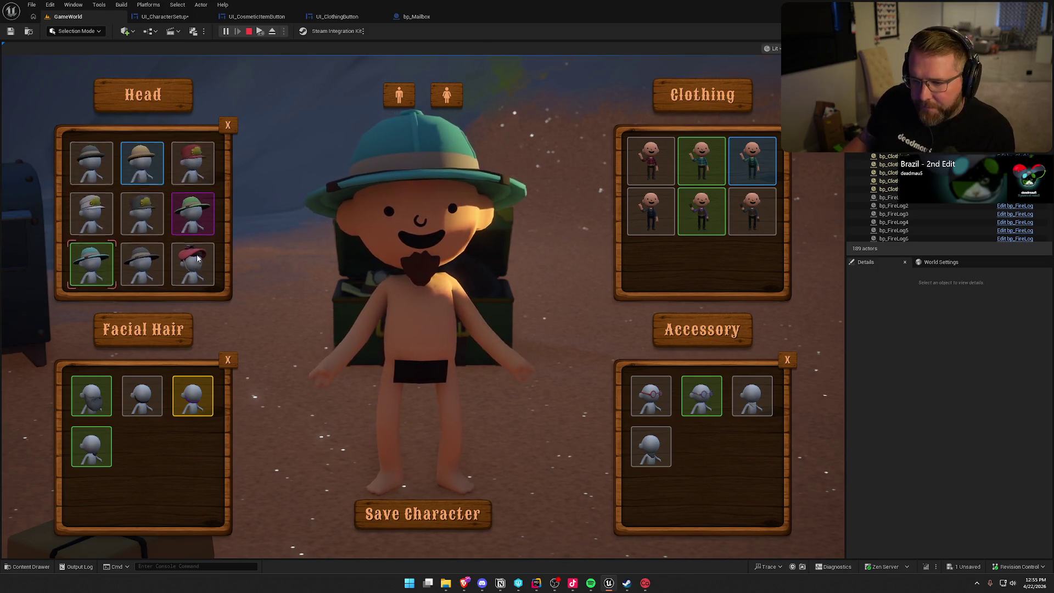
left_click(138, 217)
scroll(197, 228, "up", 2)
left_click(196, 228)
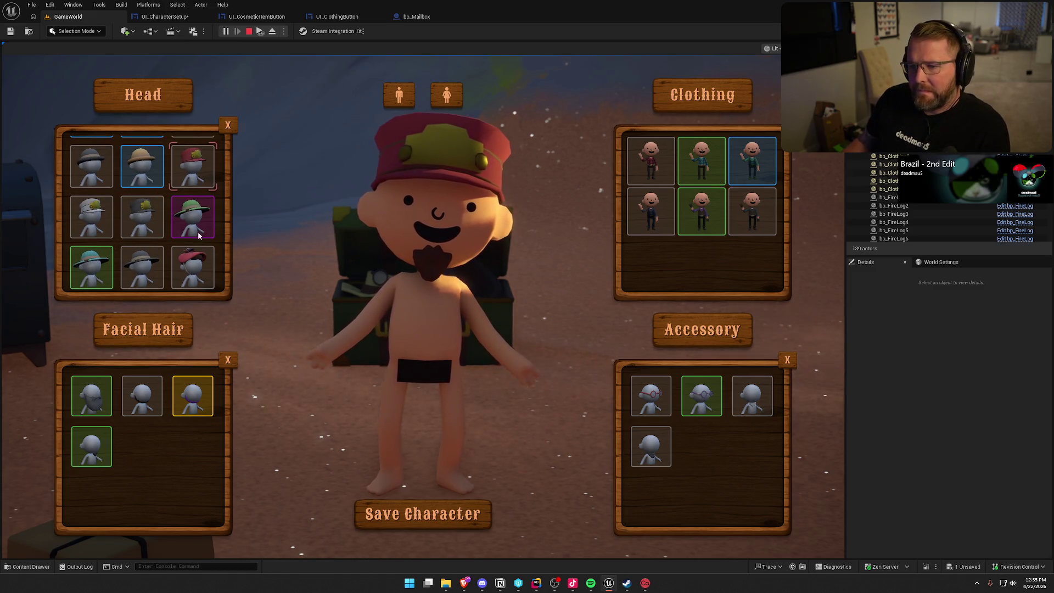
- Remove the equipped head item with the Head X button
scroll(197, 228, "up", 2)
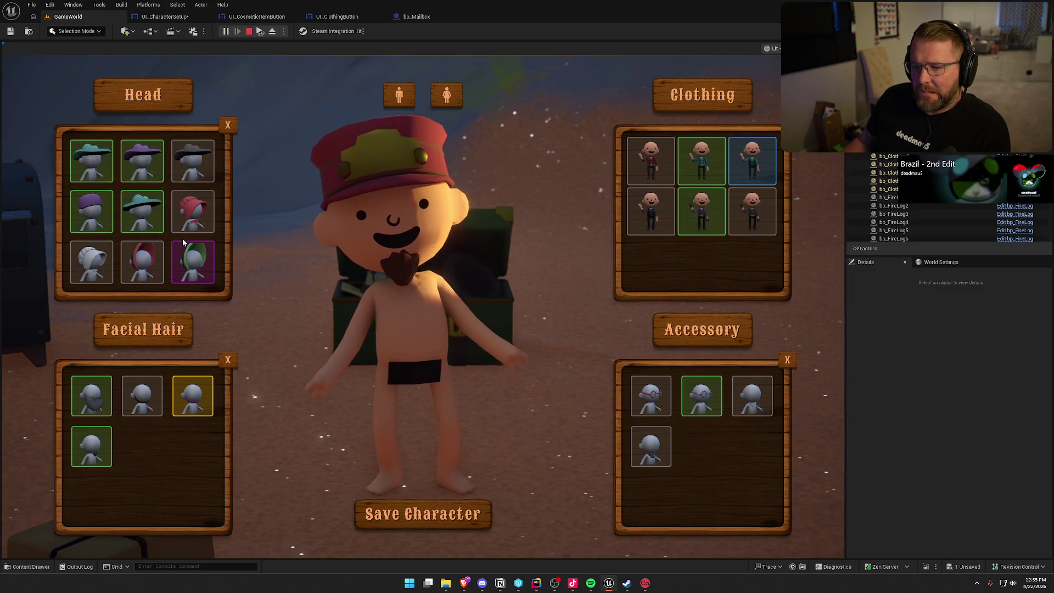
scroll(182, 236, "down", 3)
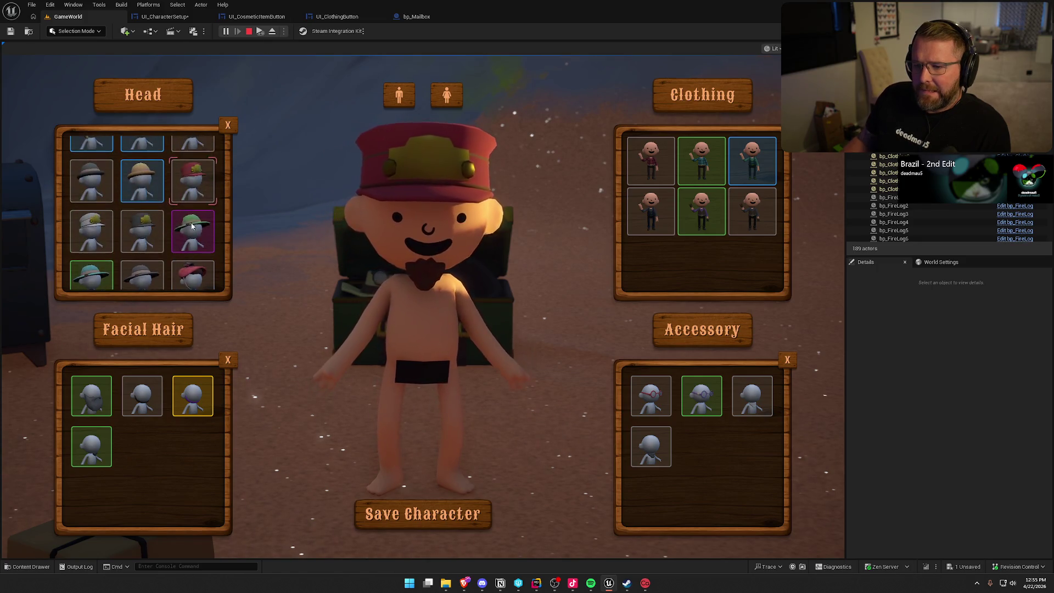
scroll(183, 226, "down", 3)
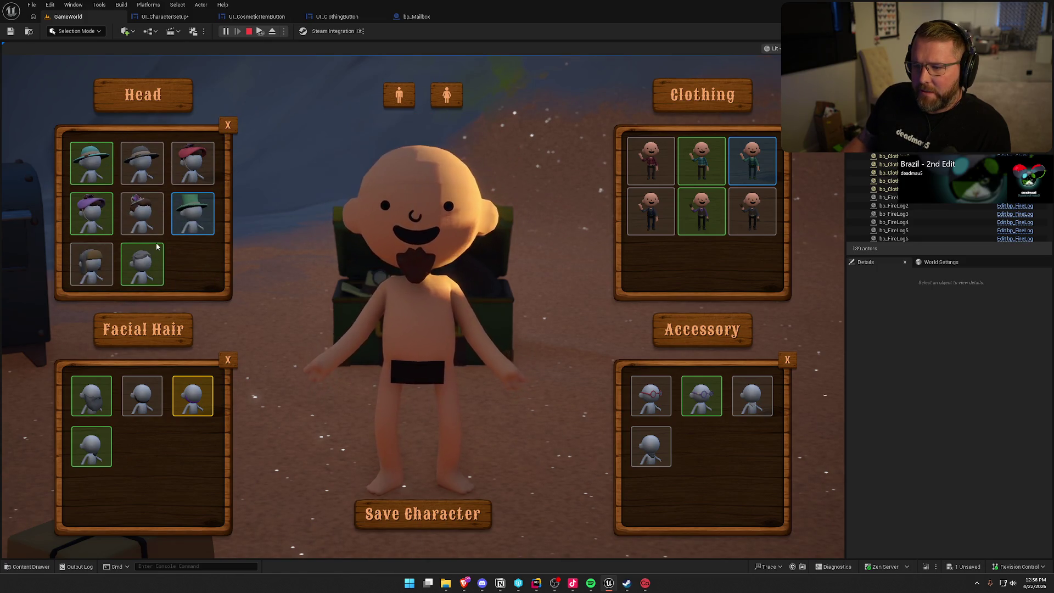
scroll(181, 209, "down", 1)
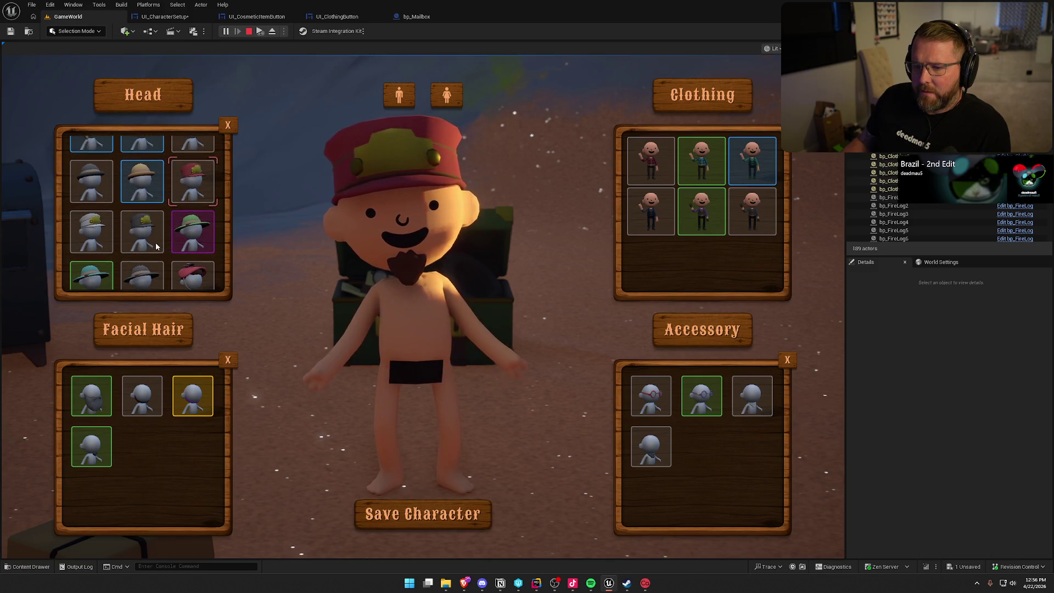
left_click(224, 129)
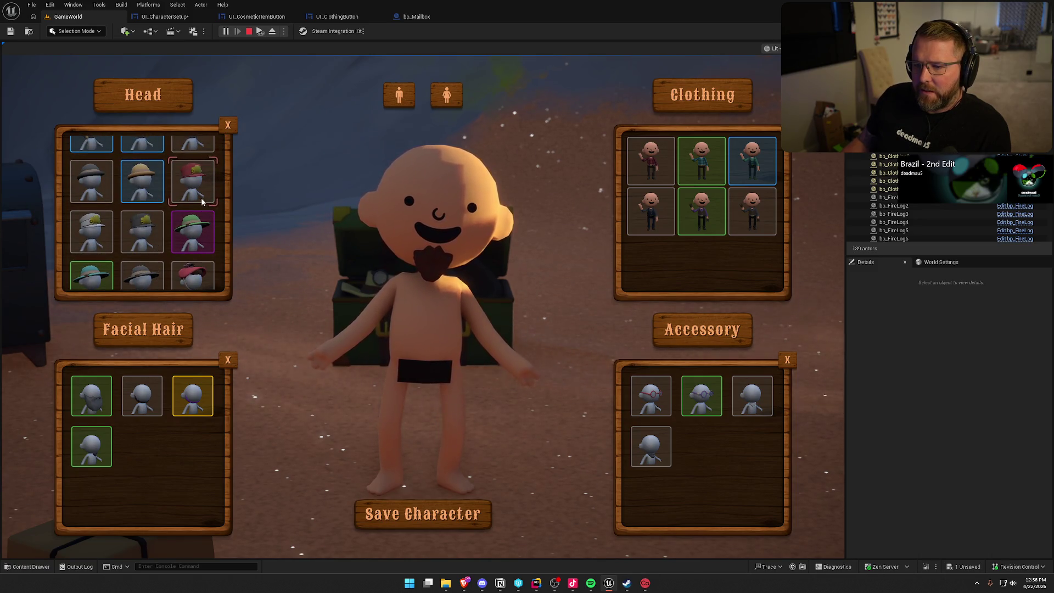
- Equip the teal cowboy hat and end the play session
scroll(158, 231, "down", 2)
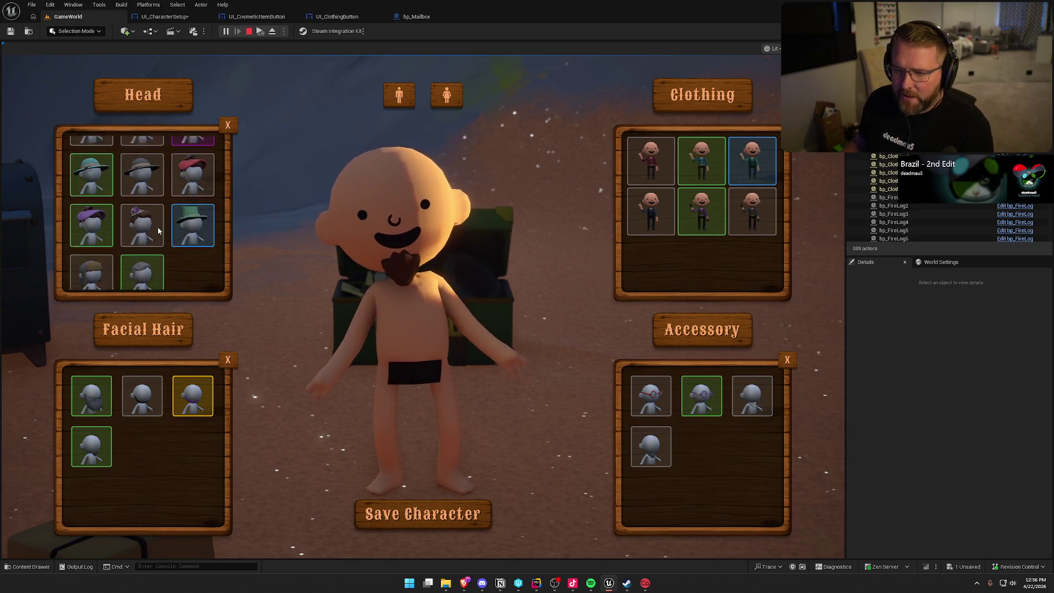
scroll(158, 230, "up", 2)
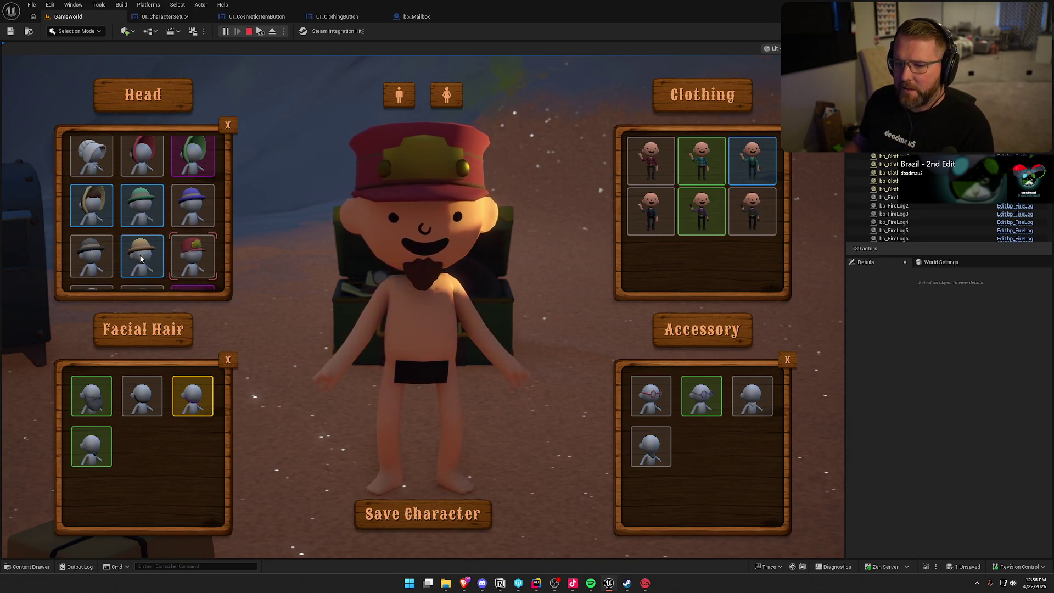
scroll(141, 259, "up", 2)
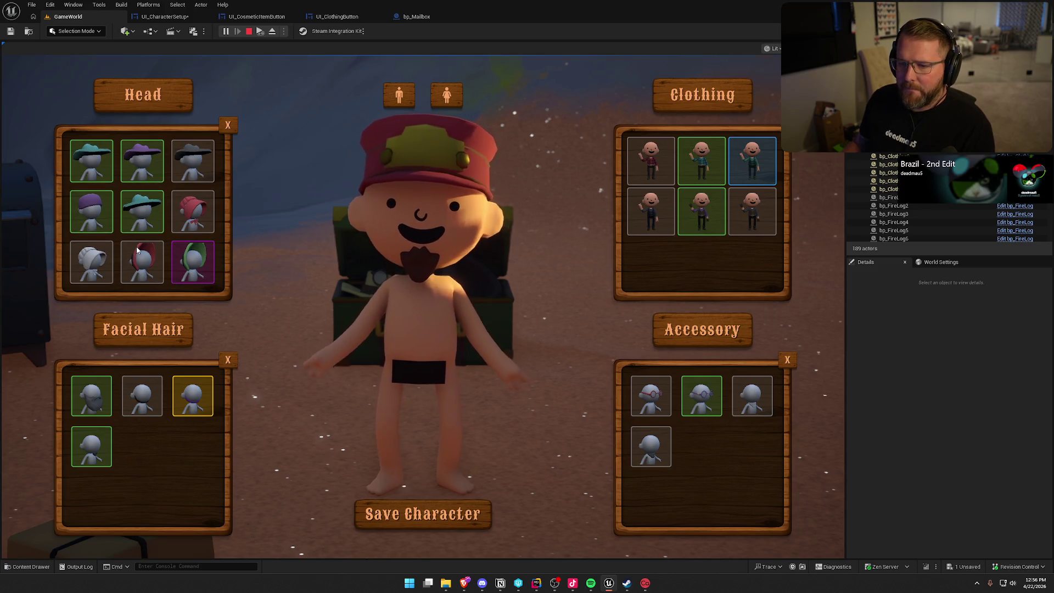
left_click(156, 222)
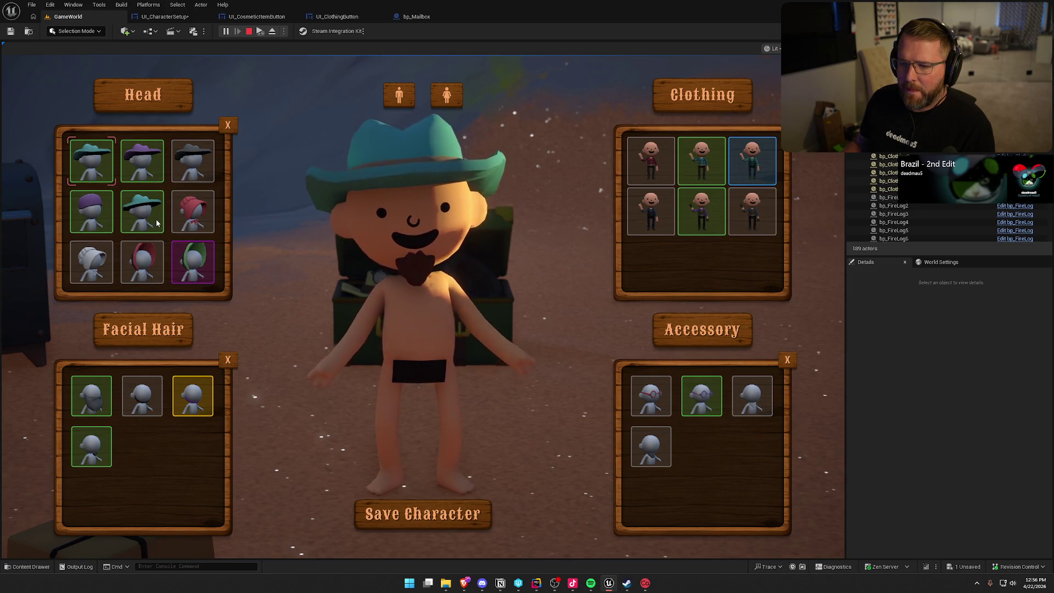
key("Escape")
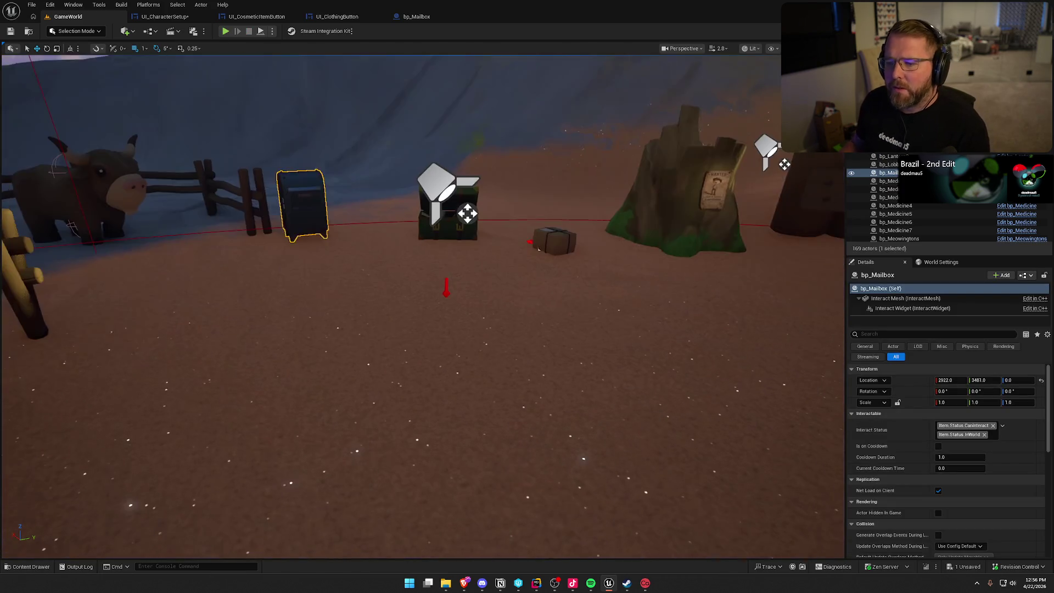
- Select RemoveHeadBtn in the UI_CharacterSetup Designer and jump to its On Clicked handler in the graph
left_click(169, 17)
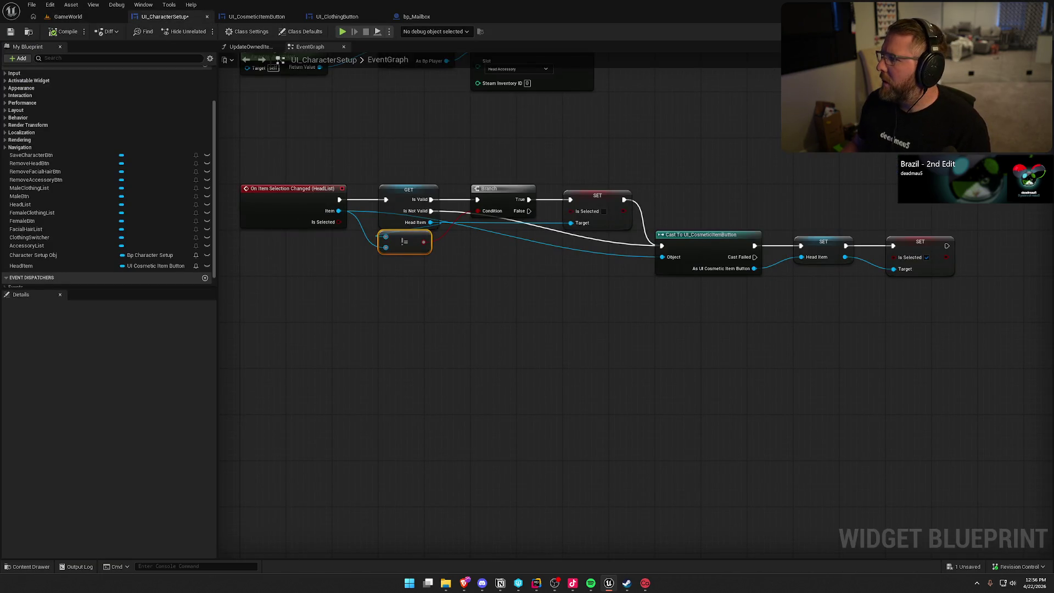
key("ctrl+shift+w")
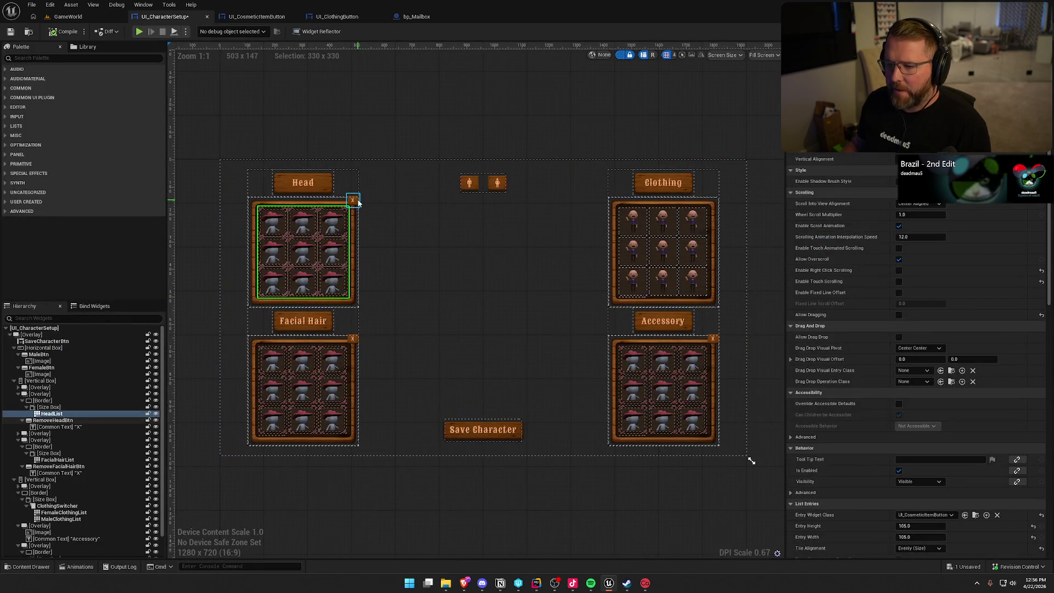
left_click(354, 201)
scroll(909, 383, "down", 10)
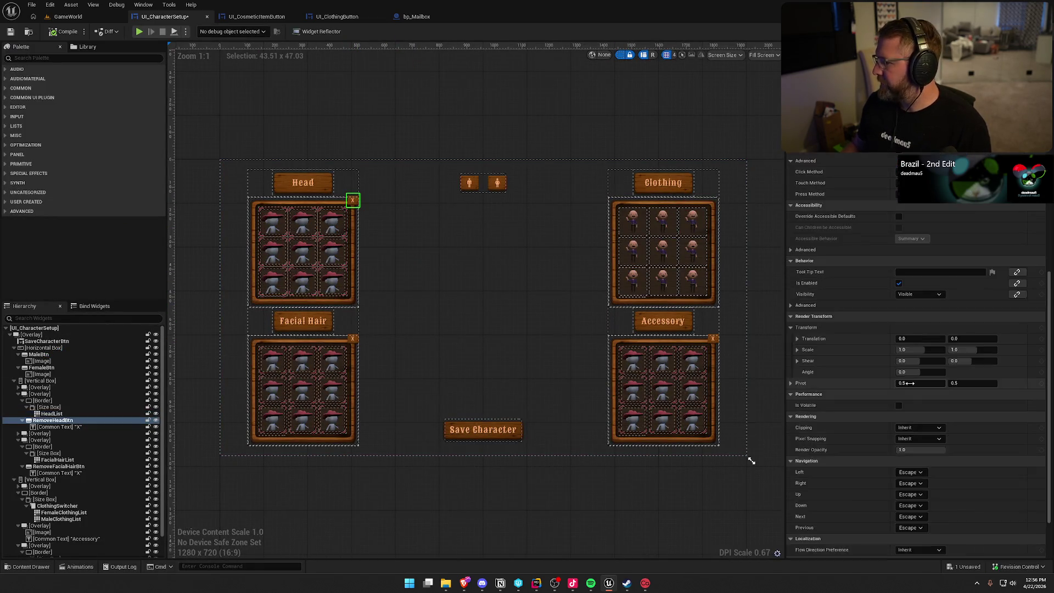
scroll(910, 383, "down", 5)
left_click(925, 508)
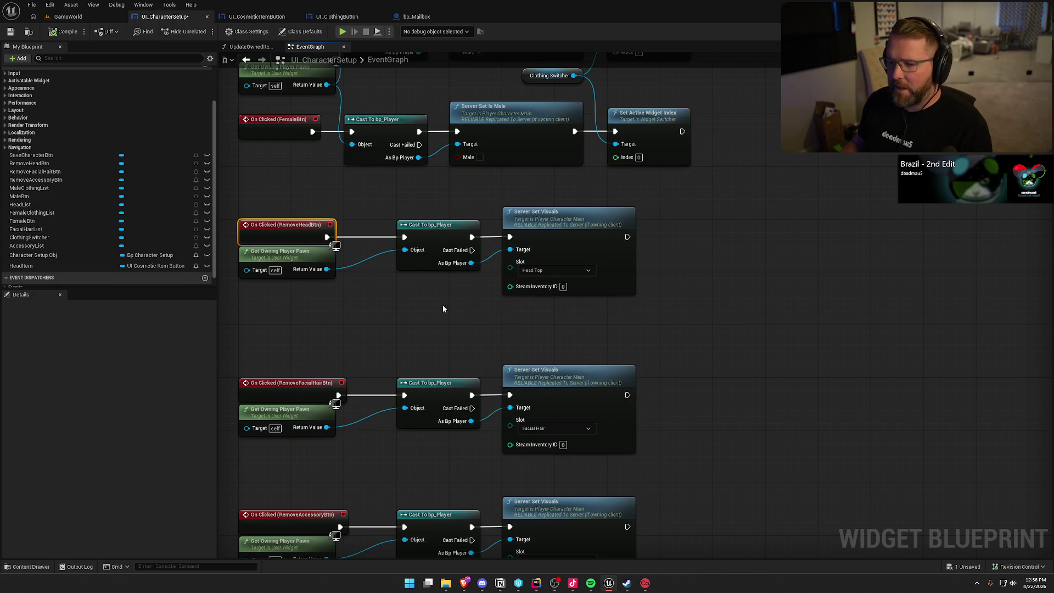
- Add a SET HeadItem node after Server Set Visuals and move it to the right
mouse_move(21, 266)
left_mouse_down()
mouse_move(683, 243)
mouse_move(626, 238)
left_mouse_up()
left_click(719, 196)
left_click_drag(719, 197, 581, 200)
left_click(582, 243)
left_click_drag(586, 243, 743, 235)
- Add a validated GET HeadItem node and a SET Is Selected node
mouse_move(25, 266)
left_mouse_down()
mouse_move(540, 240)
mouse_move(505, 266)
left_mouse_up()
right_click(542, 240)
left_click(575, 322)
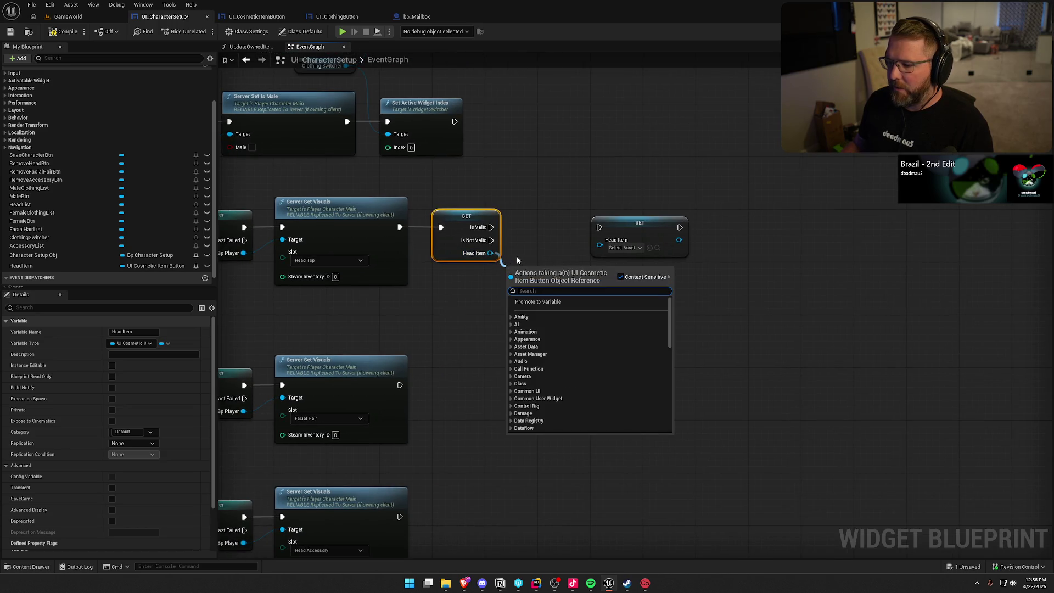
type("set is")
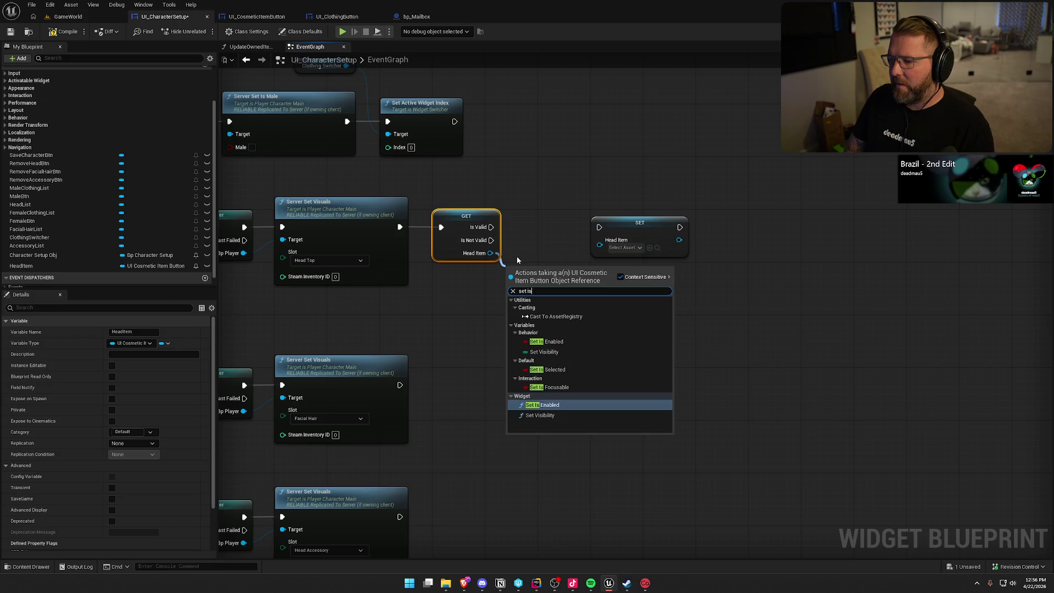
left_click(548, 369)
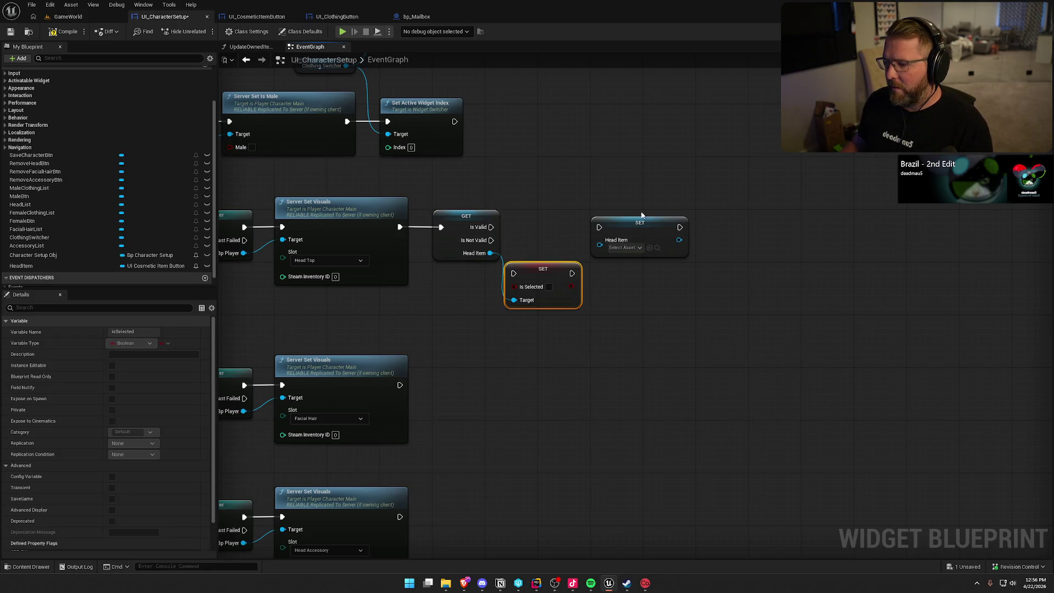
- Wire Is Valid into SET Is Selected and then into SET HeadItem, and compile and save the blueprint
left_click_drag(653, 231, 700, 231)
mouse_move(490, 227)
left_mouse_down()
mouse_move(514, 272)
mouse_move(568, 223)
mouse_move(645, 226)
left_mouse_up()
left_click(663, 222)
left_click(611, 186)
left_click_drag(510, 207, 587, 209)
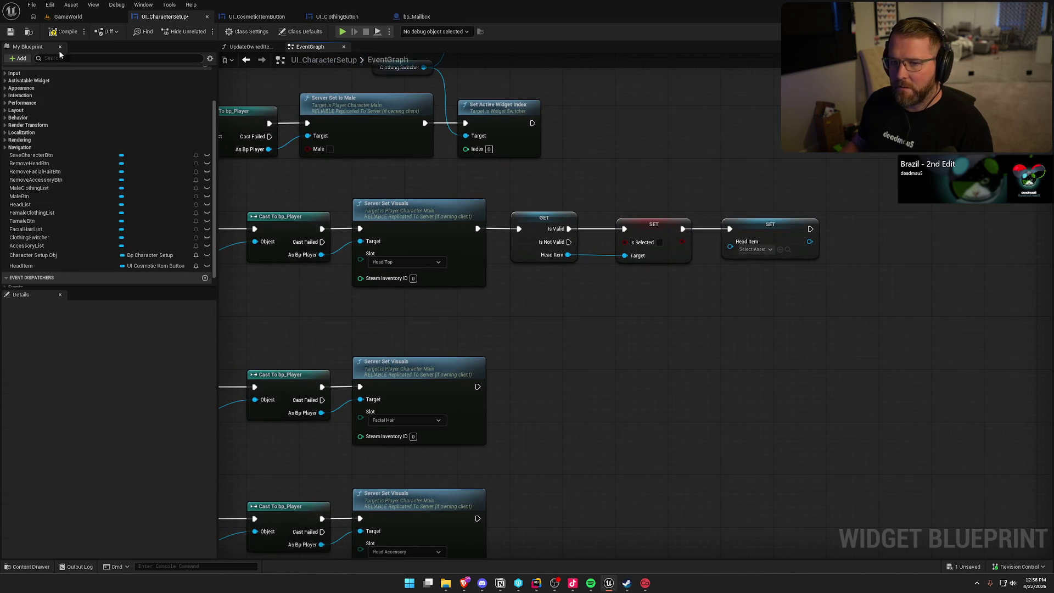
left_click(65, 31)
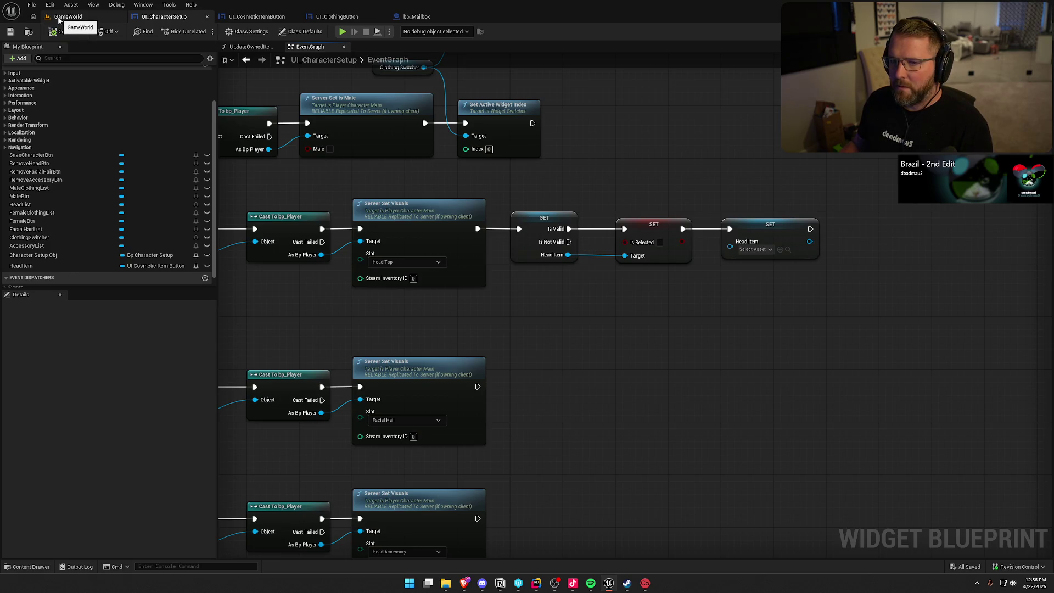
left_click(61, 17)
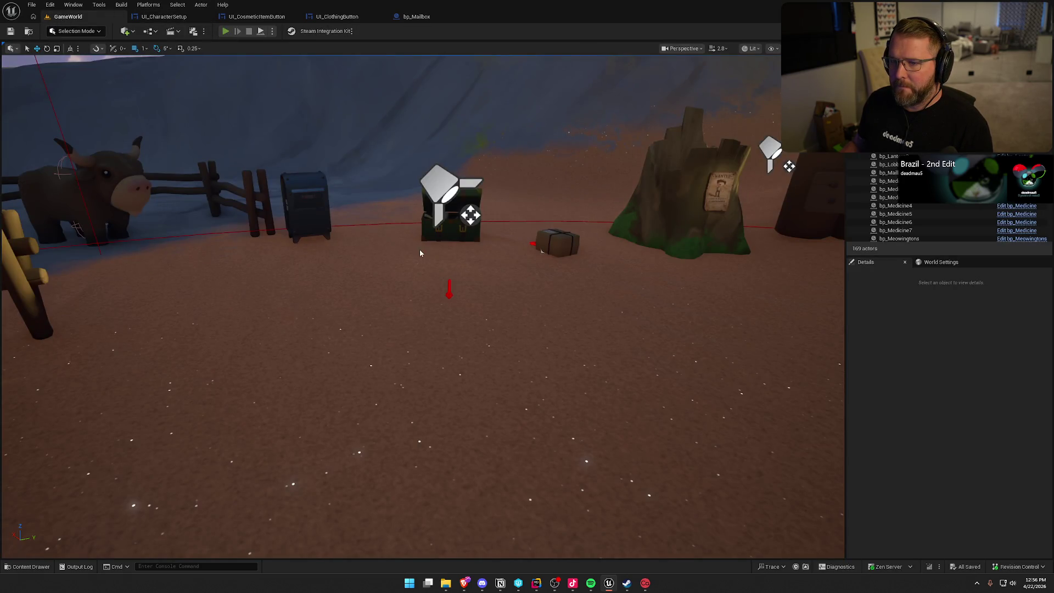
- Play GameWorld, run to the mailbox, and deposit two parcels to unlock Large Bonnet and Explorer Hat
key("alt+p")
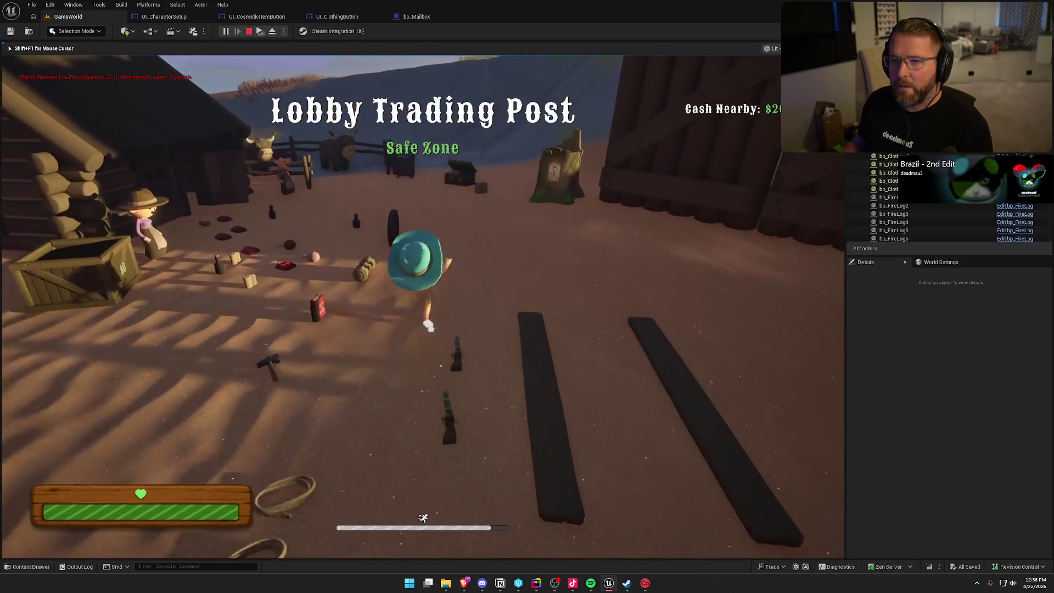
key("shift+w")
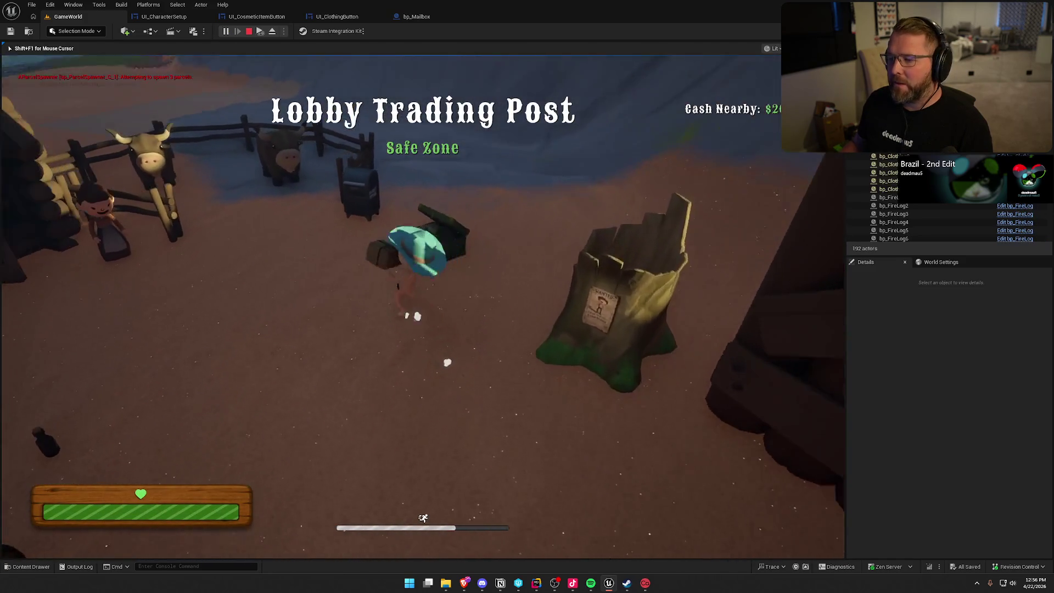
key("w")
key("e")
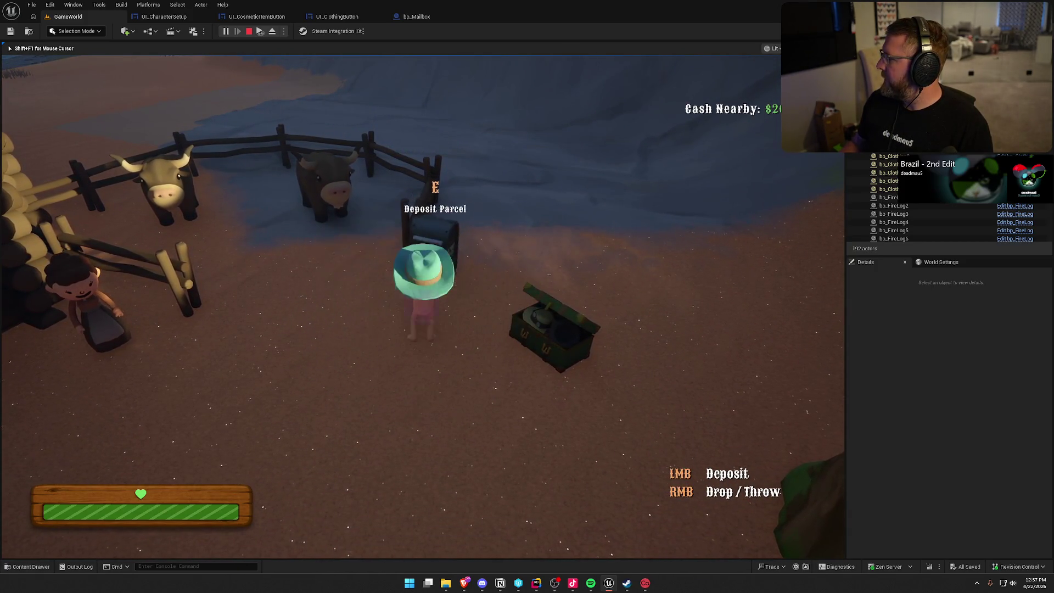
key("e")
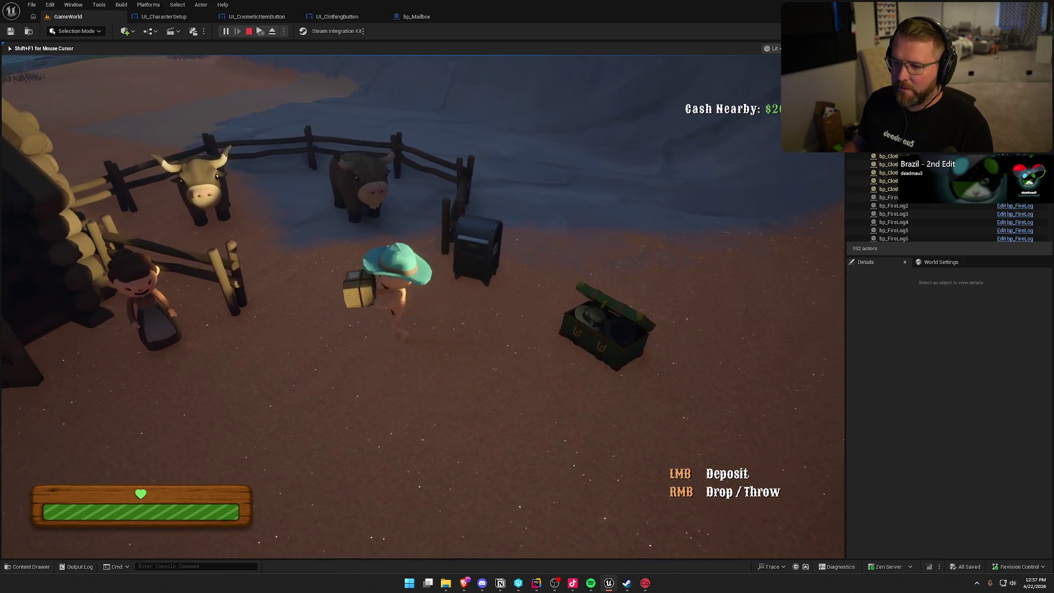
- Open the customizer at the chest, equip the orange newsboy cap, and stop the play session
key("e")
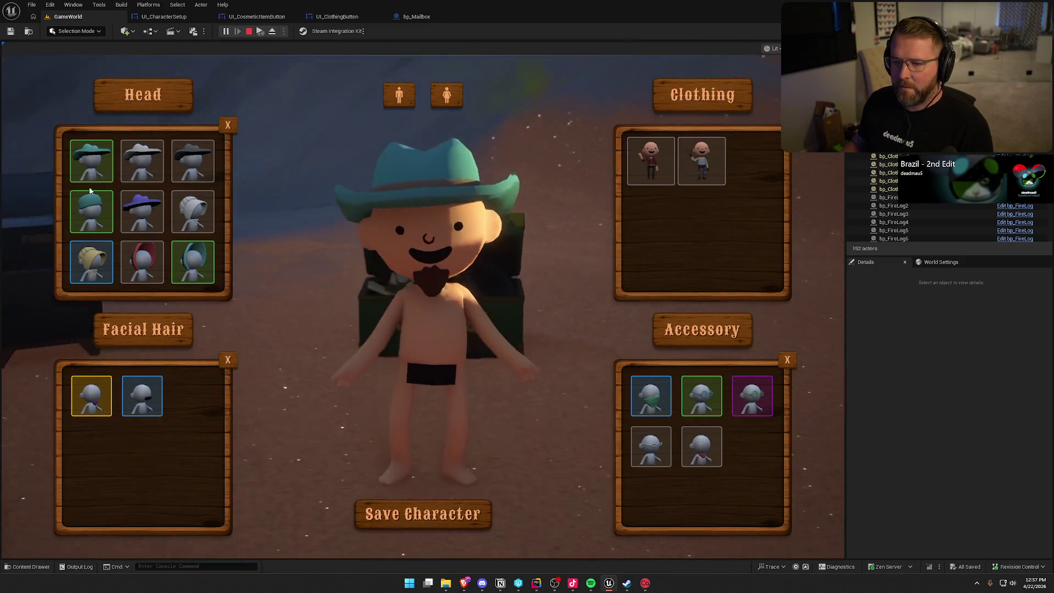
scroll(173, 245, "down", 5)
scroll(184, 248, "up", 5)
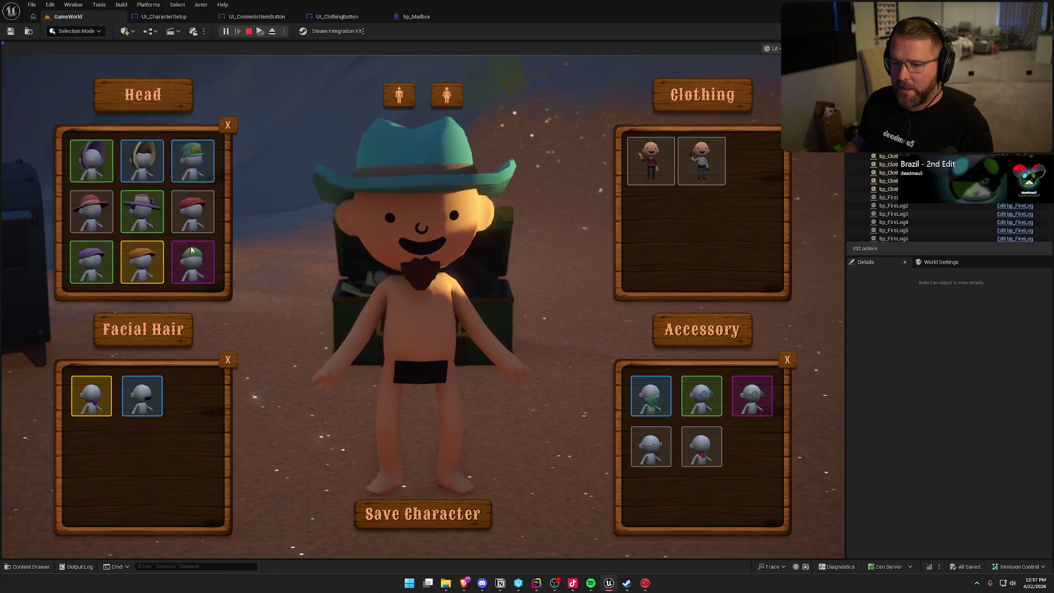
left_click(141, 260)
scroll(170, 238, "down", 3)
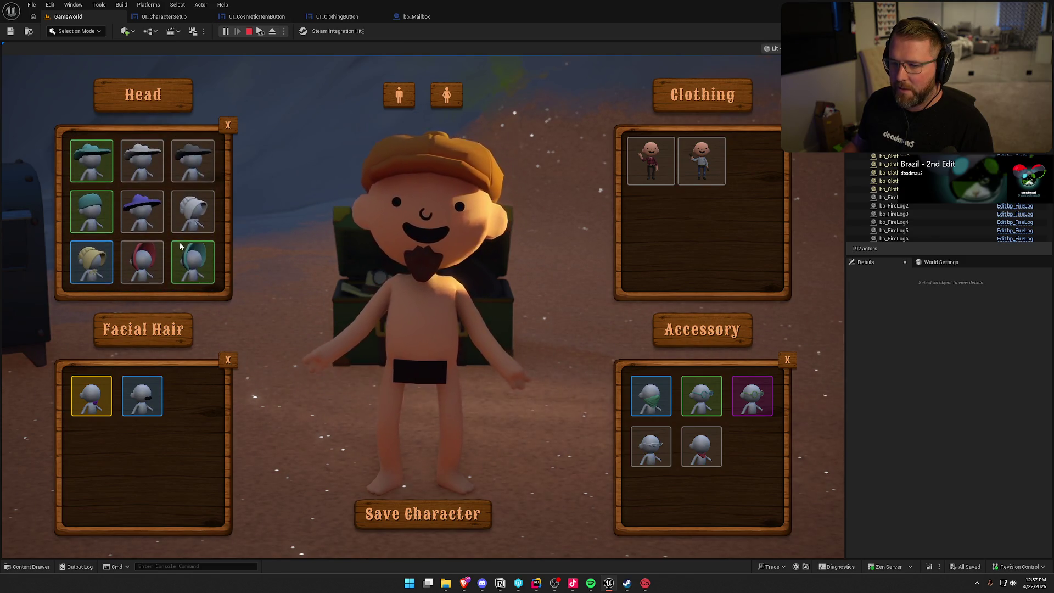
scroll(181, 247, "down", 3)
scroll(195, 250, "up", 2)
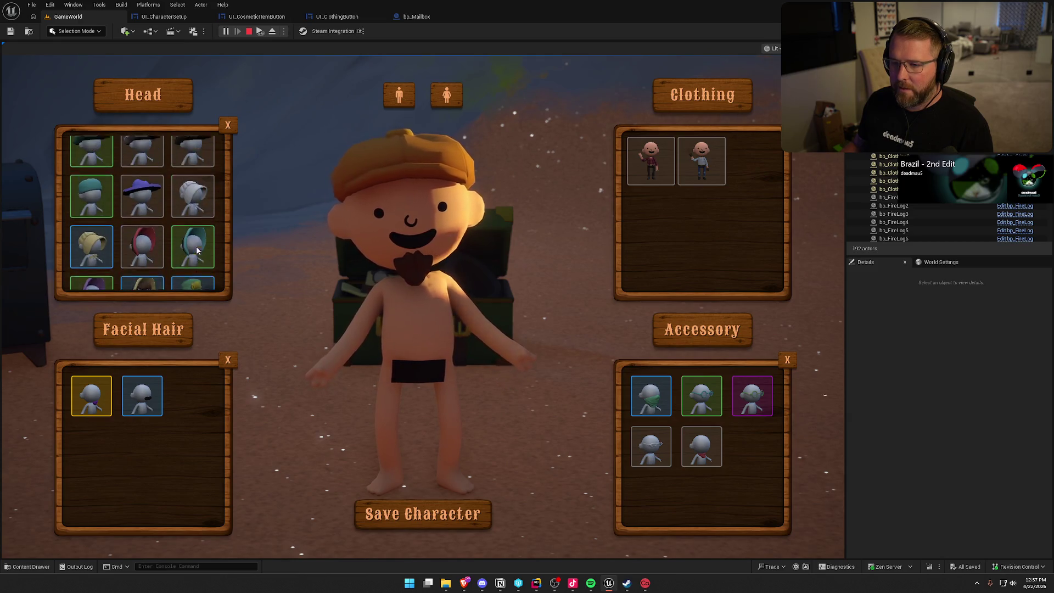
scroll(188, 213, "down", 3)
scroll(190, 211, "down", 1)
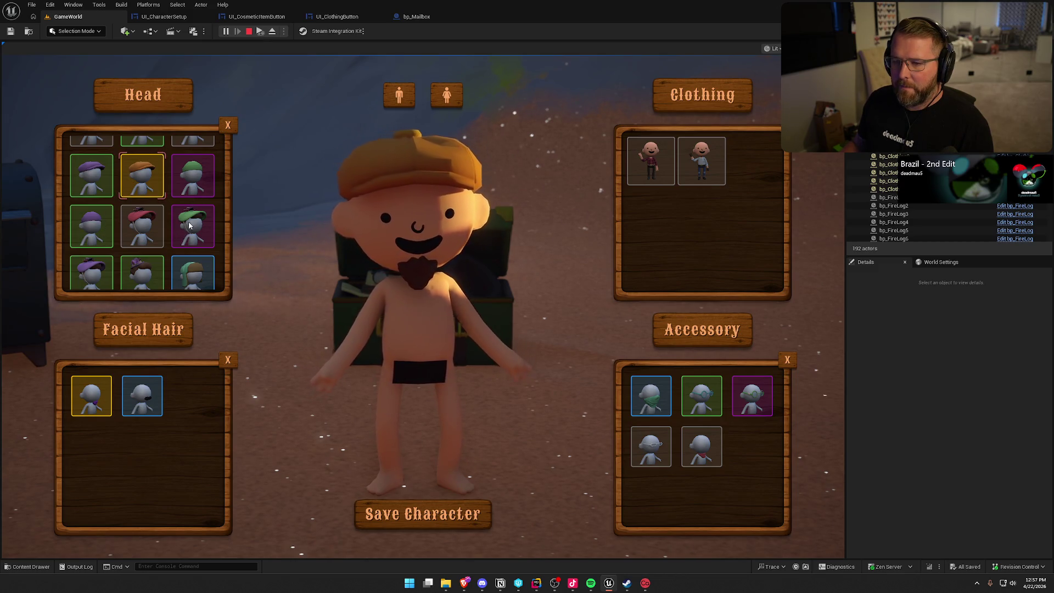
key("Escape")
- Look over the UpdateOwnedItems function in UI_CharacterSetup, then return to the EventGraph
left_click(164, 16)
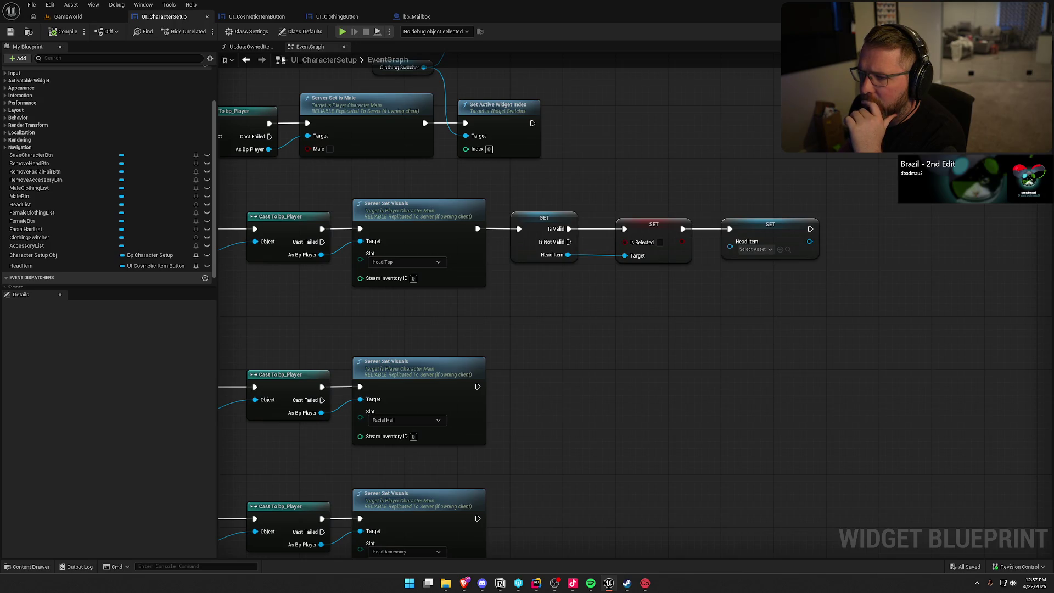
left_click(247, 47)
left_click(297, 47)
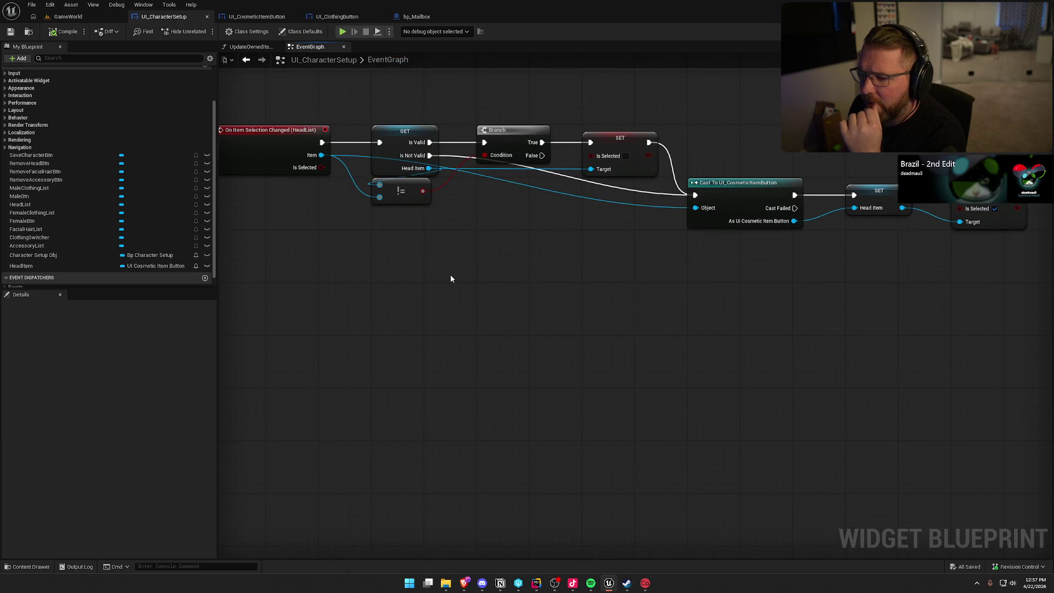
- Inspect the Cast To, Server Set Visuals and remove-head GET/SET nodes, then open UI_CosmeticItemButton
mouse_move(615, 259)
left_mouse_down()
mouse_move(473, 250)
mouse_move(670, 272)
mouse_move(734, 362)
mouse_move(707, 370)
mouse_move(688, 349)
mouse_move(676, 196)
mouse_move(666, 261)
mouse_move(822, 275)
mouse_move(808, 274)
left_mouse_up()
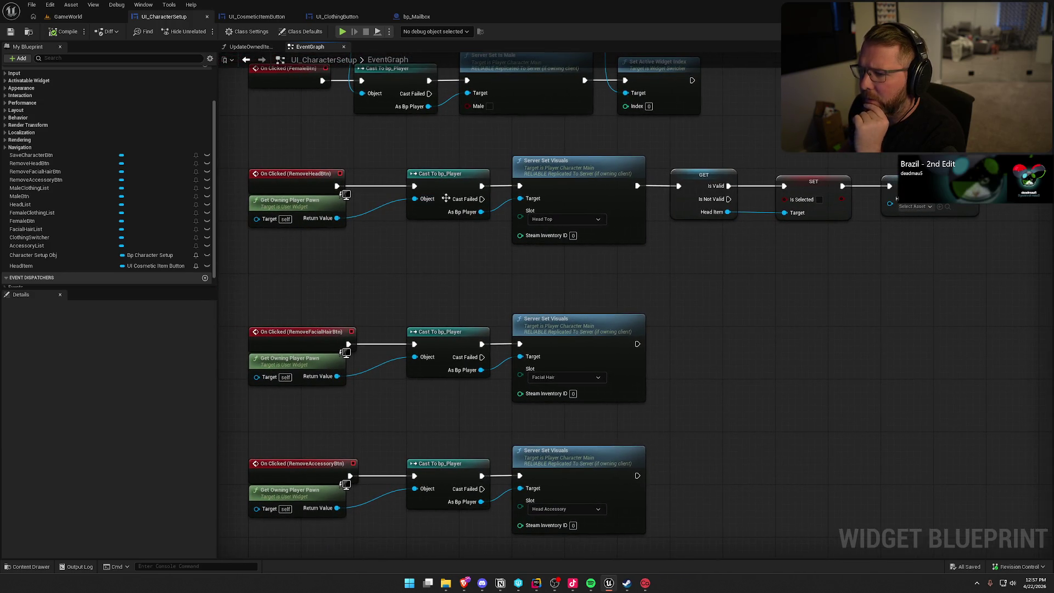
left_click_drag(655, 286, 365, 134)
left_click(653, 304)
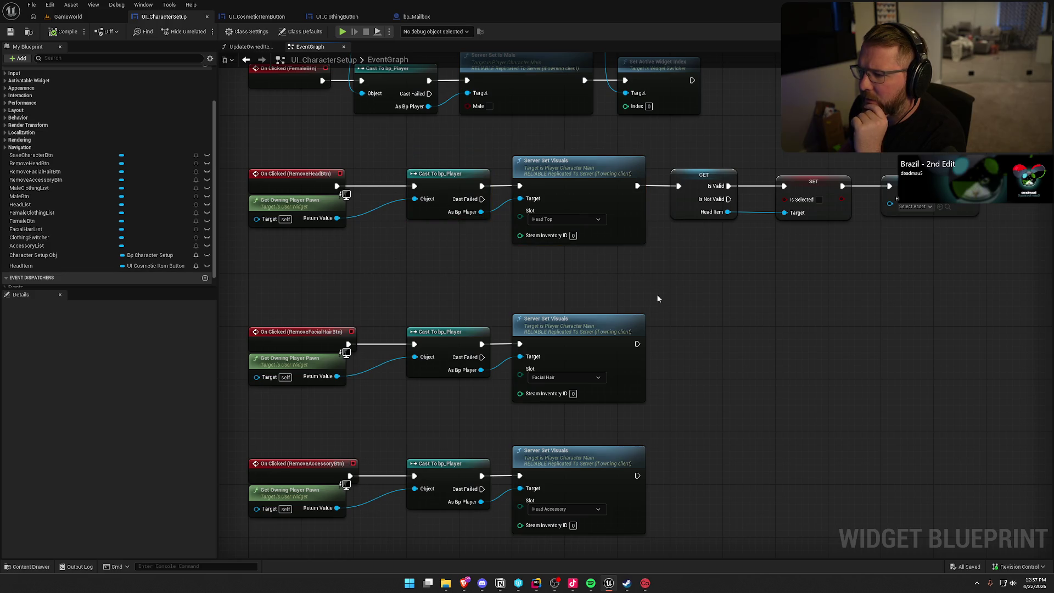
left_click_drag(655, 291, 545, 269)
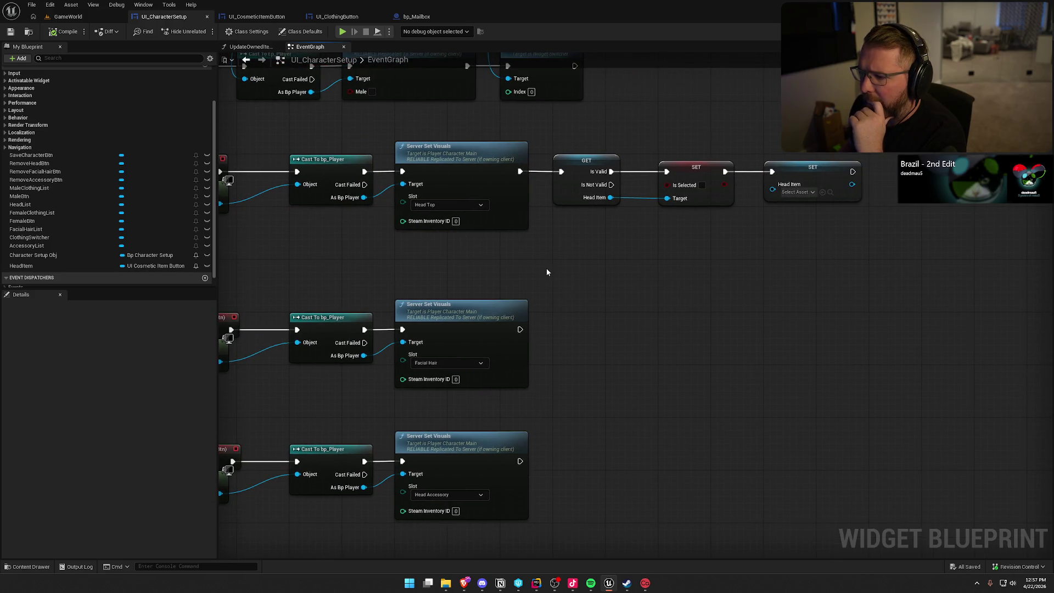
left_click_drag(550, 136, 742, 248)
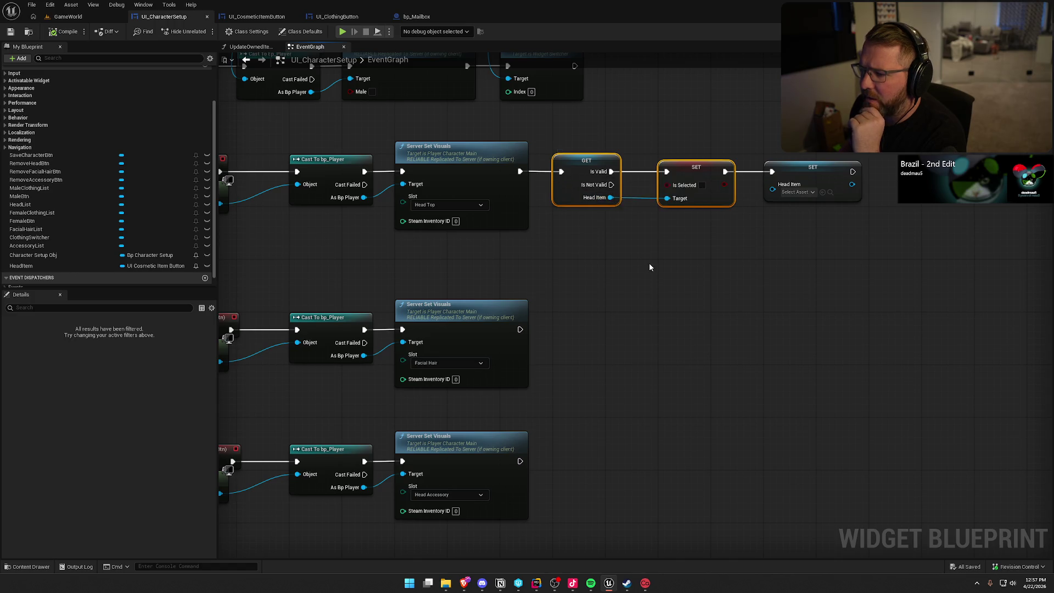
left_click_drag(649, 263, 606, 264)
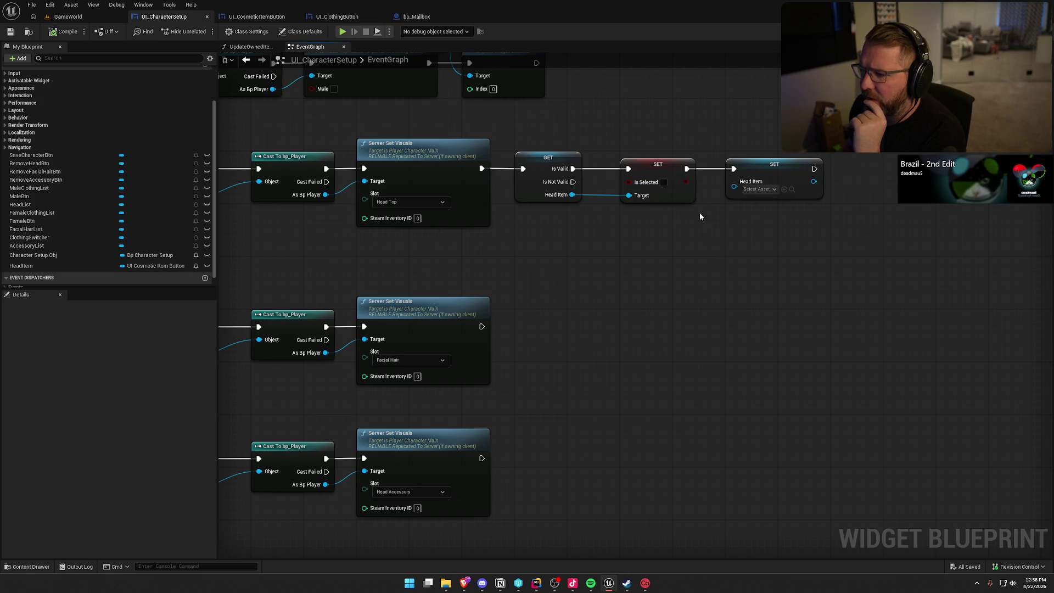
mouse_move(777, 272)
left_mouse_down()
mouse_move(705, 171)
mouse_move(736, 135)
mouse_move(791, 143)
left_mouse_up()
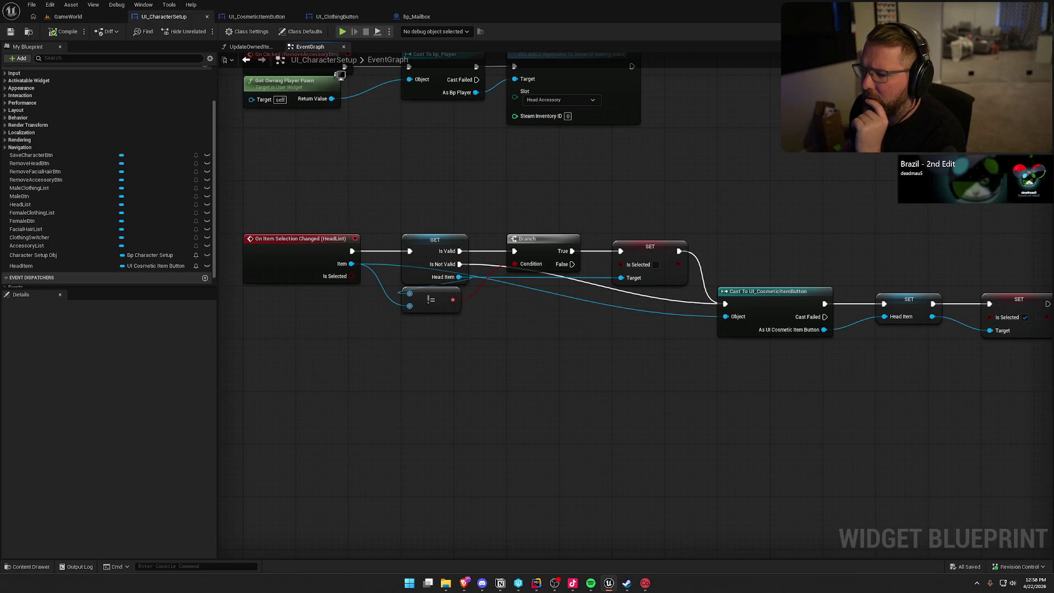
left_click(257, 20)
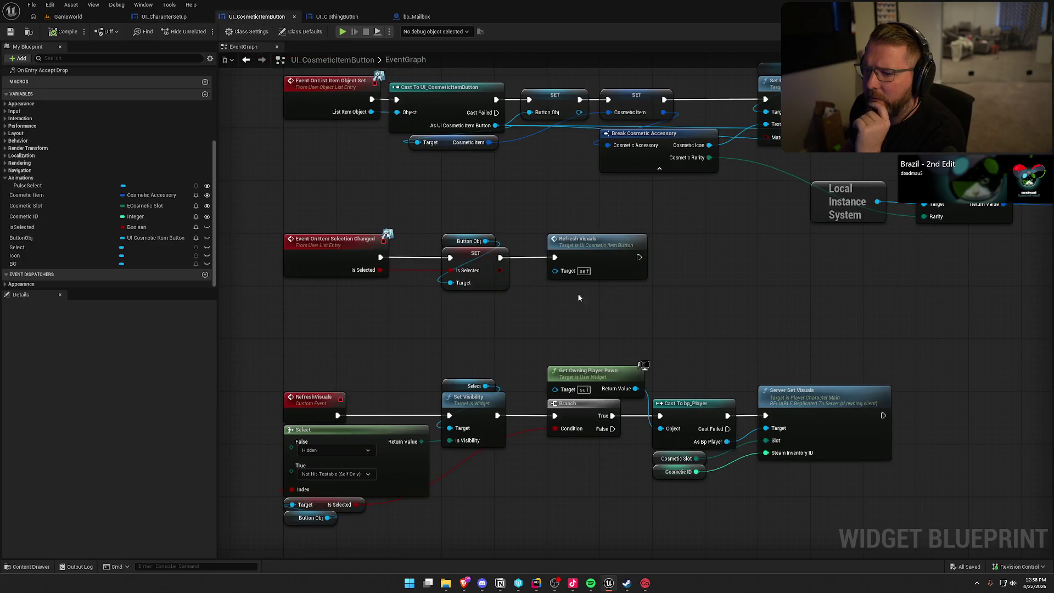
- Pan through the cosmetic button's RefreshVisuals chain and Branch outputs, then switch back to UI_CharacterSetup
mouse_move(722, 301)
left_mouse_down()
mouse_move(722, 363)
mouse_move(129, 340)
mouse_move(797, 124)
mouse_move(731, 120)
left_mouse_up()
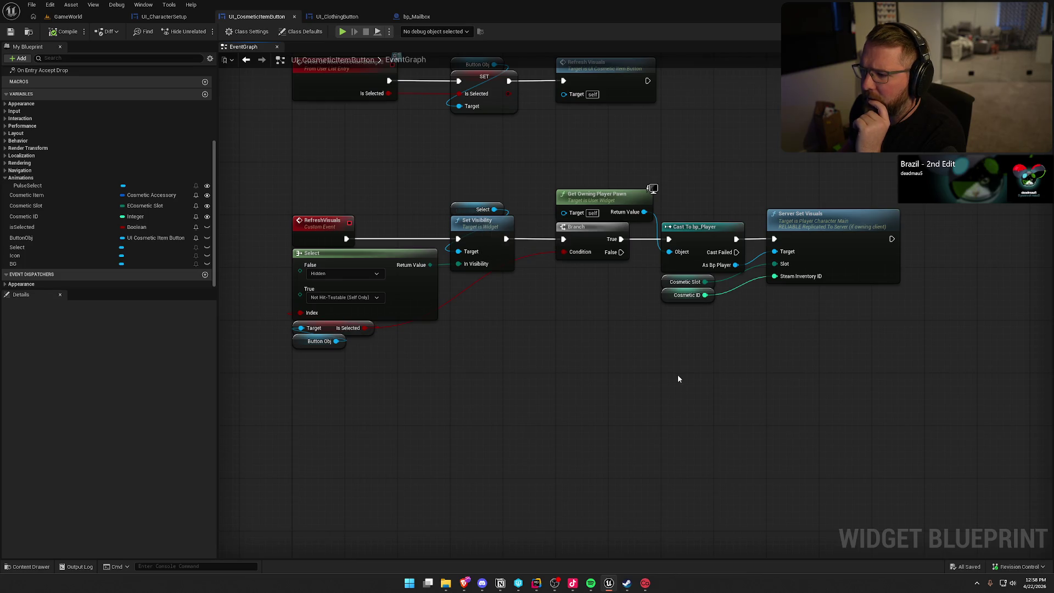
left_click_drag(678, 379, 611, 377)
left_click_drag(526, 383, 574, 355)
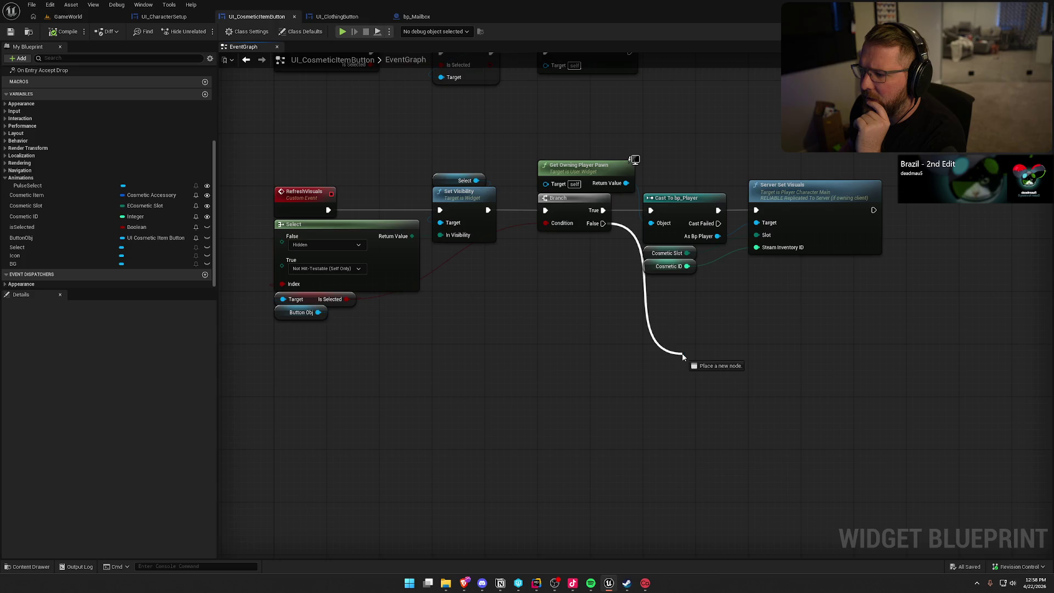
mouse_move(567, 292)
left_mouse_down()
mouse_move(542, 346)
mouse_move(601, 498)
left_mouse_up()
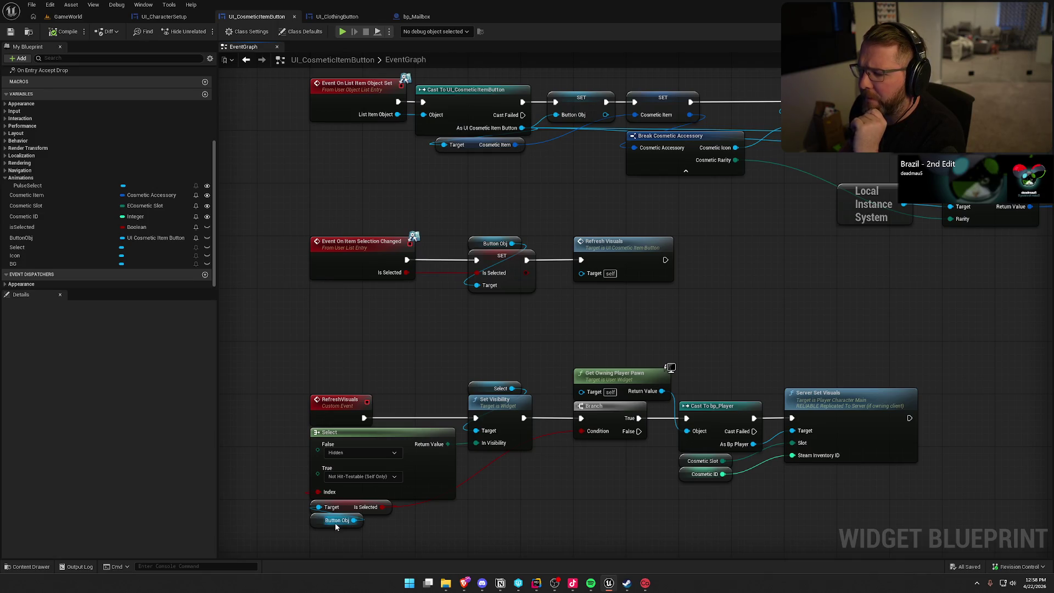
mouse_move(761, 300)
left_mouse_down()
mouse_move(720, 347)
mouse_move(203, 348)
mouse_move(426, 338)
left_mouse_up()
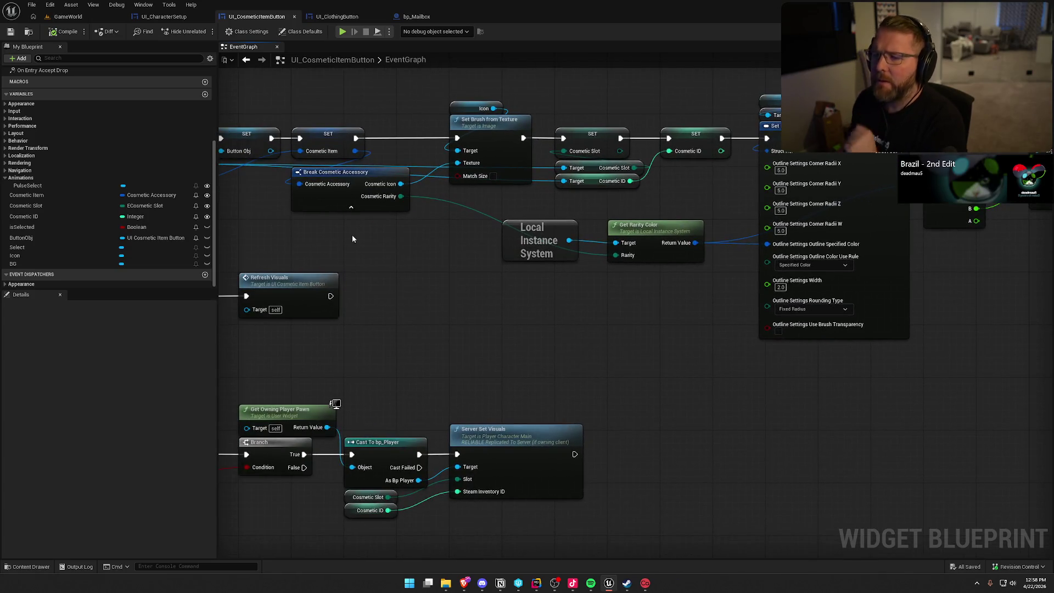
left_click(164, 16)
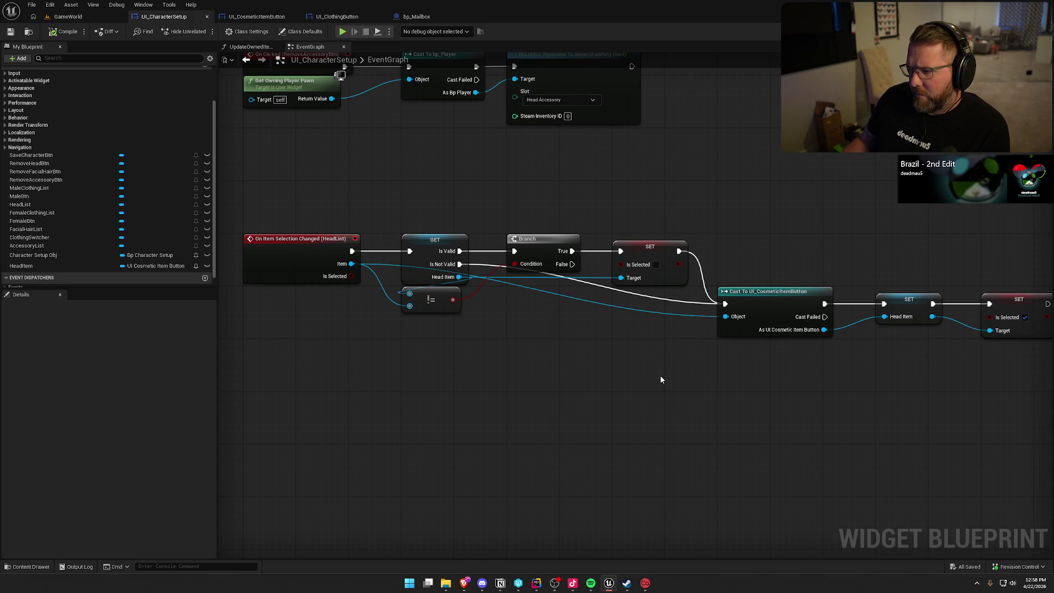
- Pan through the HeadList selection and RemoveAccessoryBtn chains in UI_CharacterSetup
mouse_move(660, 377)
left_mouse_down()
mouse_move(583, 349)
mouse_move(748, 388)
mouse_move(555, 377)
mouse_move(645, 534)
mouse_move(675, 386)
left_mouse_up()
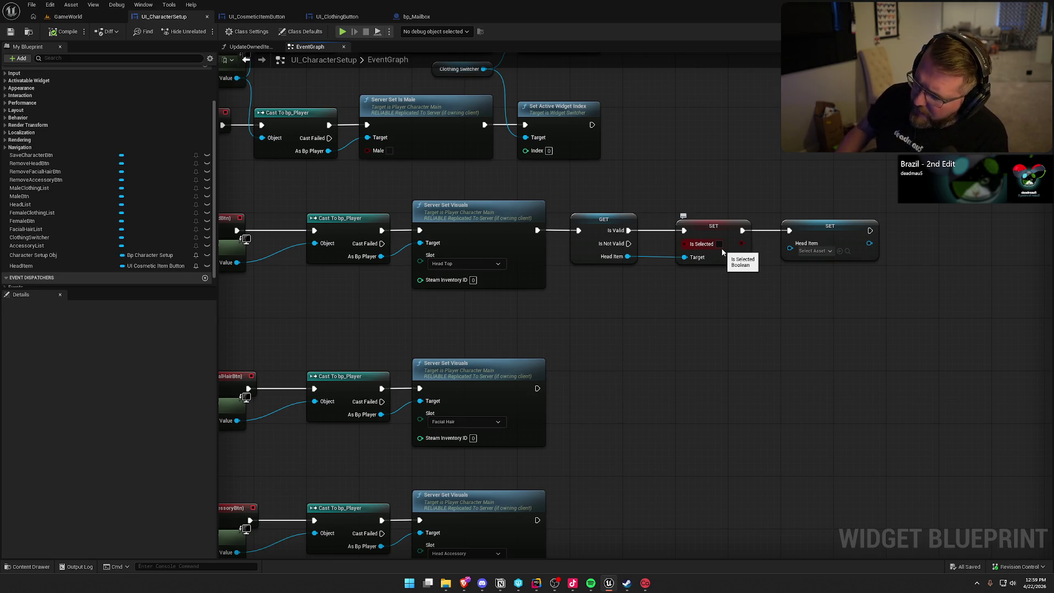
left_click_drag(730, 440, 753, 172)
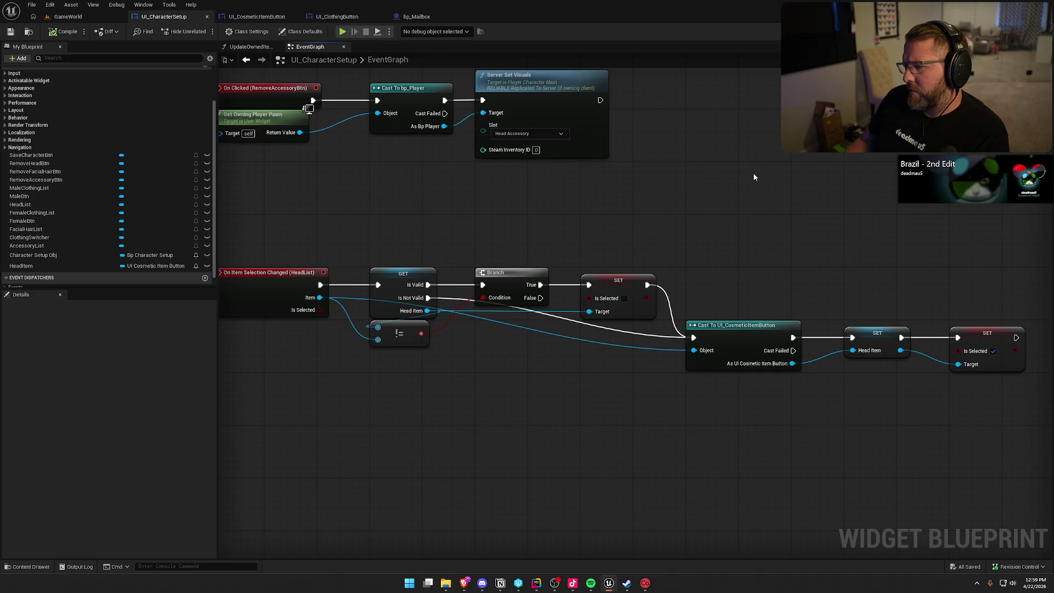
left_click_drag(753, 173, 807, 131)
mouse_move(704, 213)
left_mouse_down()
mouse_move(735, 369)
mouse_move(780, 425)
left_mouse_up()
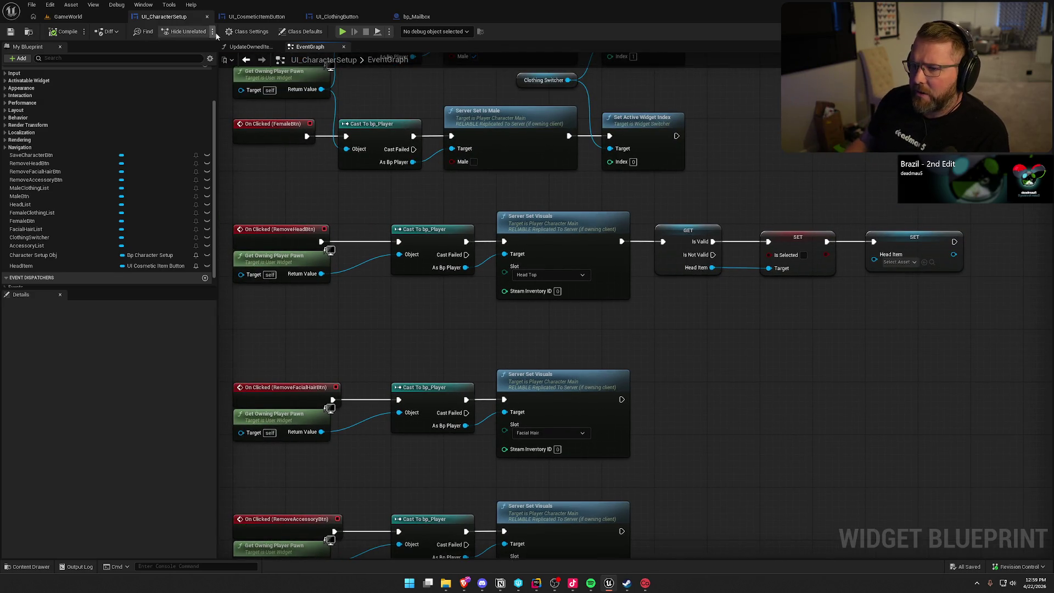
- In UI_CosmeticItemButton, box-select the list-item object-set event nodes, then deselect them
left_click(253, 17)
mouse_move(252, 136)
left_mouse_down()
mouse_move(332, 220)
mouse_move(435, 276)
left_mouse_up()
left_click(476, 295)
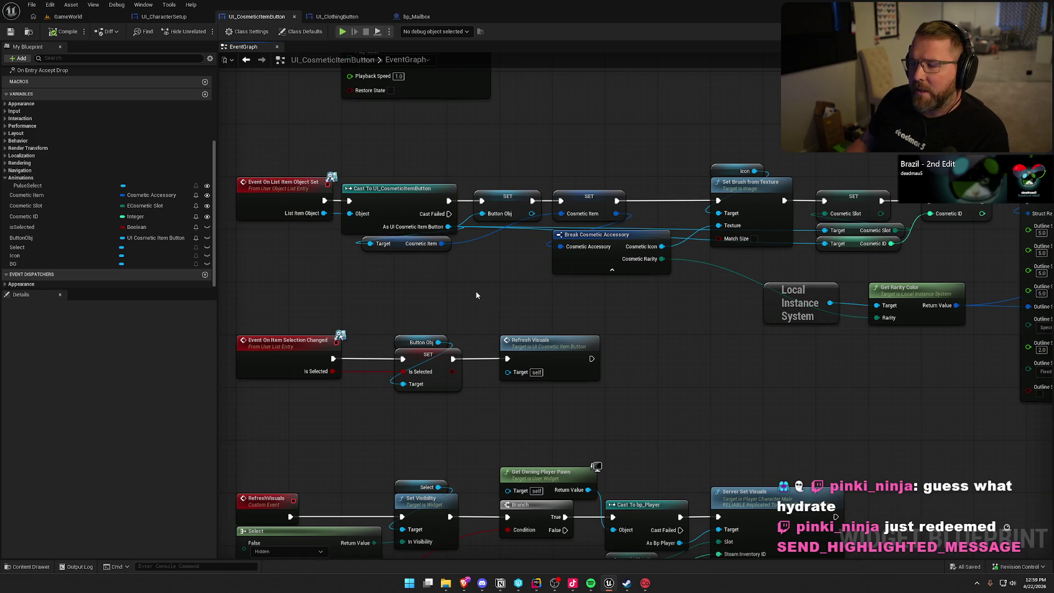
- Inspect the list-item setup chain: Cosmetic Item getter, rarity colour, Break Color, Set Brush Color, Refresh Visuals
mouse_move(522, 276)
left_mouse_down()
mouse_move(403, 281)
mouse_move(489, 313)
mouse_move(396, 268)
left_mouse_up()
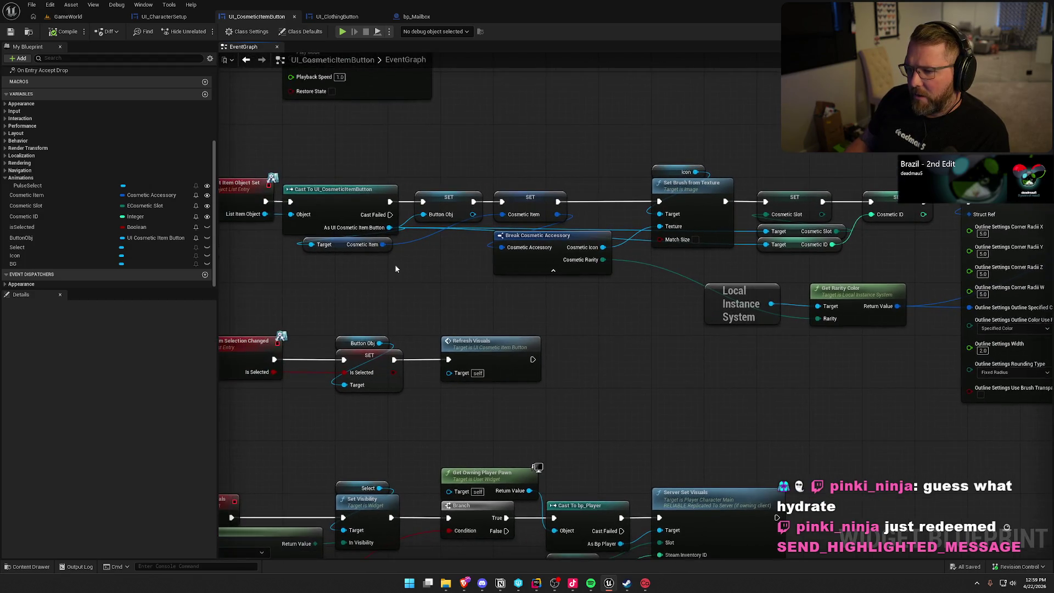
left_click_drag(336, 249, 424, 253)
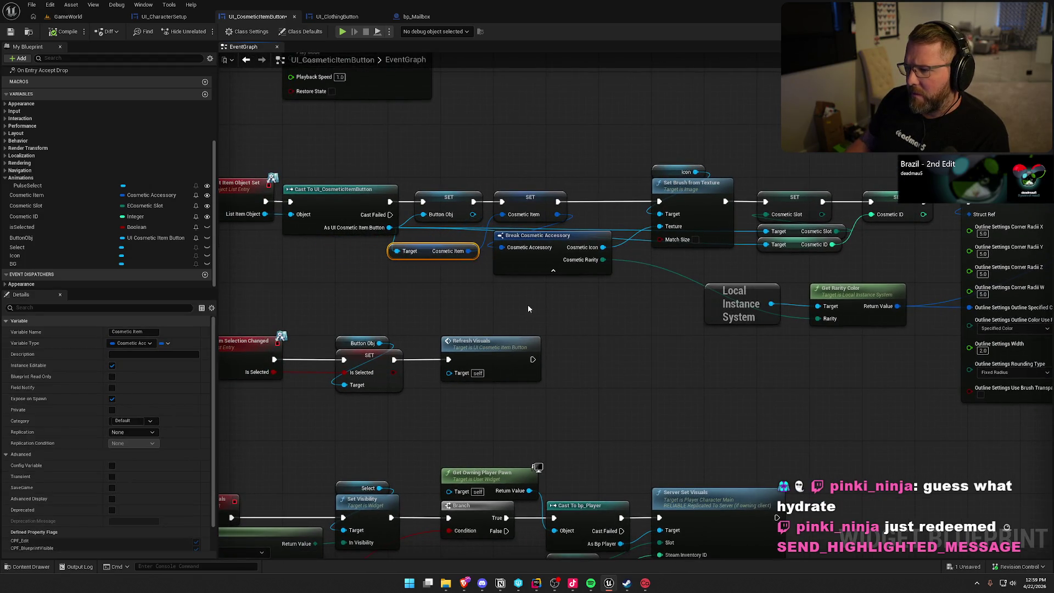
left_click(553, 306)
left_click_drag(597, 309, 474, 317)
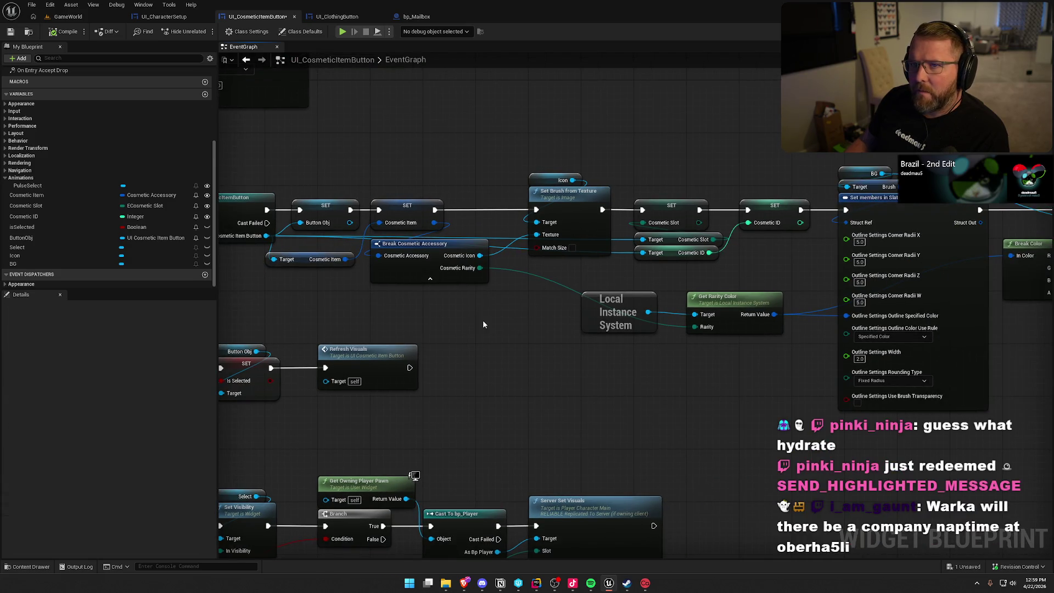
mouse_move(528, 360)
left_mouse_down()
mouse_move(472, 357)
mouse_move(485, 380)
mouse_move(451, 381)
left_mouse_up()
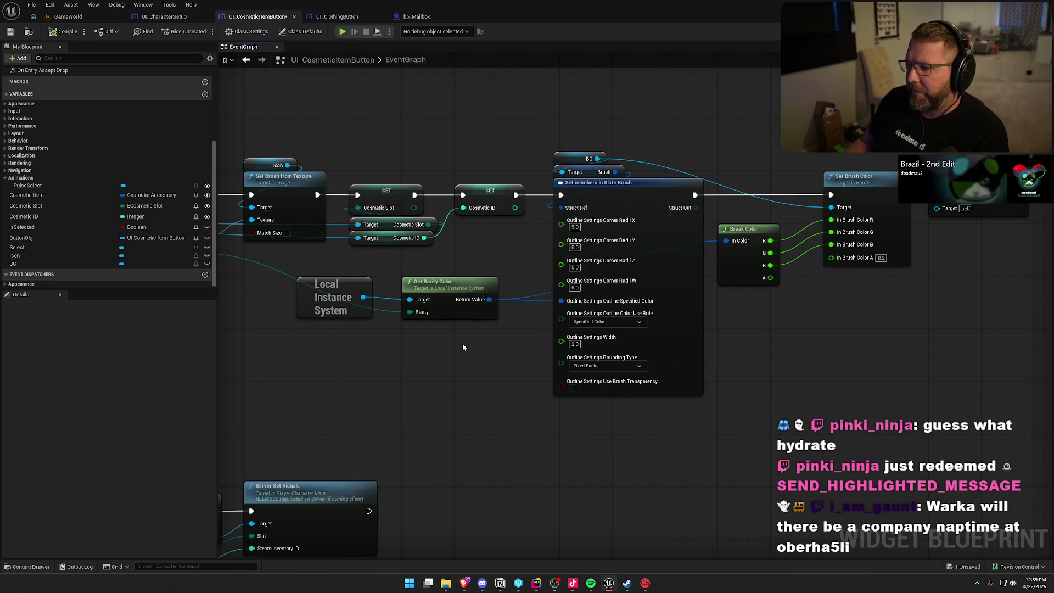
mouse_move(504, 363)
left_mouse_down()
mouse_move(389, 366)
mouse_move(835, 277)
mouse_move(617, 267)
left_mouse_up()
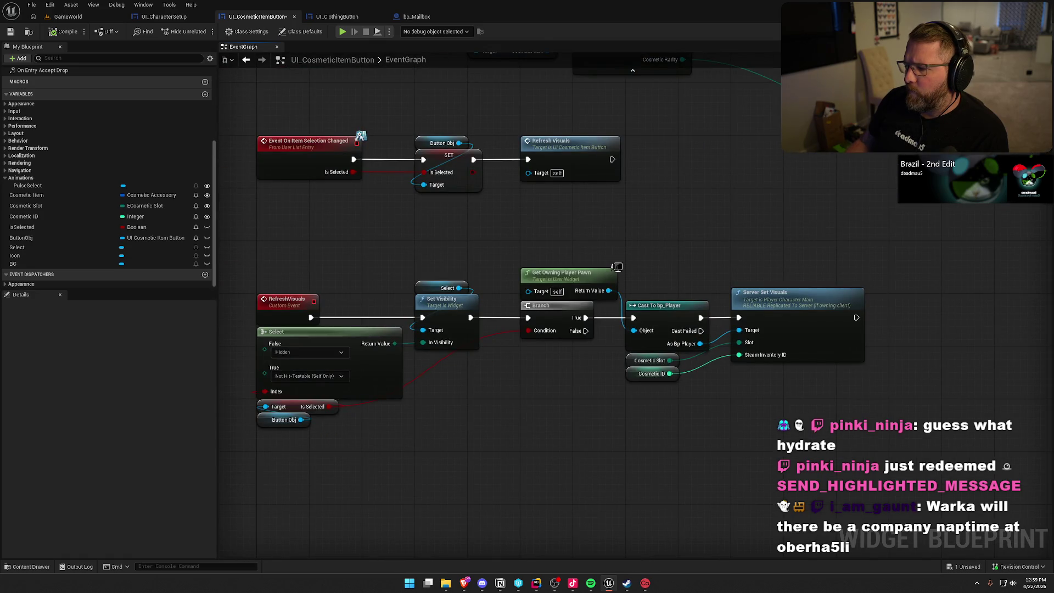
mouse_move(617, 267)
left_mouse_down()
mouse_move(753, 459)
mouse_move(494, 471)
mouse_move(387, 459)
mouse_move(396, 448)
left_mouse_up()
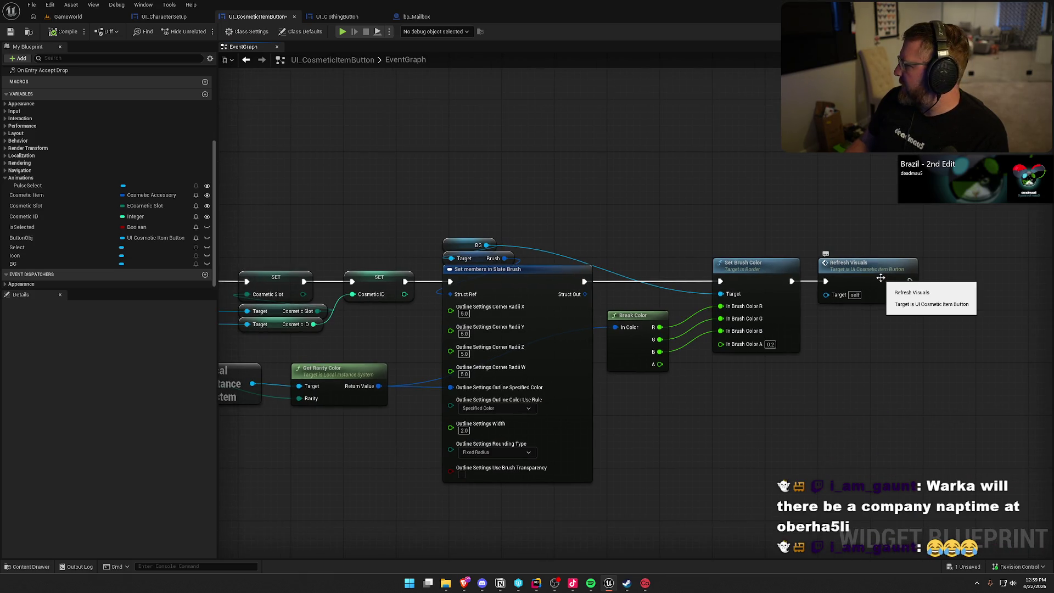
mouse_move(792, 462)
left_mouse_down()
mouse_move(964, 322)
mouse_move(840, 390)
left_mouse_up()
mouse_move(794, 330)
left_mouse_down()
mouse_move(839, 325)
mouse_move(883, 270)
left_mouse_up()
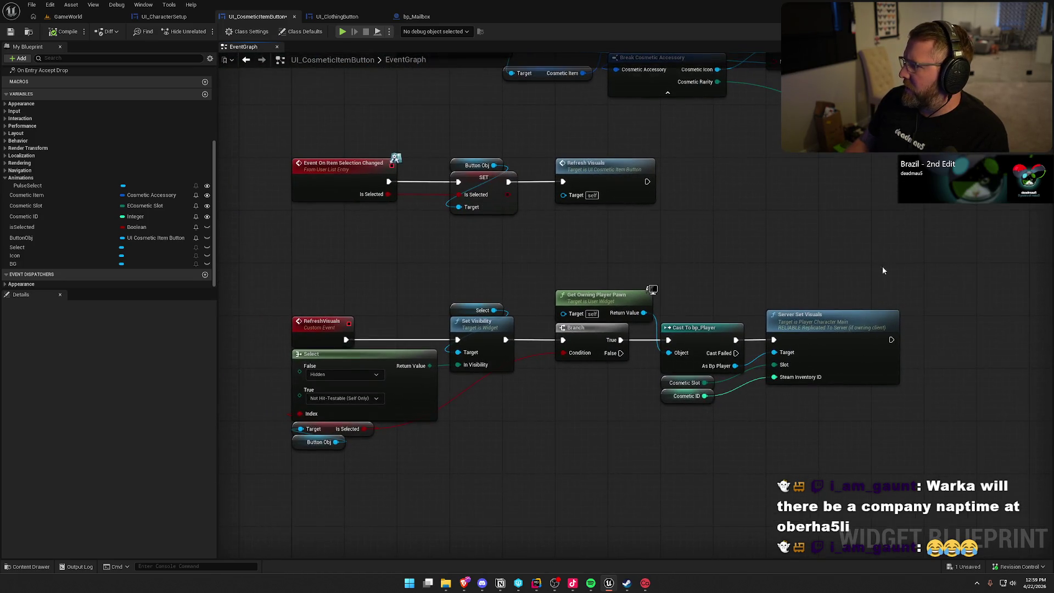
- Examine the Select, Is Selected and selection-changed event nodes, then play-test GameWorld
left_click_drag(260, 285, 933, 470)
mouse_move(278, 345)
left_mouse_down()
mouse_move(438, 451)
mouse_move(434, 463)
left_mouse_up()
left_click(508, 461)
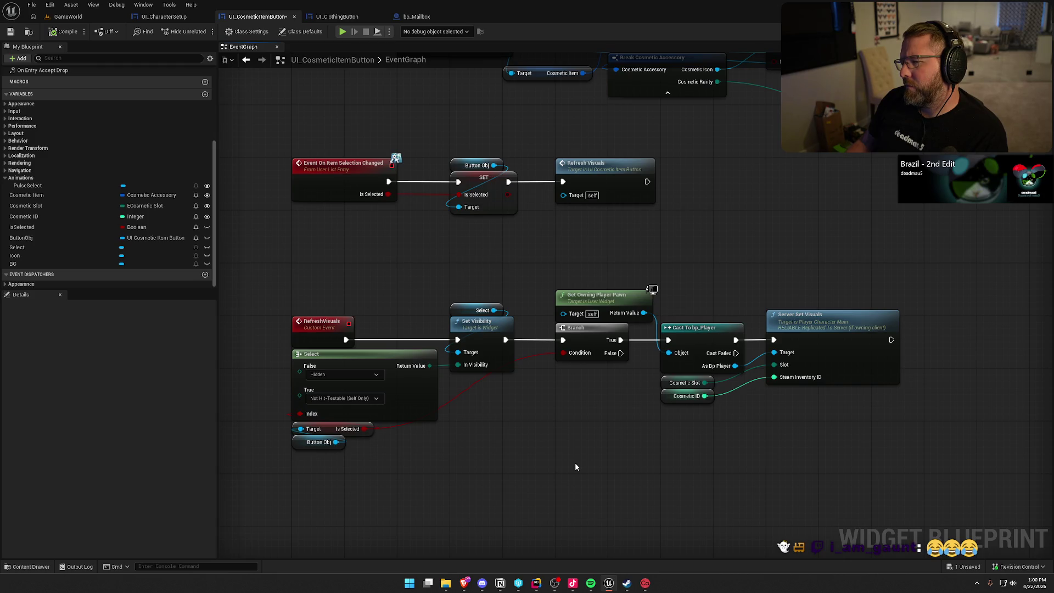
mouse_move(565, 209)
left_mouse_down()
mouse_move(340, 141)
mouse_move(344, 129)
left_mouse_up()
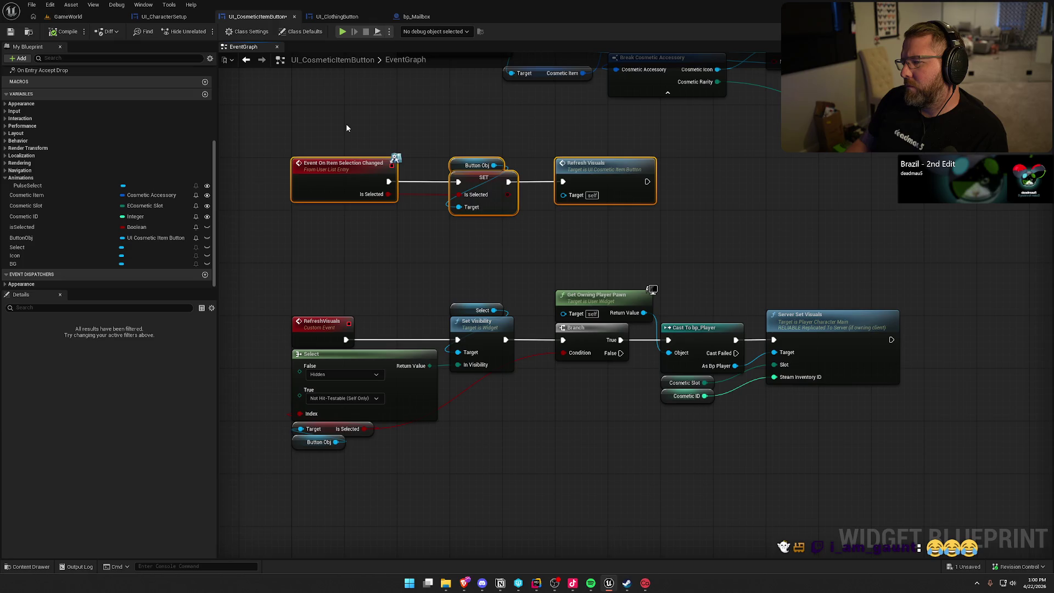
left_click(346, 128)
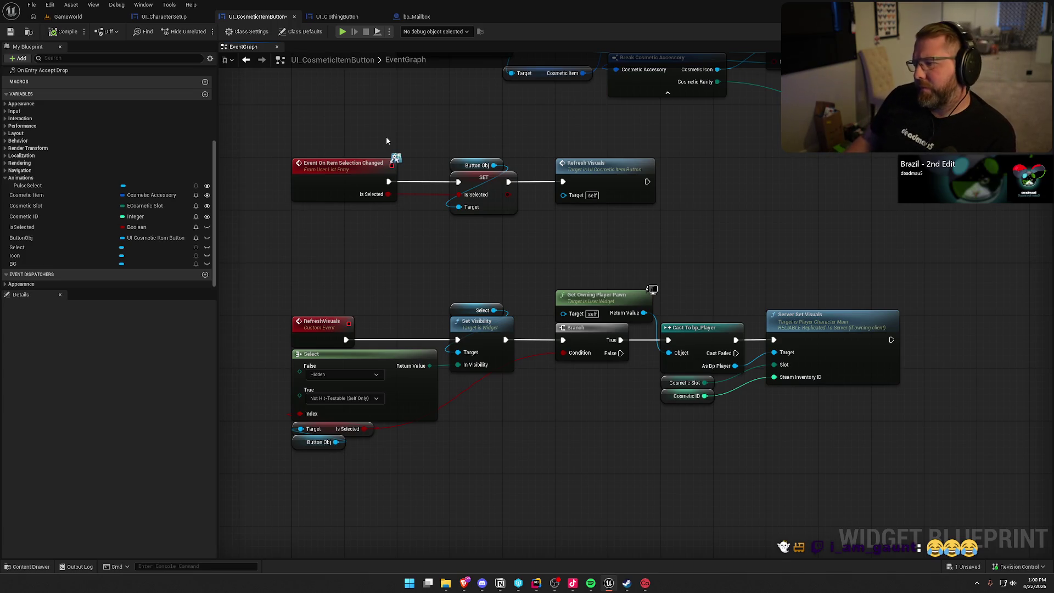
left_click(604, 166)
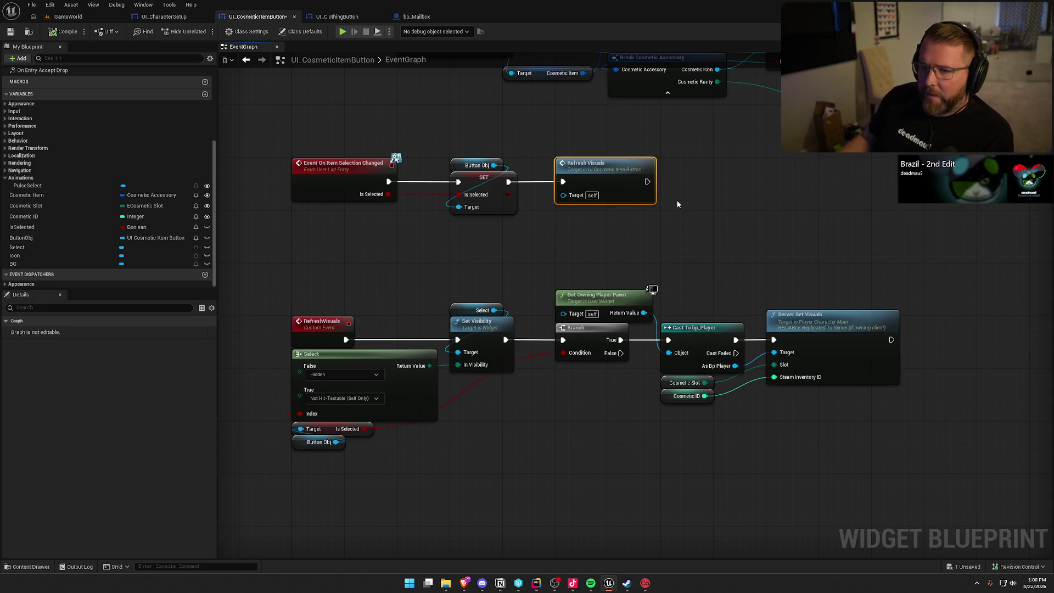
left_click(67, 17)
left_click(226, 31)
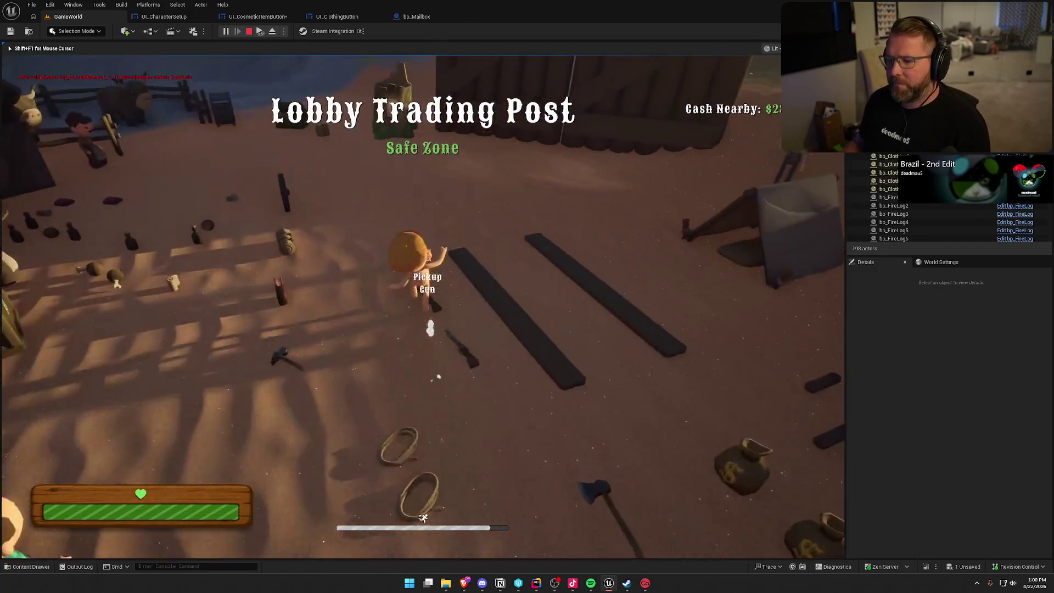
- Deliver the parcel at the mailbox to unlock a new hat, then open the customizer at the wardrobe chest
key("shift+w")
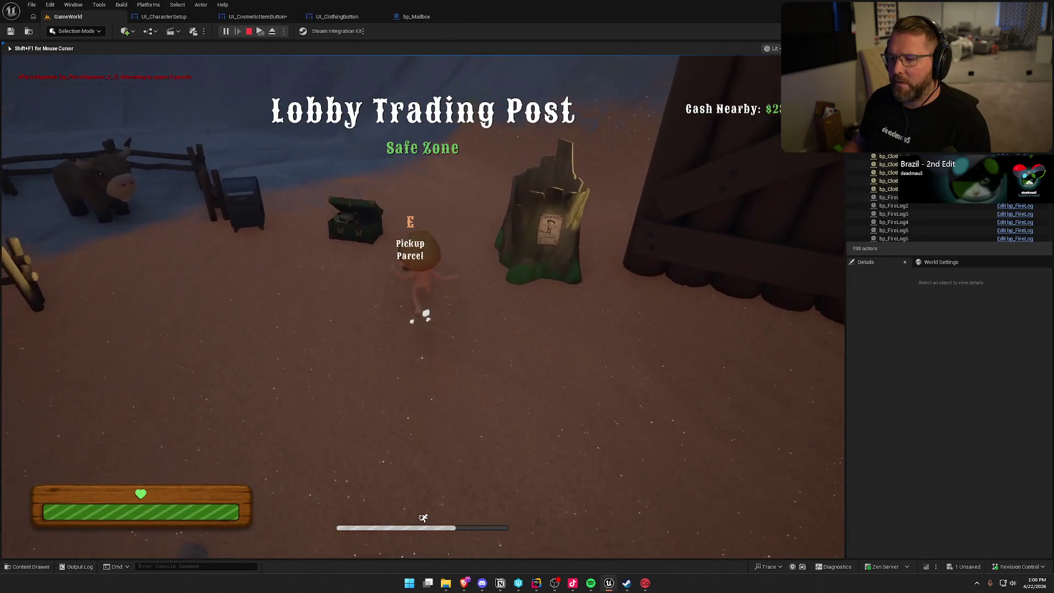
left_click(422, 307)
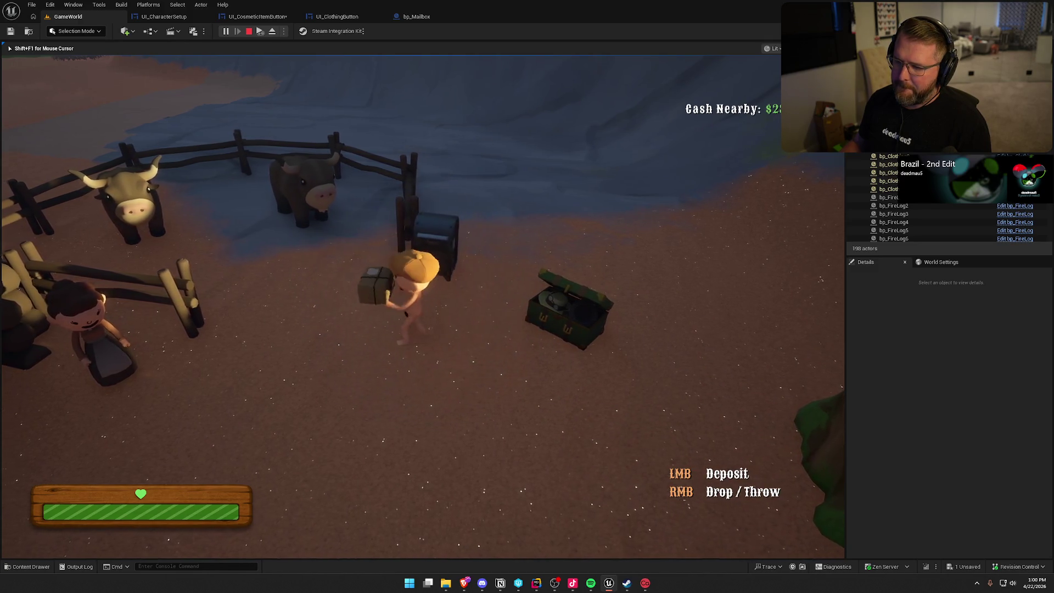
key("d")
key("e")
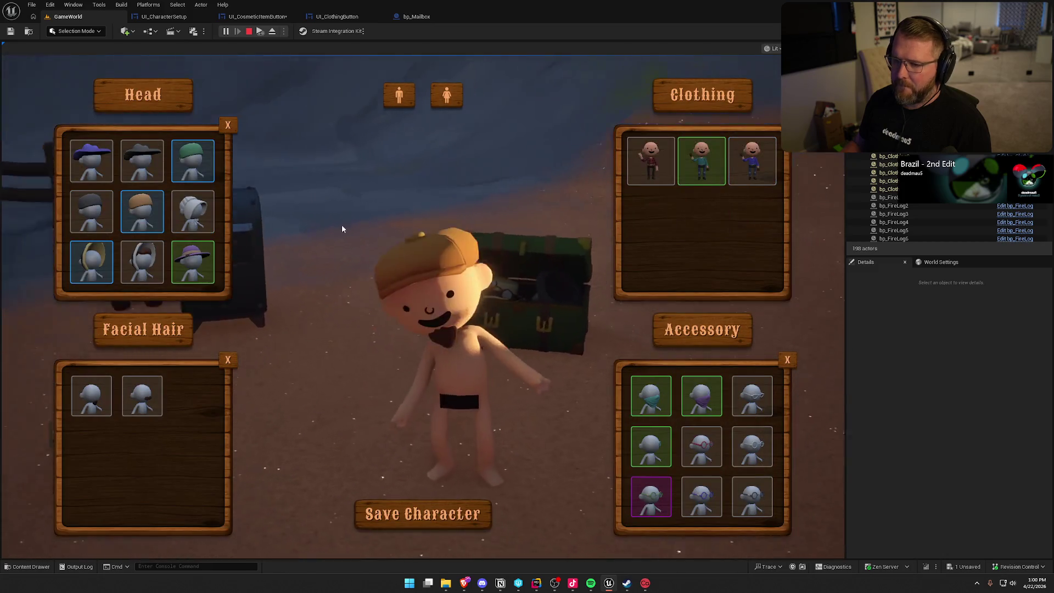
- Try on the blue cowboy hat, remove it with the Head X, toggle the cowboy hat off, and stop play
left_click(94, 163)
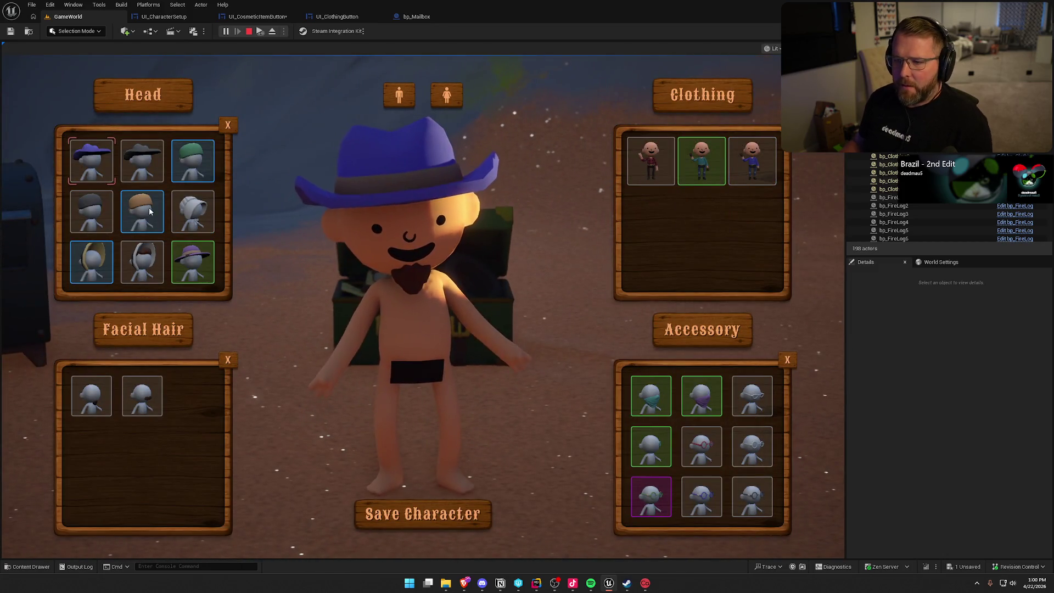
left_click(228, 127)
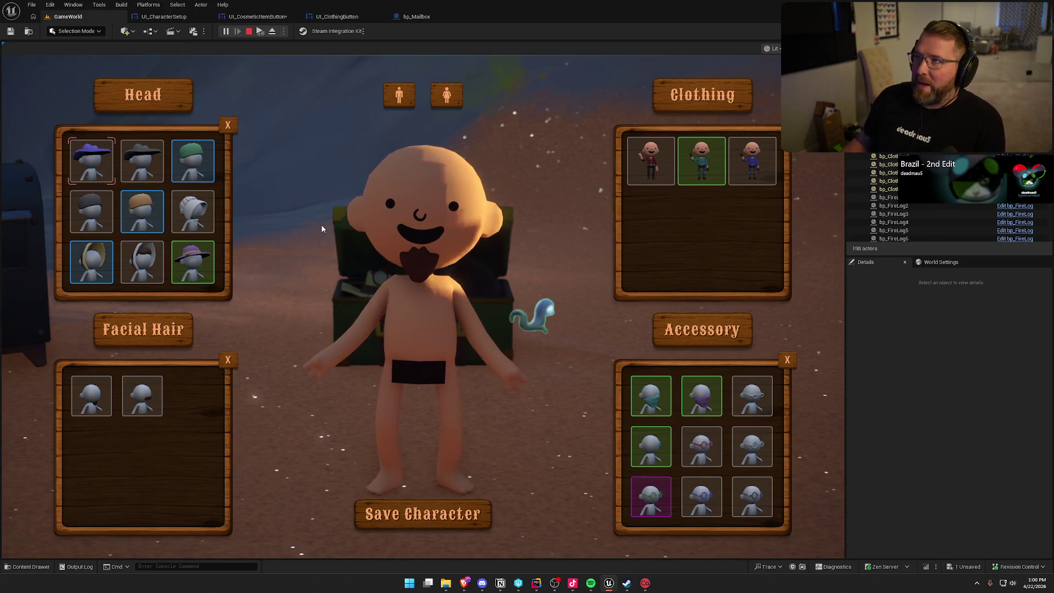
scroll(169, 238, "down", 2)
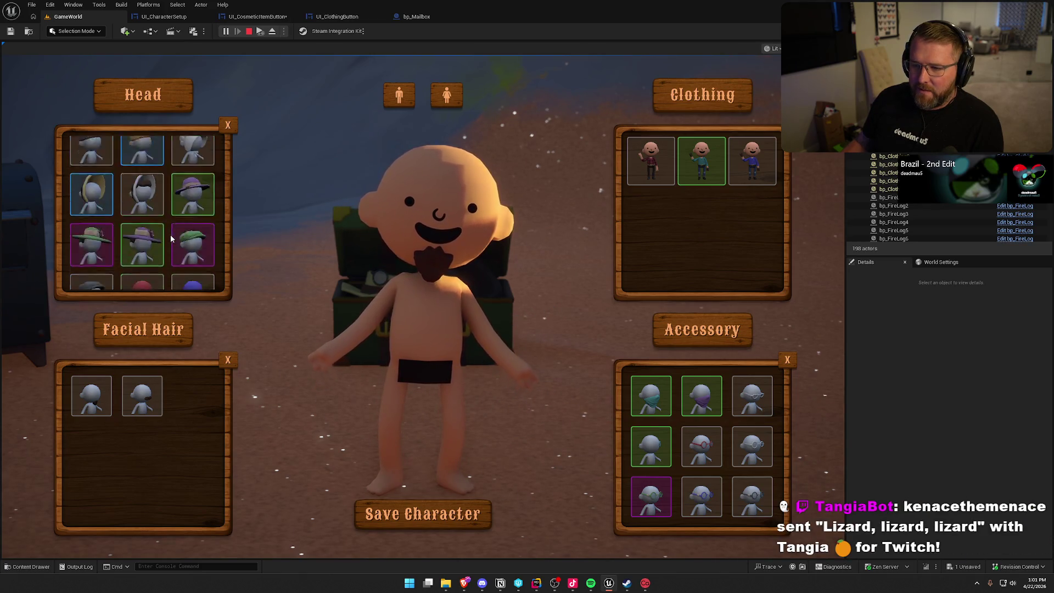
scroll(170, 235, "down", 3)
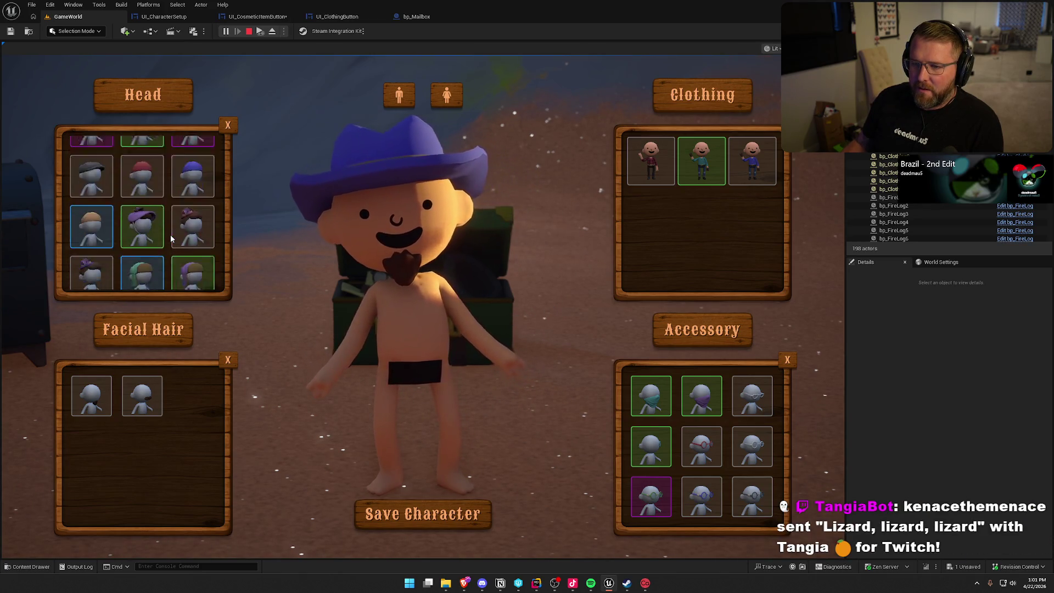
scroll(170, 237, "down", 5)
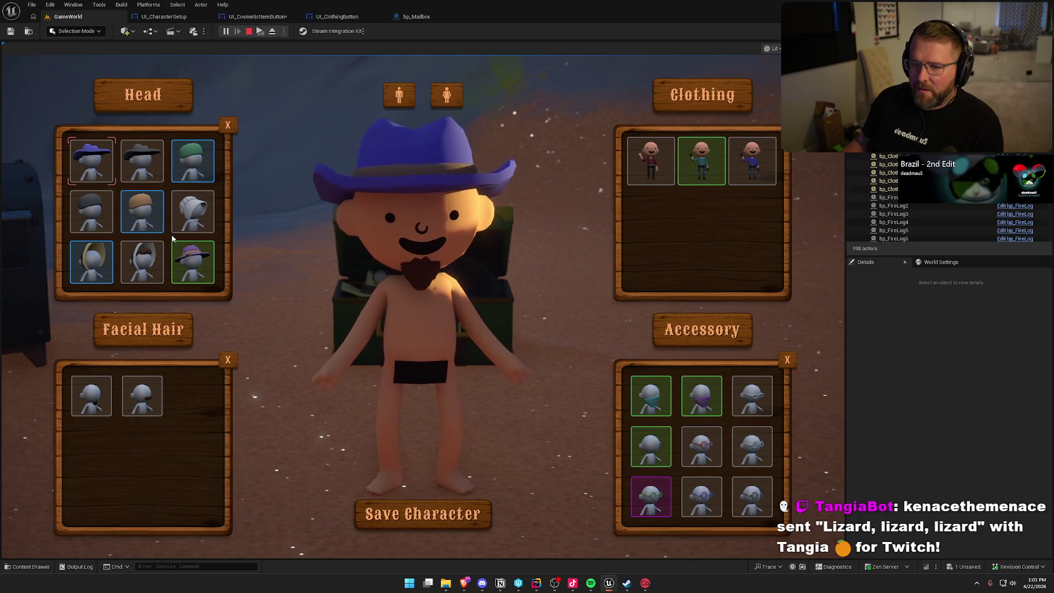
scroll(174, 225, "up", 2)
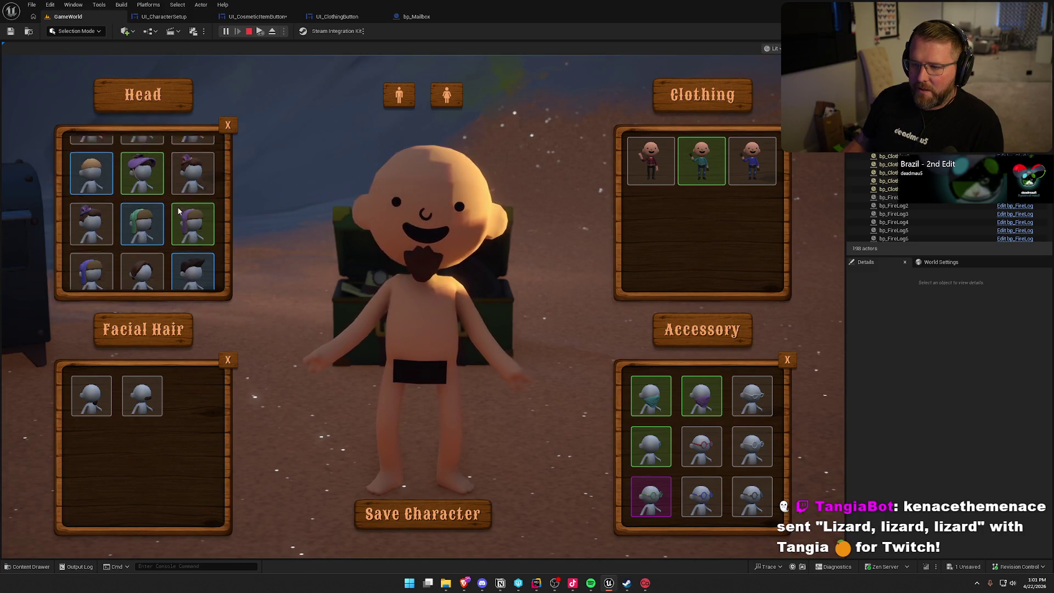
scroll(178, 211, "up", 1)
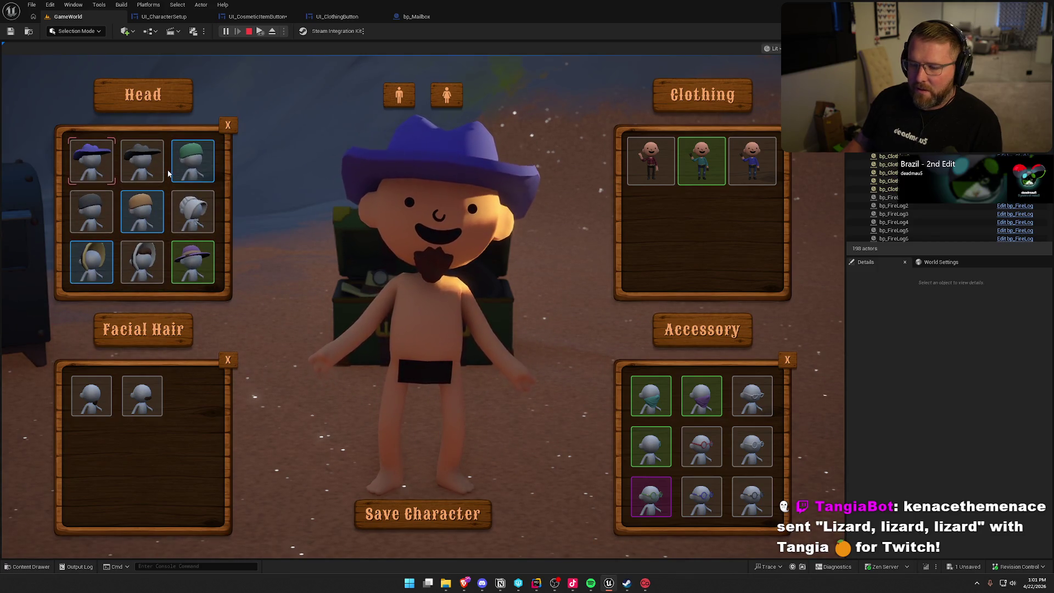
left_click(95, 169)
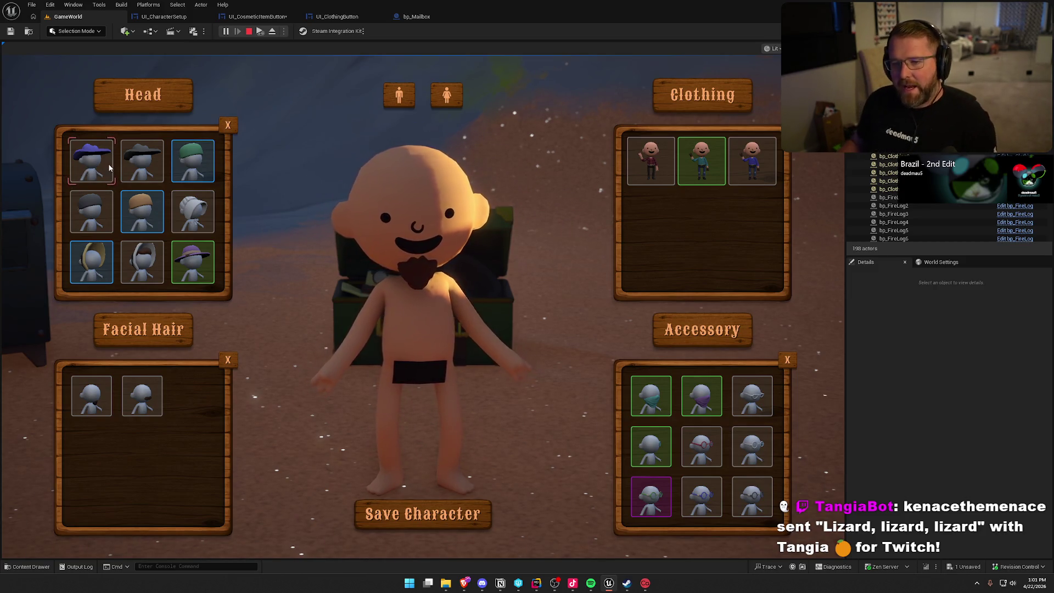
key("Escape")
left_click(164, 16)
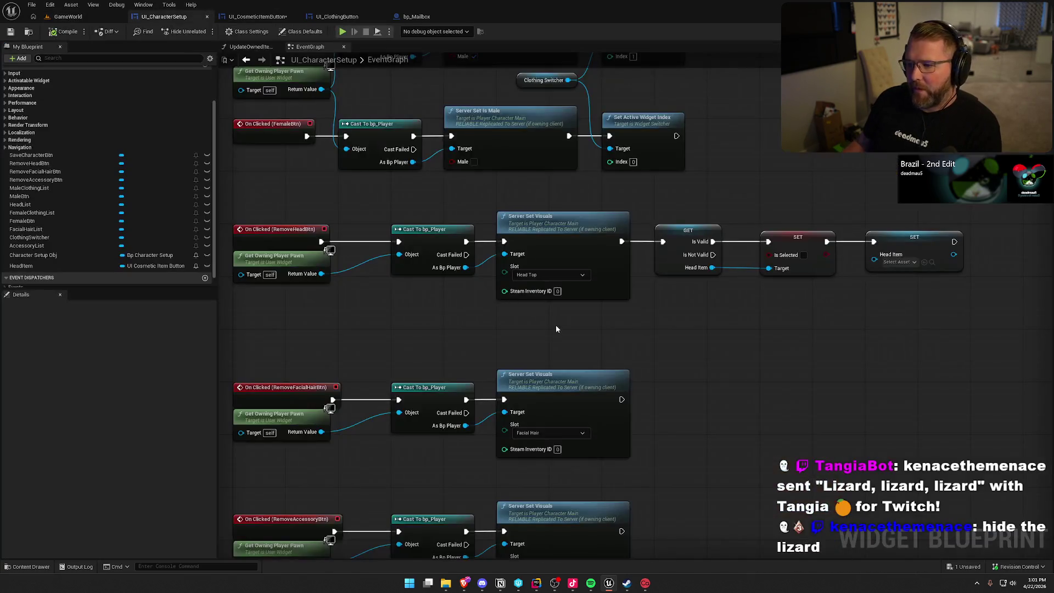
- Move the Head Item SET node next to the Is Selected SET node
left_click_drag(572, 334, 400, 308)
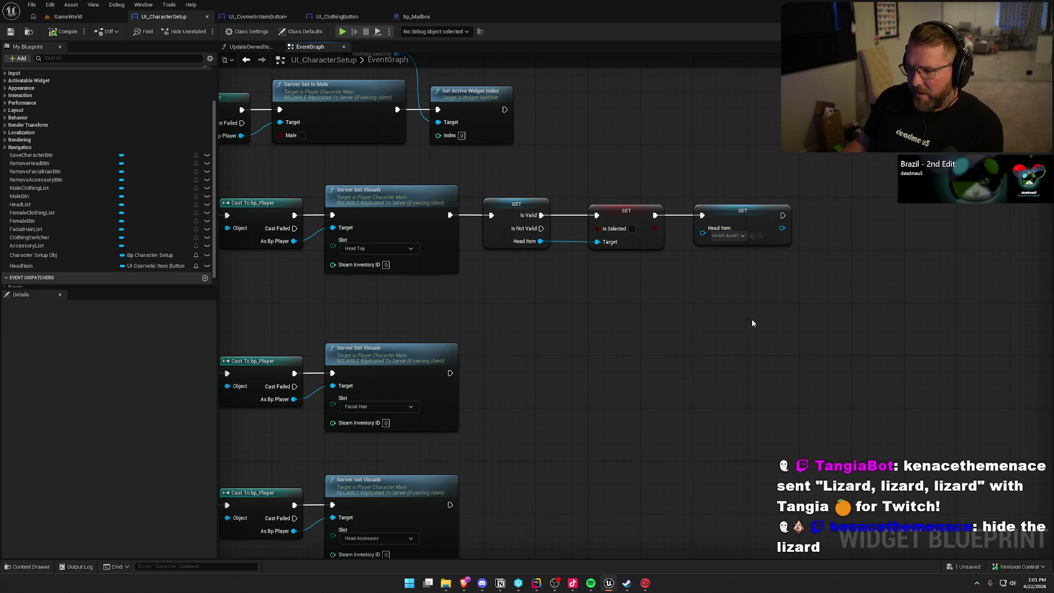
left_click_drag(740, 219, 845, 220)
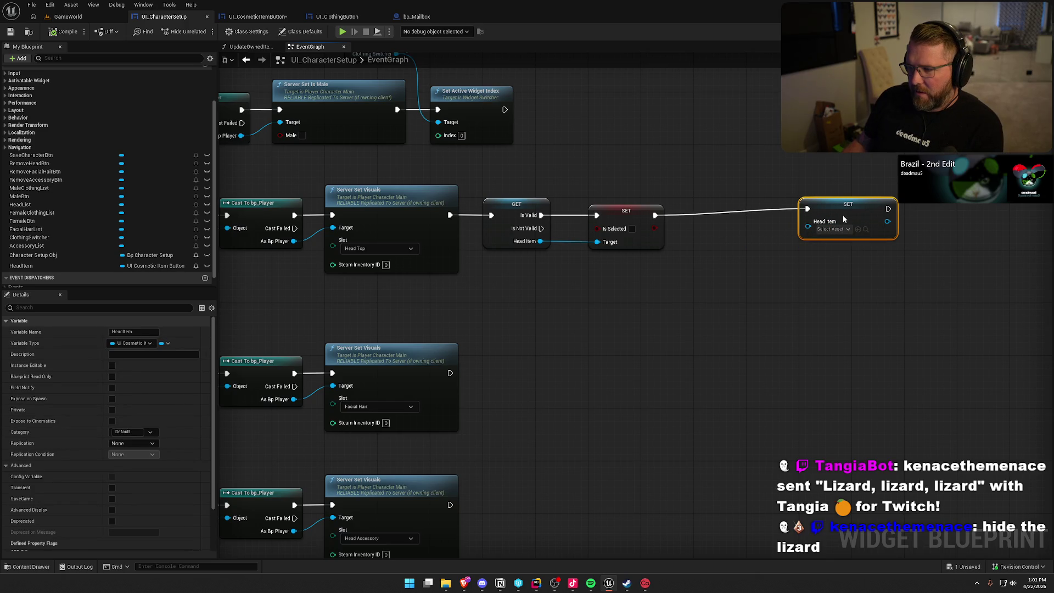
left_click_drag(834, 211, 735, 217)
left_click(627, 251)
- Marquee-select the Head Item GET and SET nodes and drop a Head List reference beside the handler
left_click_drag(641, 294, 704, 294)
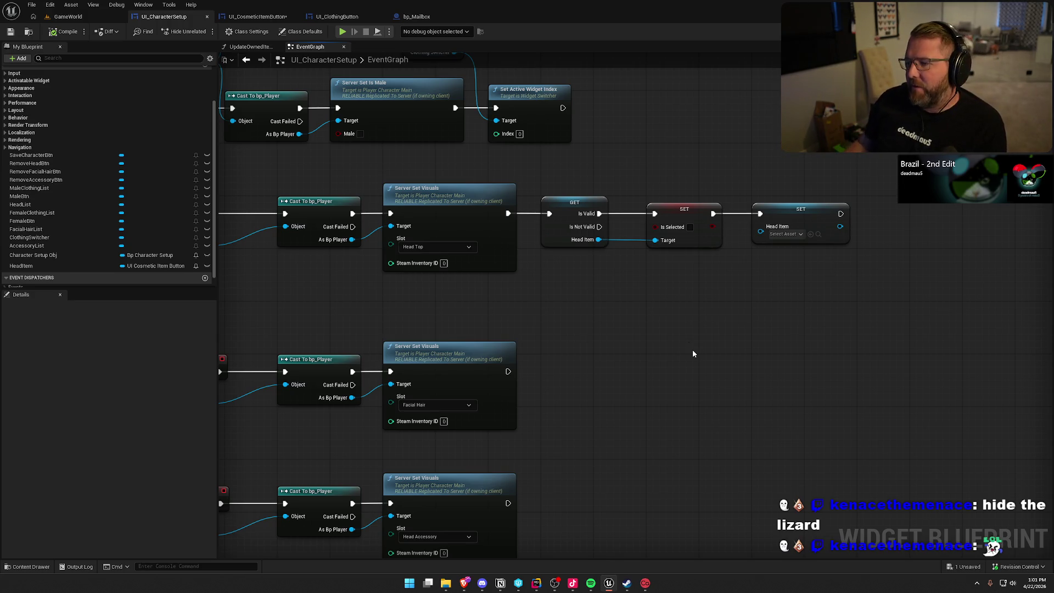
left_click_drag(630, 320, 660, 332)
left_click_drag(567, 189, 882, 260)
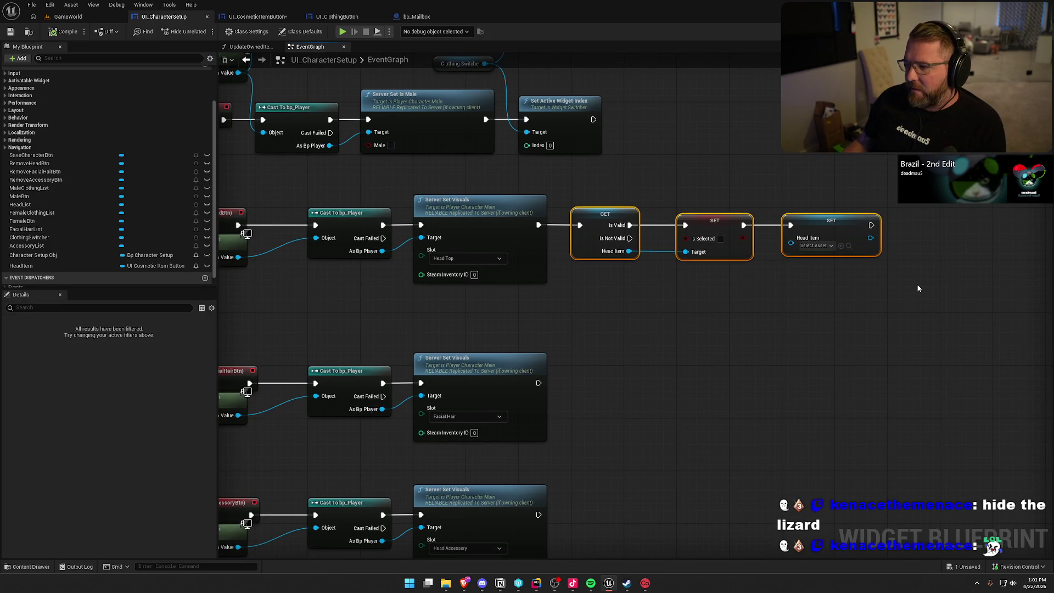
mouse_move(753, 281)
left_mouse_down()
mouse_move(635, 185)
mouse_move(564, 192)
left_mouse_up()
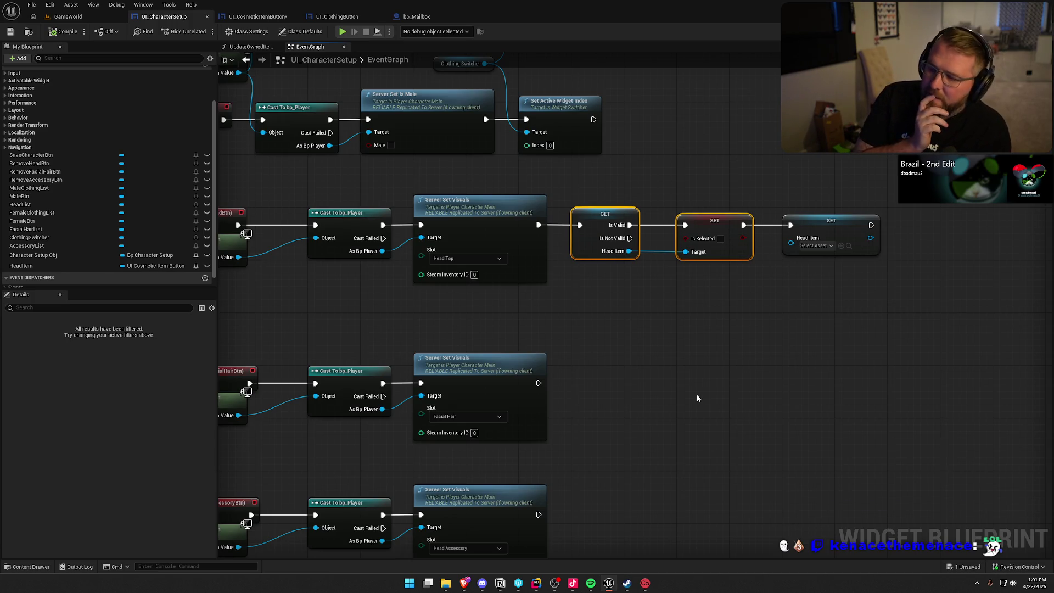
mouse_move(675, 344)
left_mouse_down()
mouse_move(751, 305)
mouse_move(736, 302)
left_mouse_up()
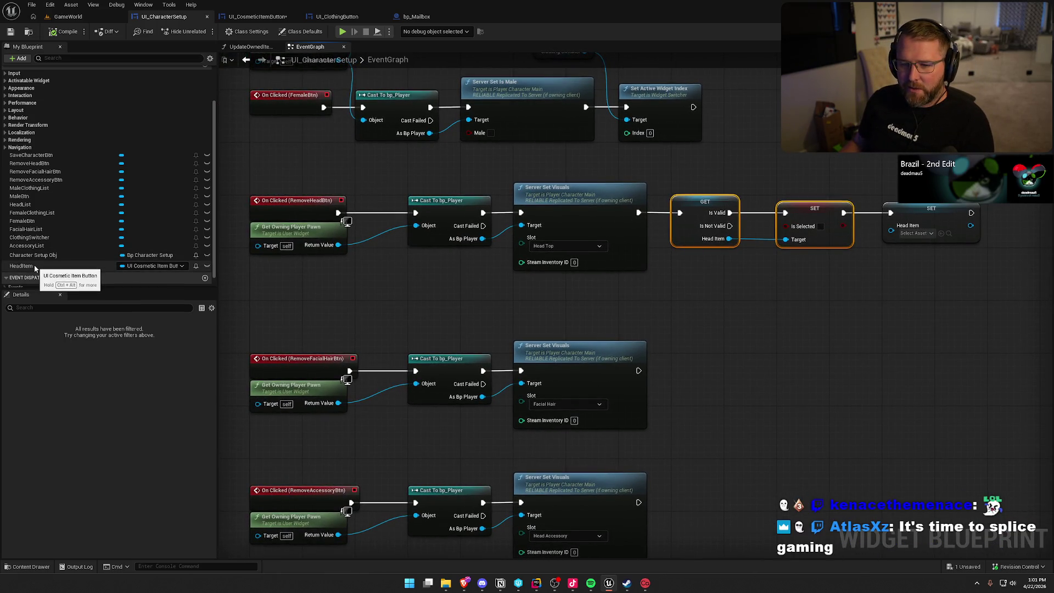
left_click_drag(20, 204, 736, 278)
- Add a Set Selected Item node for Head List and wire it after Server Set Visuals
type("set selec")
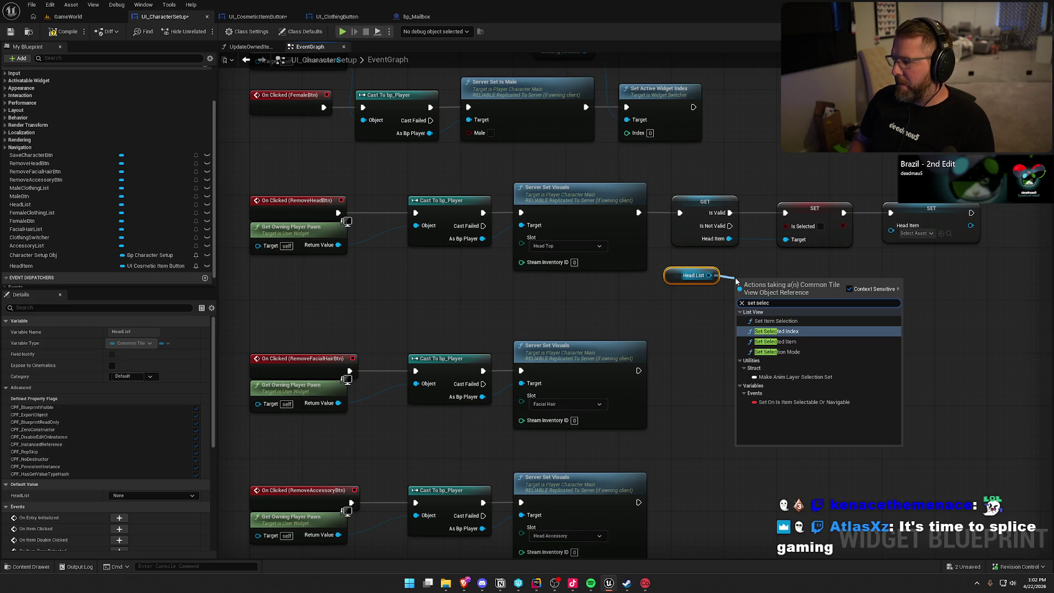
key("Down")
key("Return")
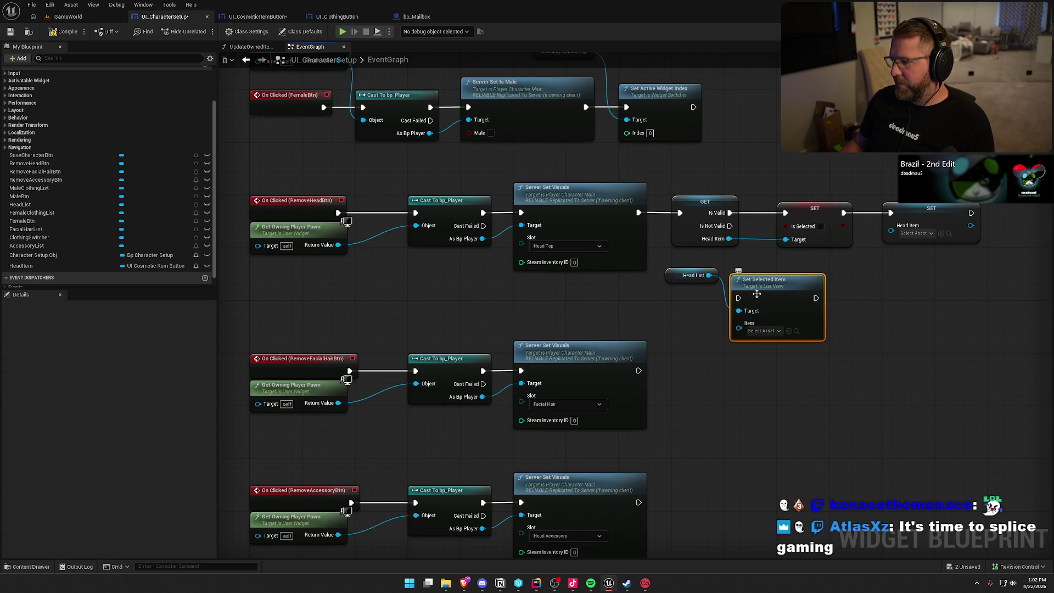
left_click_drag(776, 269, 650, 236)
mouse_move(608, 176)
left_mouse_down()
mouse_move(785, 216)
mouse_move(962, 213)
left_mouse_up()
left_click_drag(627, 293, 528, 208)
left_click_drag(654, 276, 595, 190)
- Add a Head List Clear Selection node and run it after Server Set Visuals
left_click_drag(598, 272, 647, 289)
type("dese")
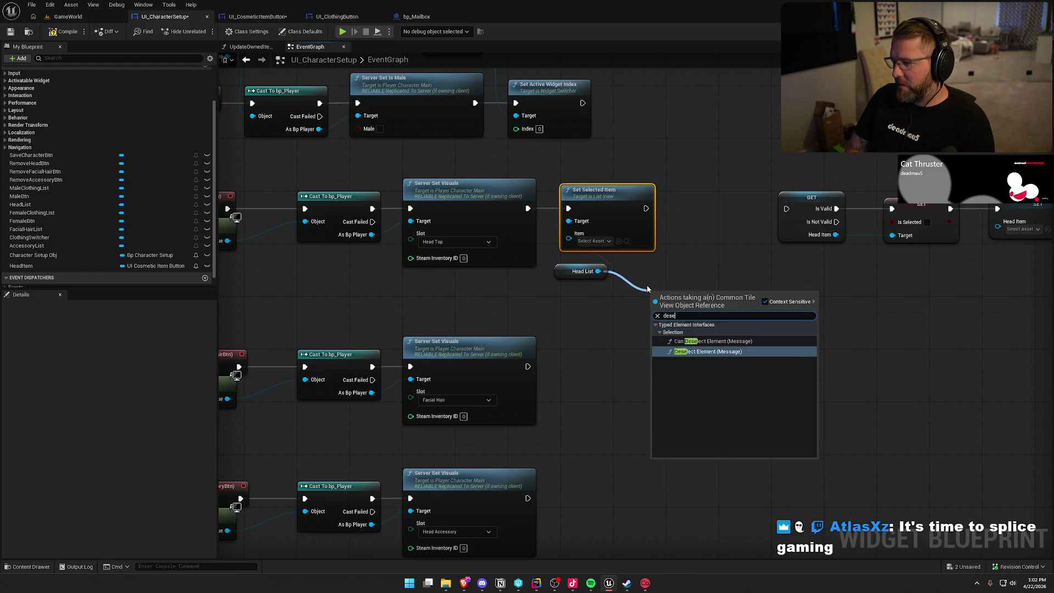
key("BackSpace")
key("BackSpace")
key("BackSpace")
type("select")
scroll(740, 402, "up", 5)
scroll(741, 402, "up", 3)
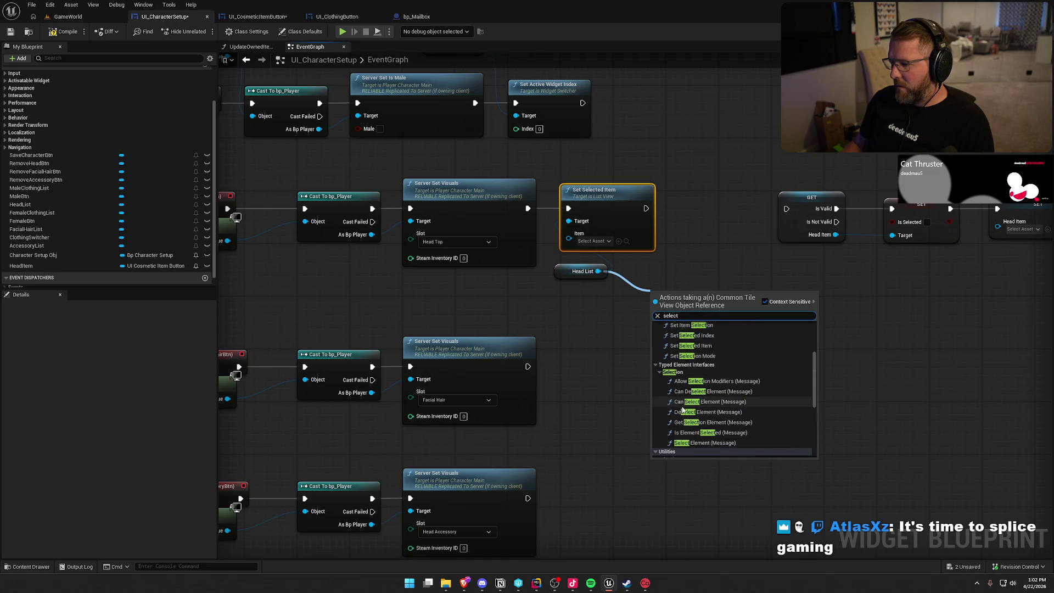
scroll(760, 419, "up", 2)
scroll(760, 419, "up", 2)
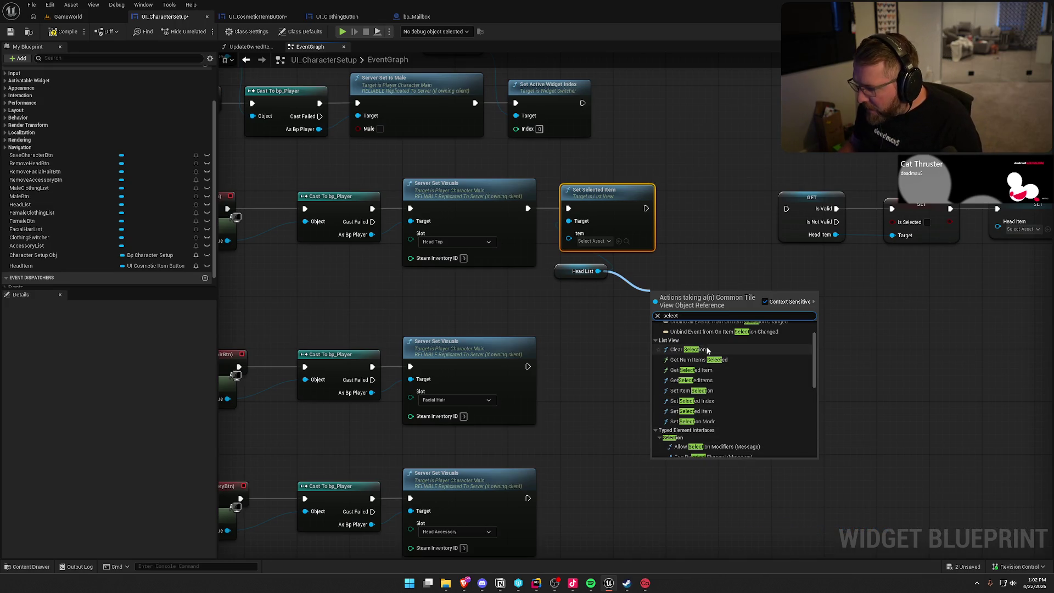
left_click(688, 349)
mouse_move(654, 314)
left_mouse_down()
mouse_move(552, 213)
mouse_move(527, 208)
left_mouse_up()
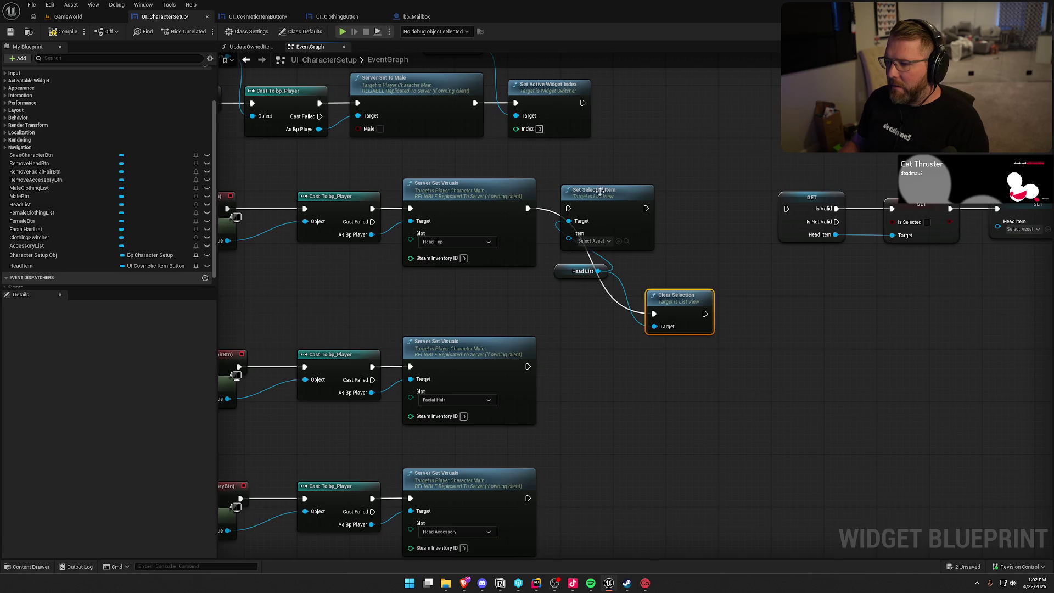
- Delete the Set Selected Item node, move Head List under Clear Selection, and switch to GameWorld
left_click(594, 190)
key("Delete")
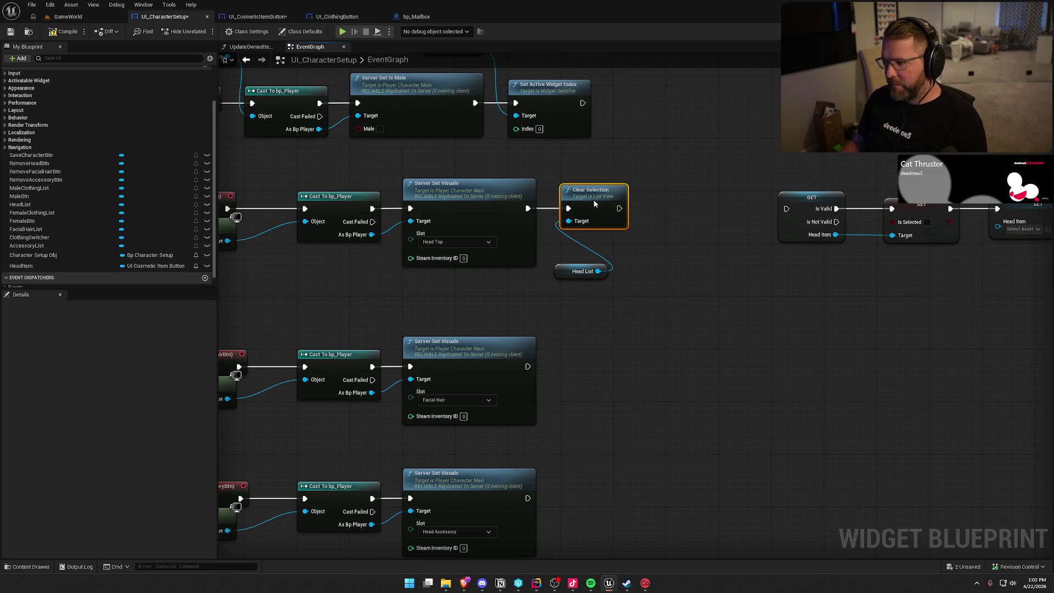
left_click_drag(568, 271, 571, 238)
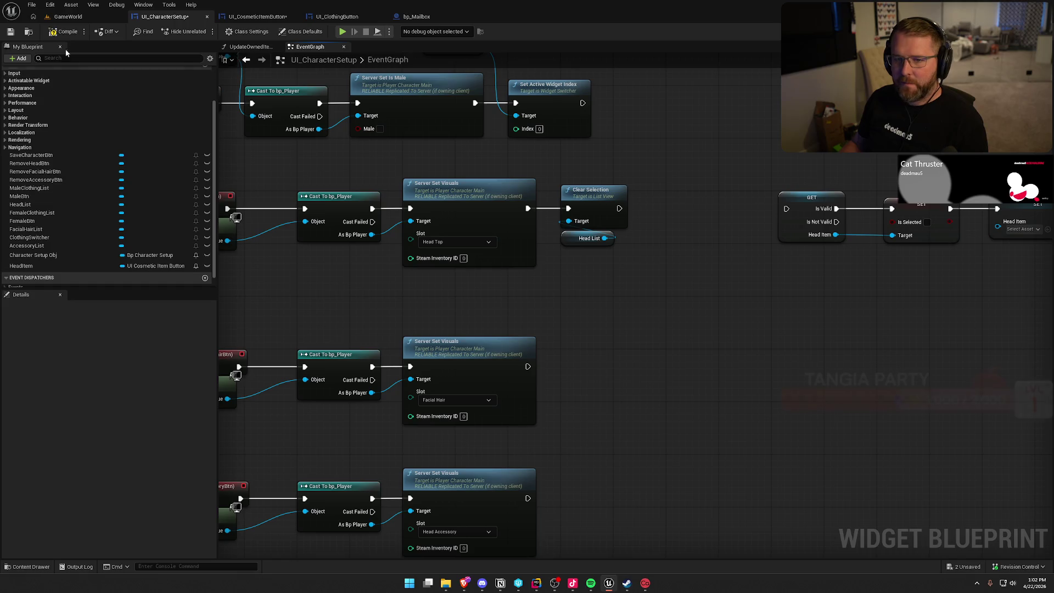
left_click(76, 18)
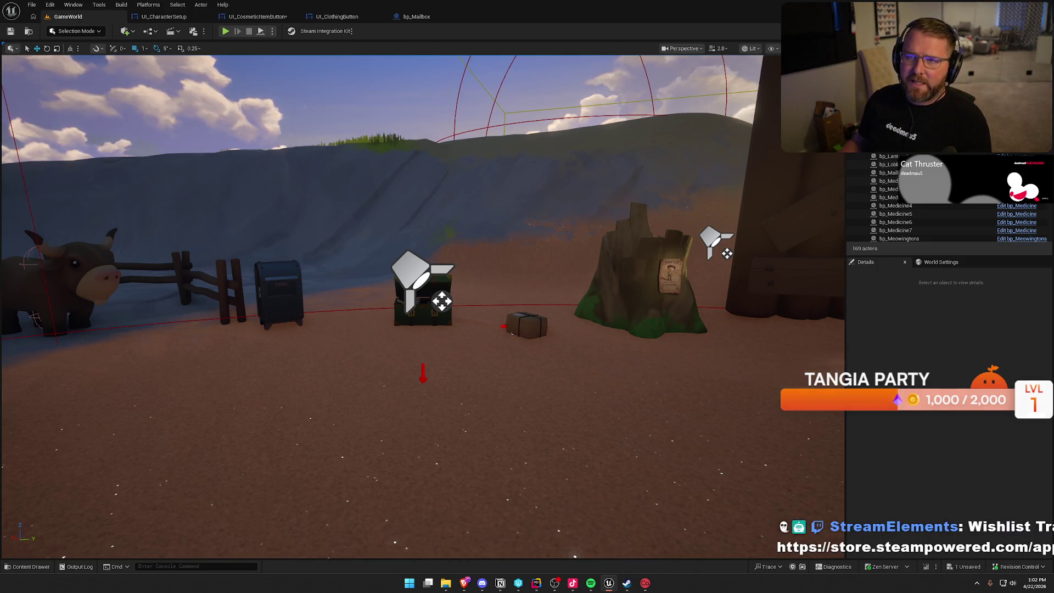
- Start Play in Editor, walk to the parcel, and pick it up
key("alt+p")
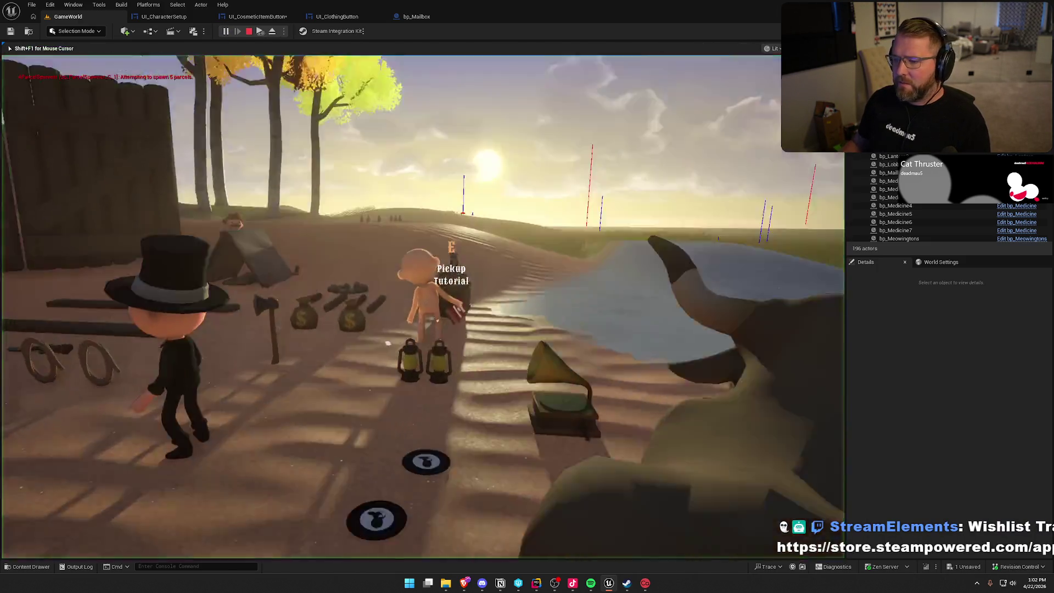
key("w")
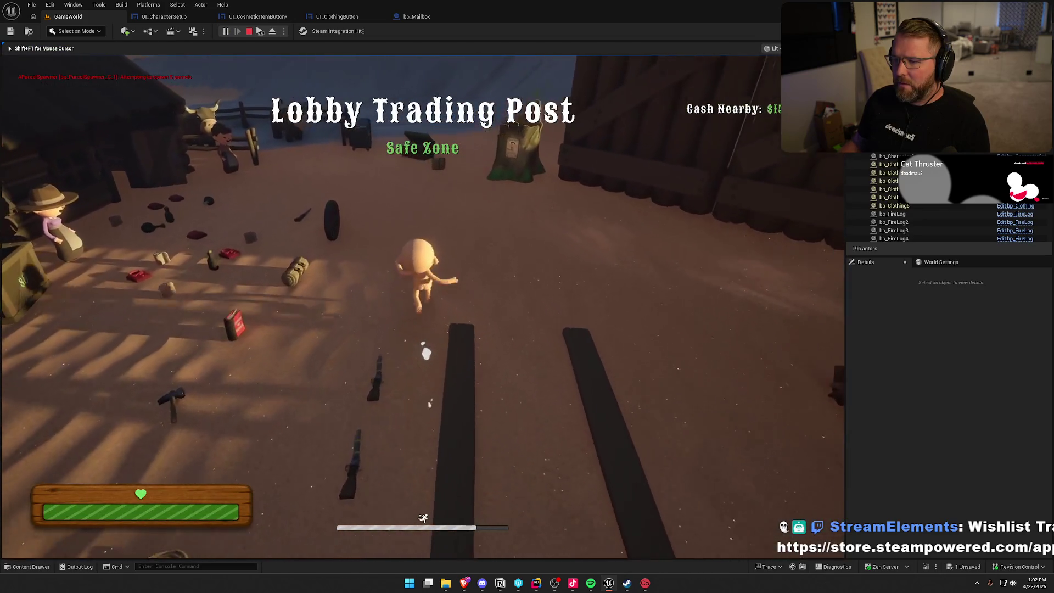
key("e")
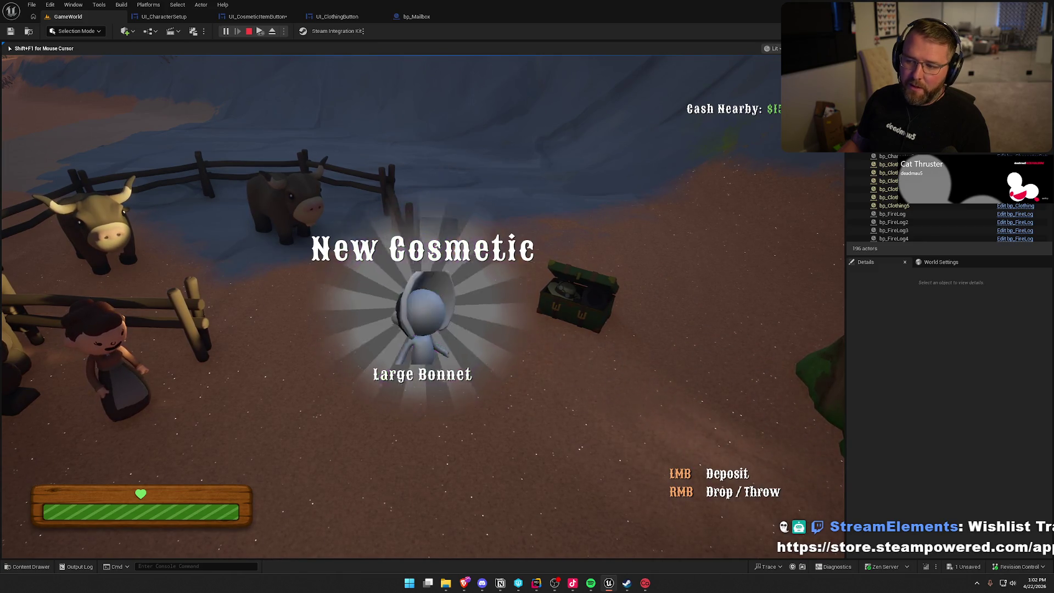
- Open the customizer at the chest, equip the red cowboy hat, then clear the head slot
key("w")
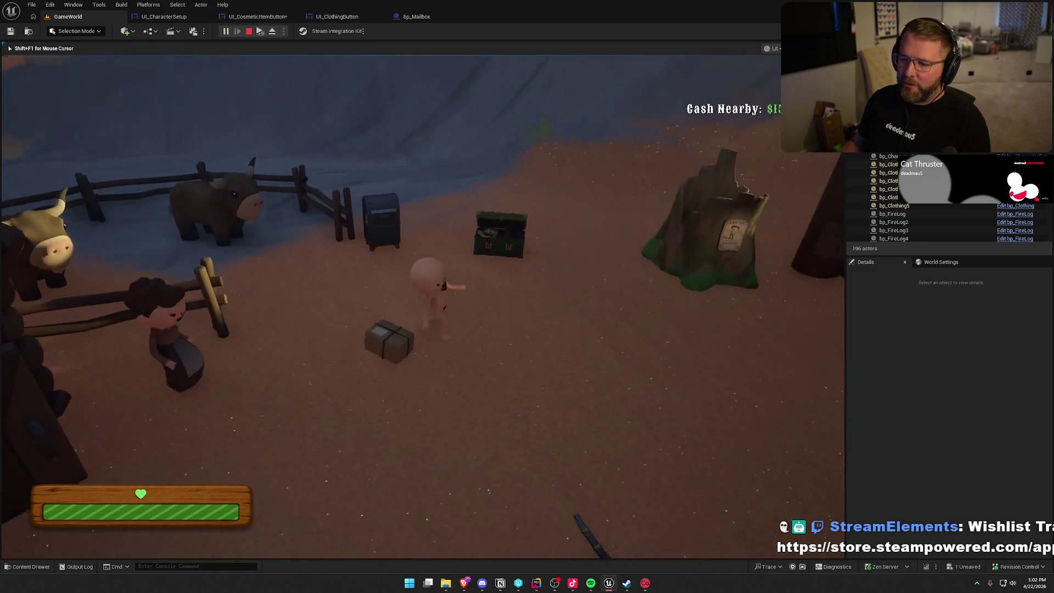
key("e")
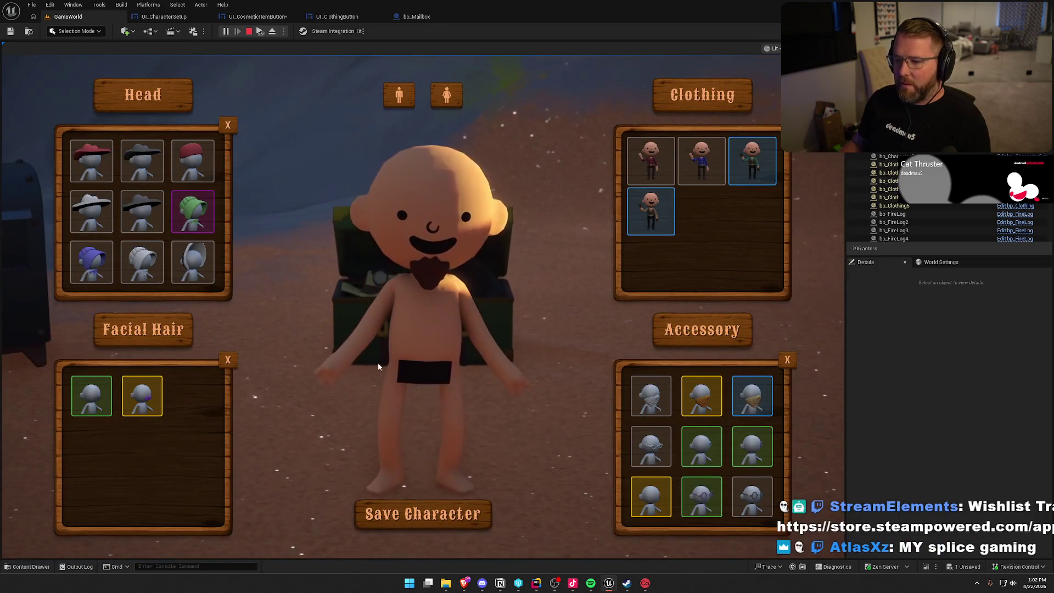
left_click(91, 161)
scroll(171, 232, "down", 5)
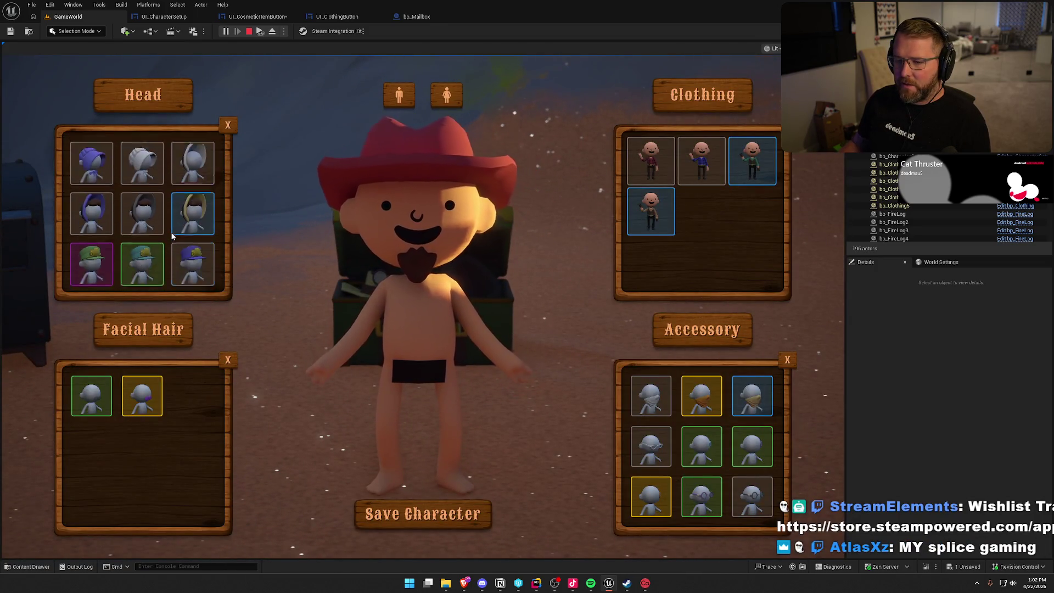
scroll(181, 242, "up", 5)
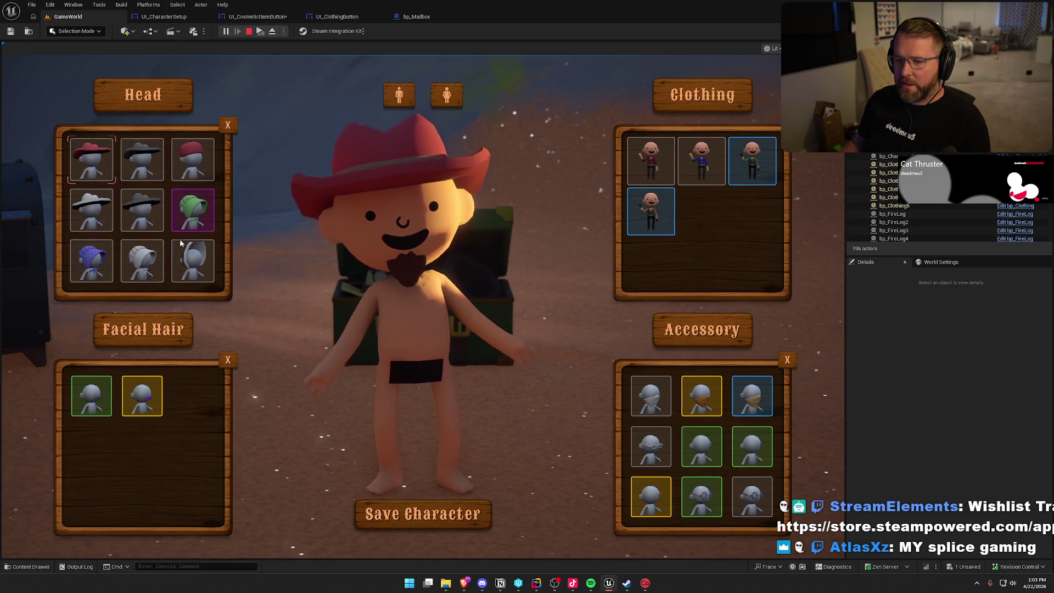
left_click(226, 125)
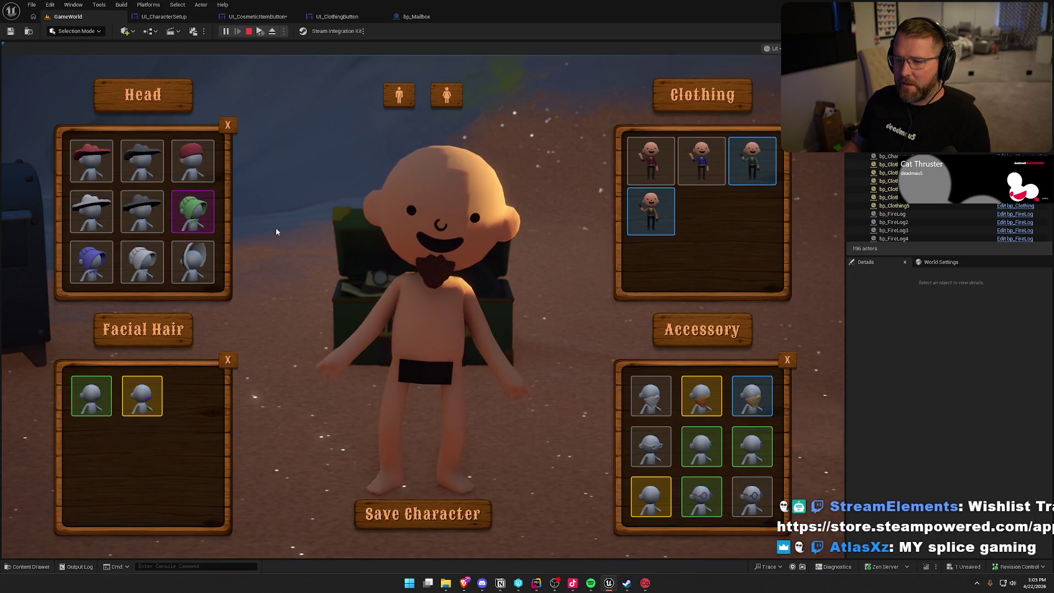
scroll(173, 239, "down", 5)
scroll(174, 239, "up", 5)
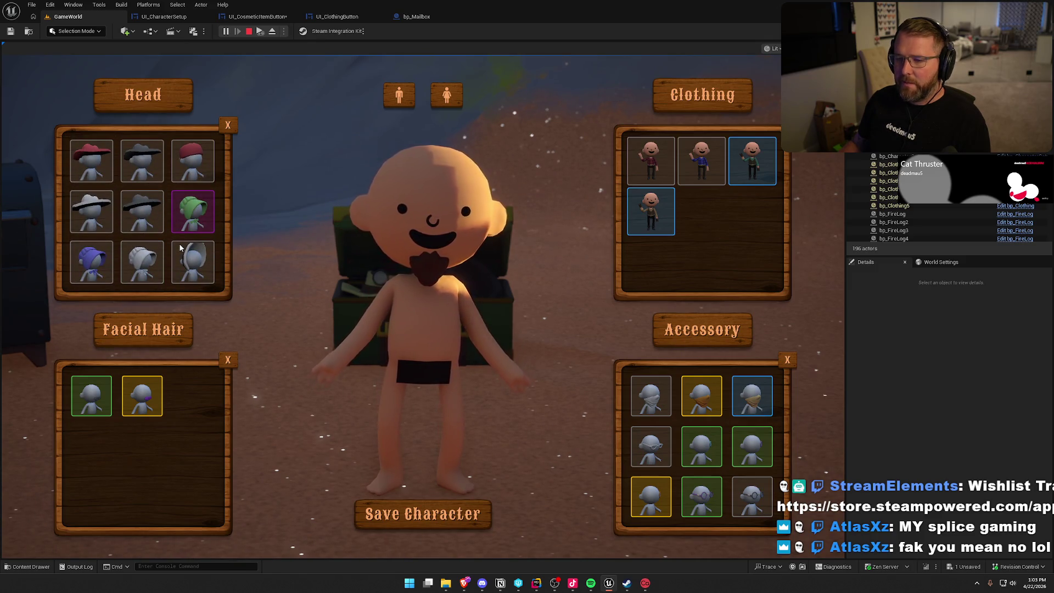
- Try the green bonnet, then the red cowboy hat, and remove it again
left_click(176, 208)
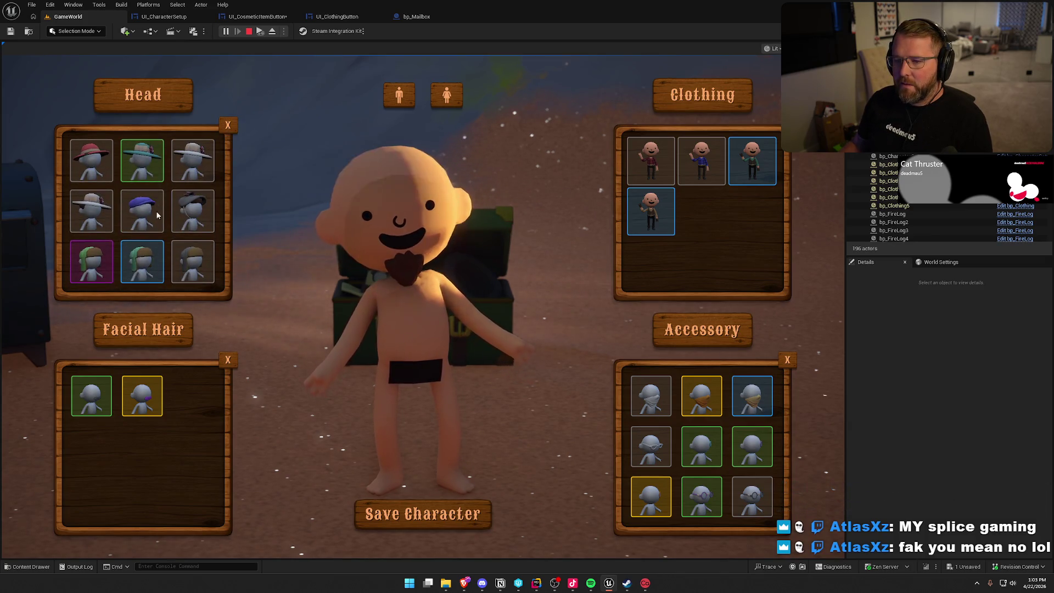
left_click(103, 163)
scroll(132, 193, "down", 1)
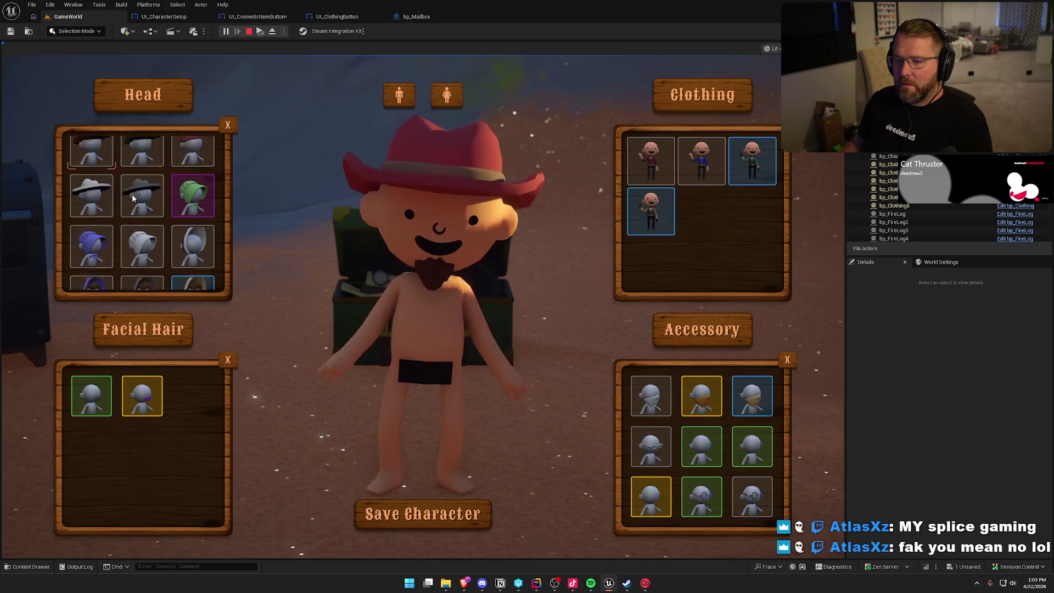
scroll(137, 199, "up", 1)
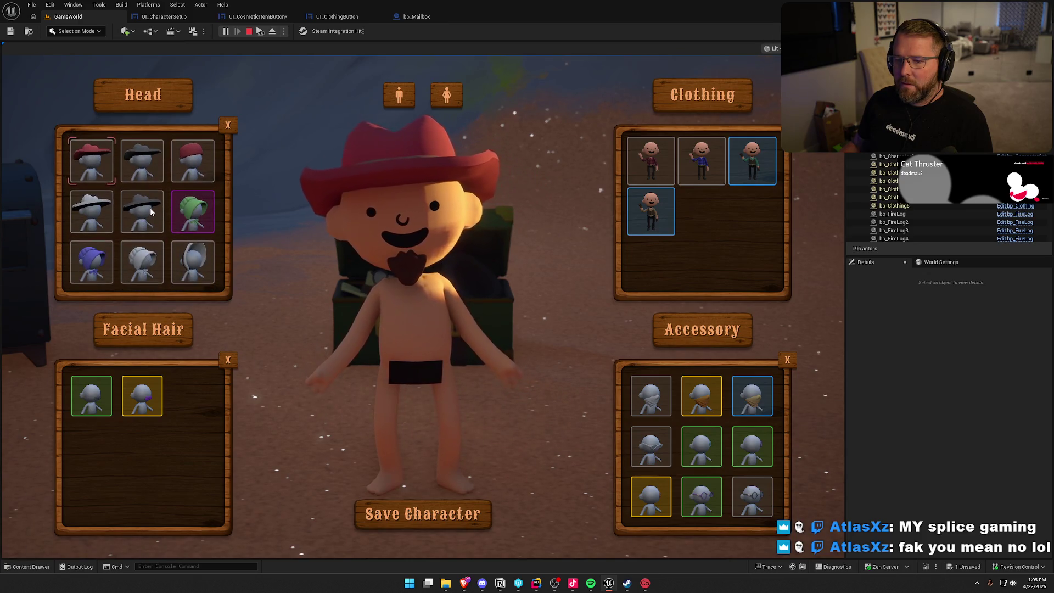
left_click(228, 125)
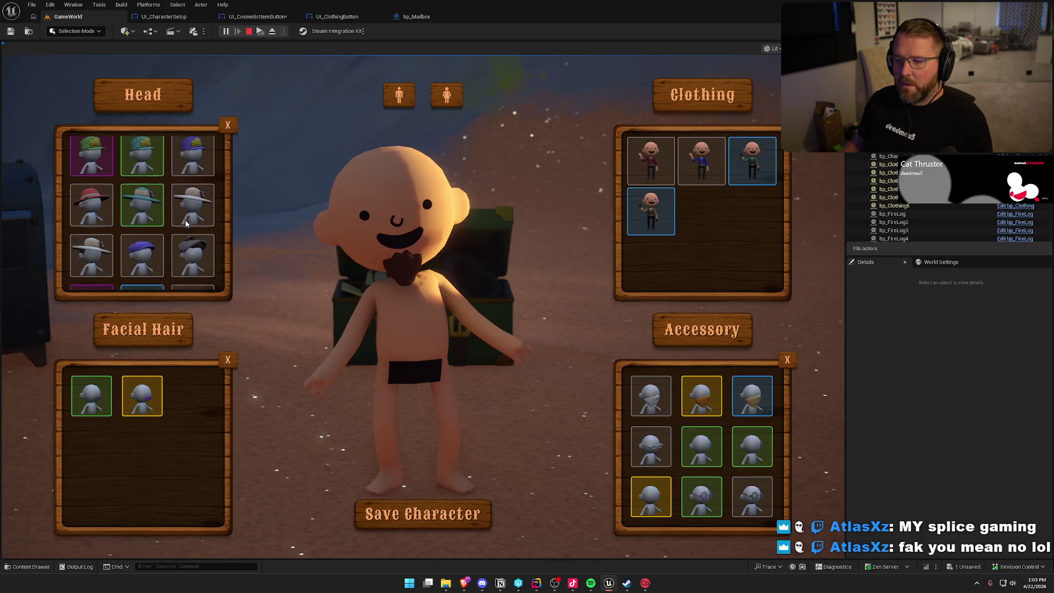
- Swap the goatee for a mustache in the Facial Hair list
scroll(187, 225, "down", 1)
scroll(187, 225, "up", 1)
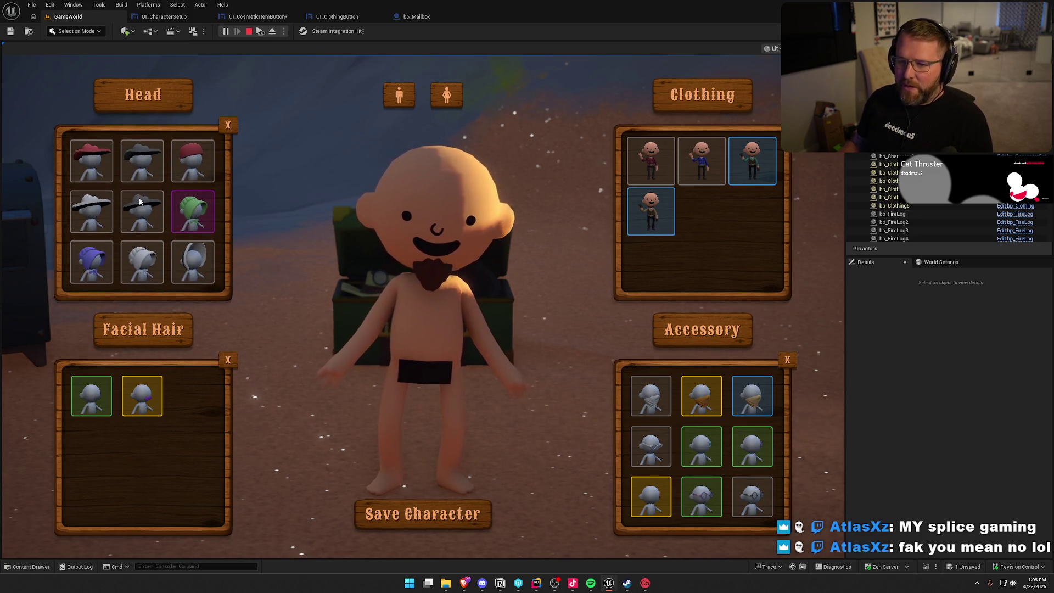
scroll(194, 210, "down", 3)
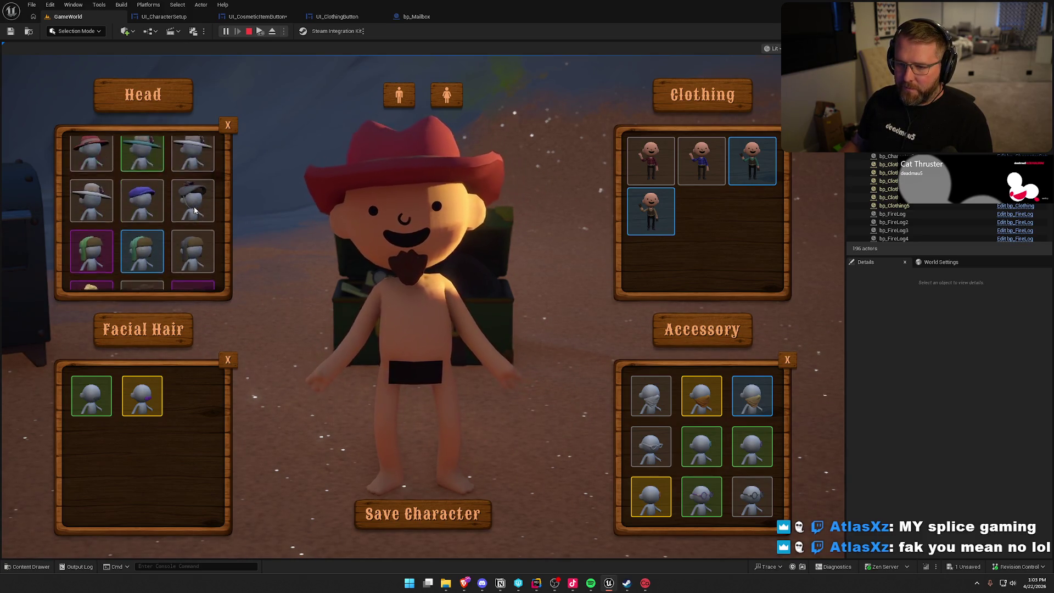
scroll(195, 211, "up", 3)
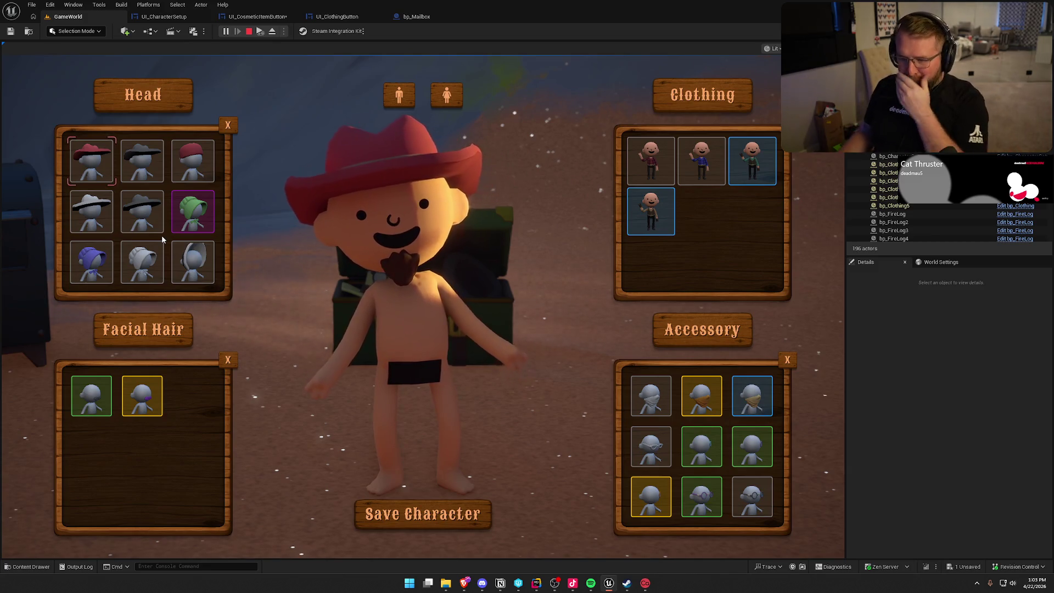
left_click(137, 401)
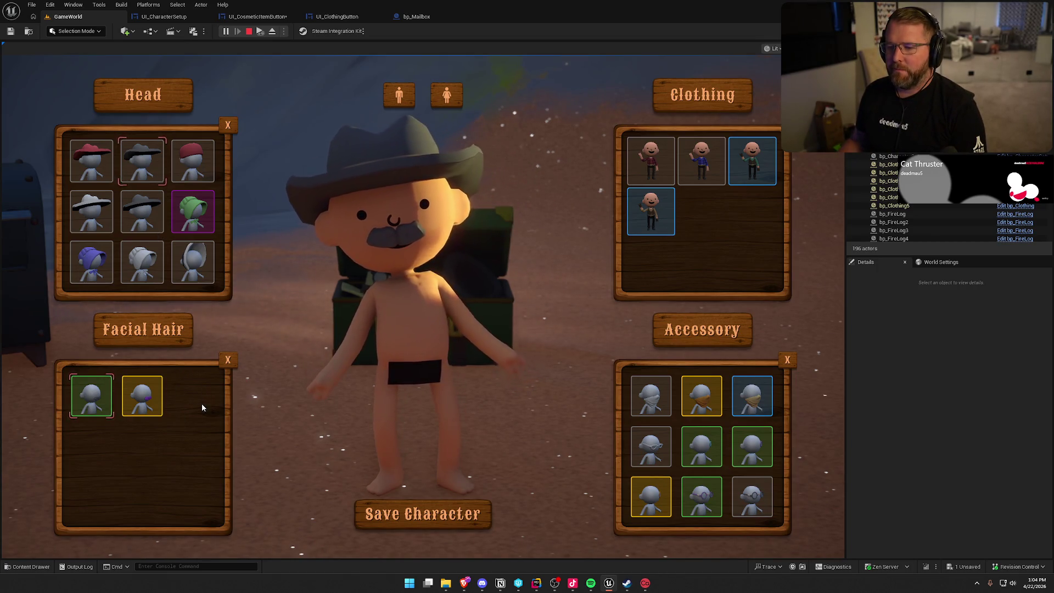
- Clear the hat, try the black cowboy hat, then equip the red cap and save the character
left_click(228, 125)
left_click(132, 163)
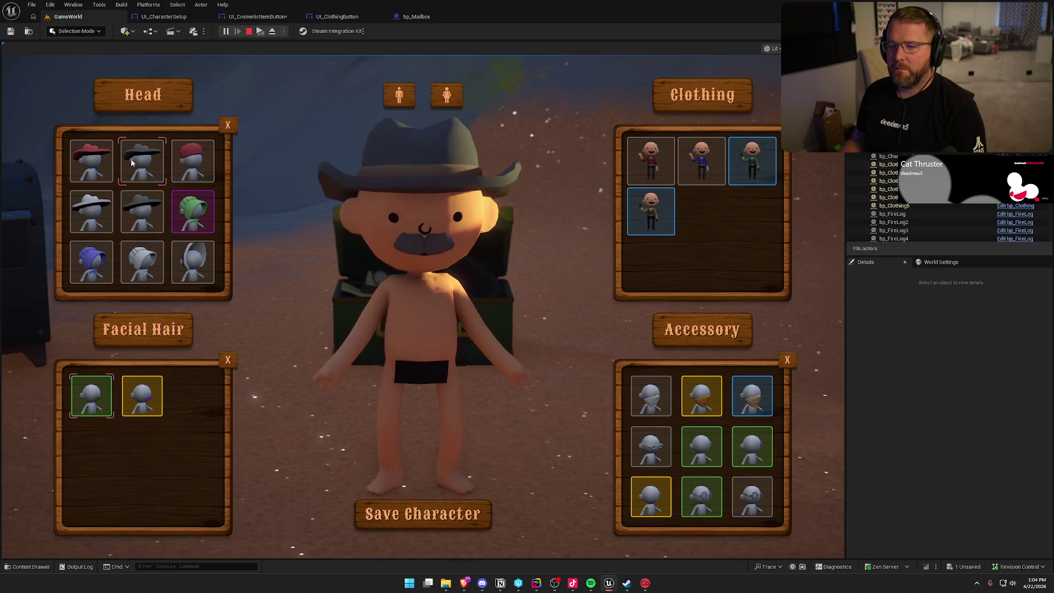
scroll(179, 261, "down", 5)
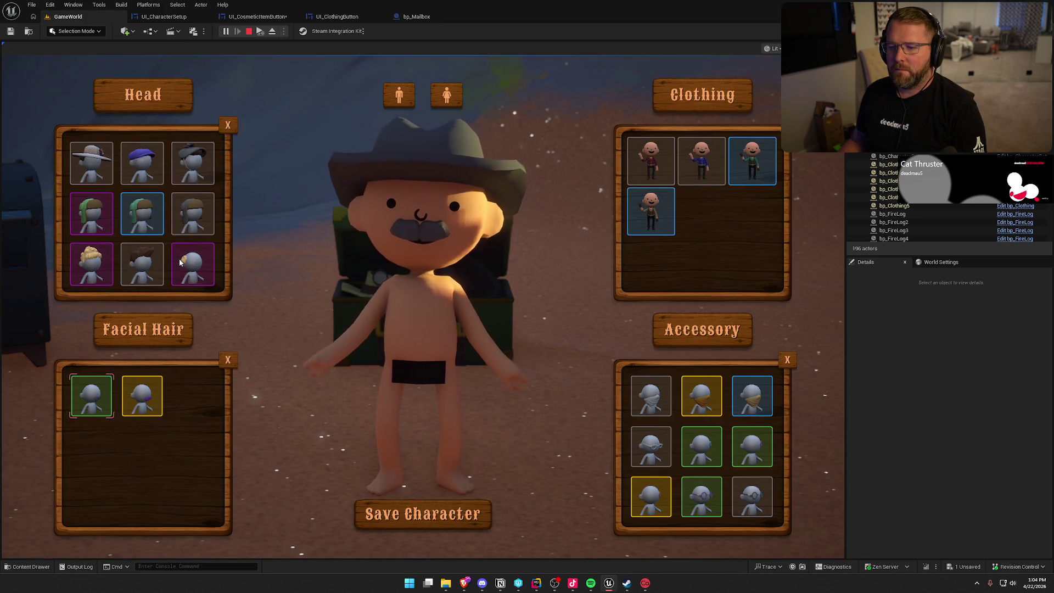
scroll(185, 266, "up", 5)
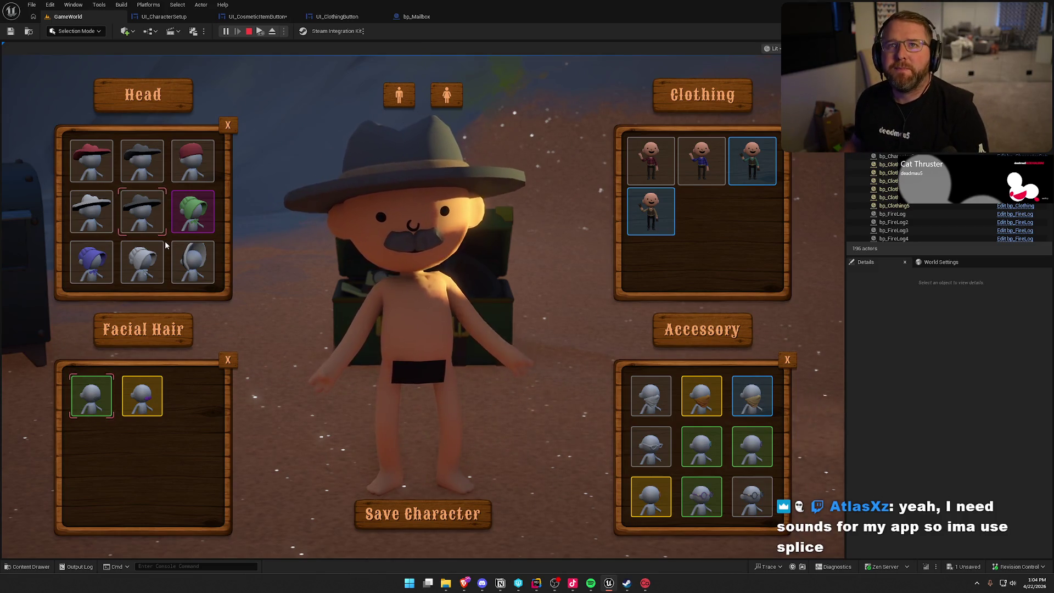
left_click(202, 177)
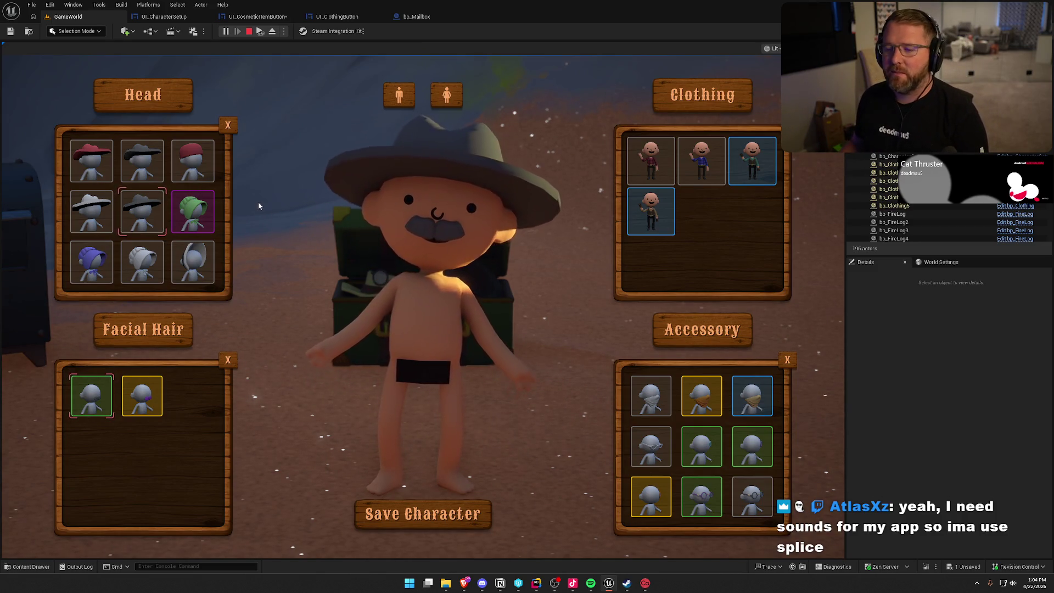
left_click(407, 527)
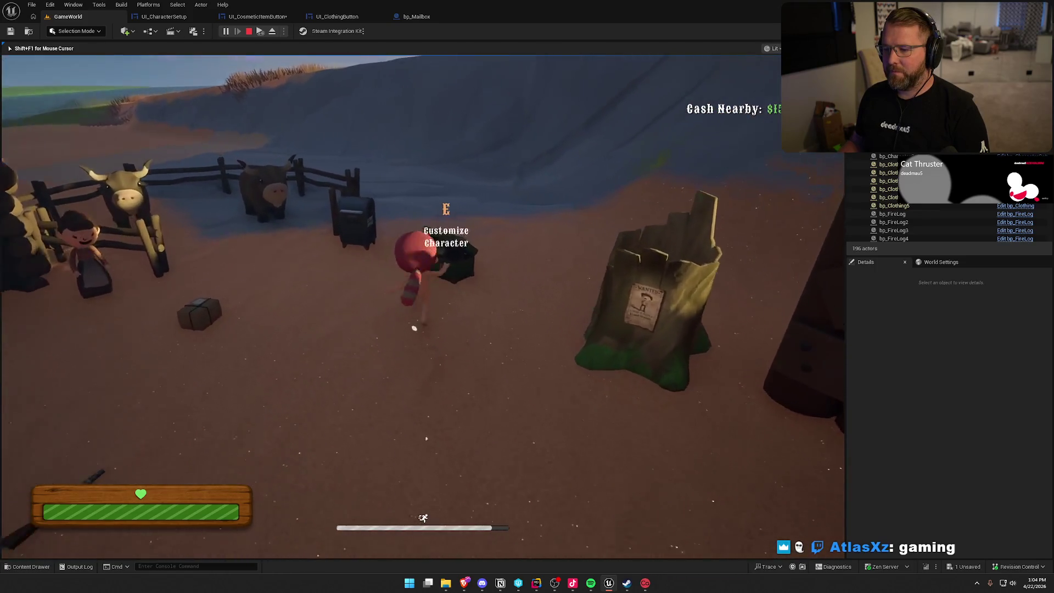
- Reopen the customizer at the chest to confirm the red cap, then stop the play session
key("e")
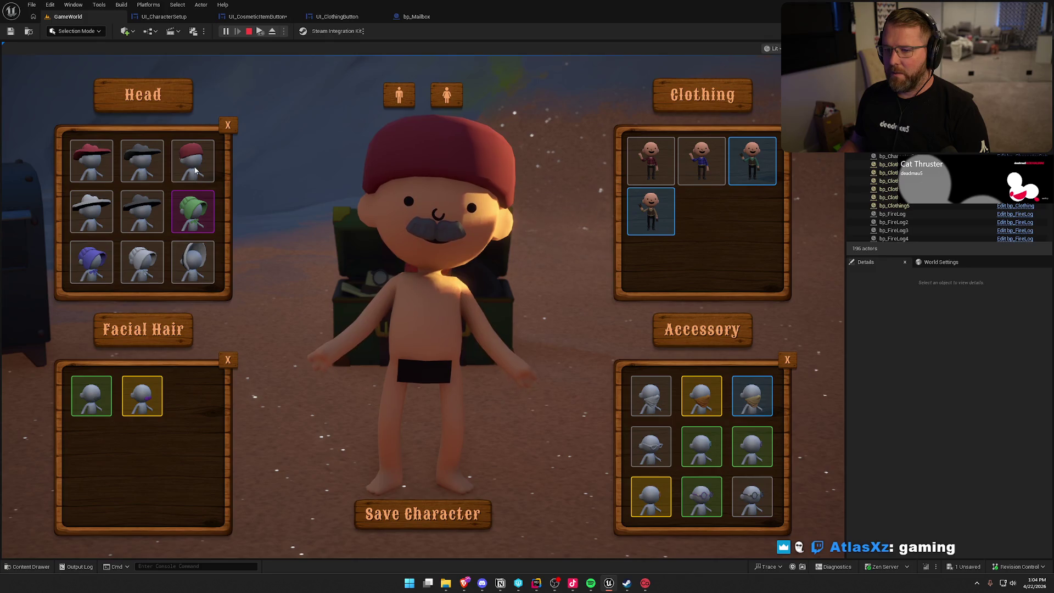
scroll(173, 249, "down", 5)
scroll(174, 252, "up", 5)
key("Escape")
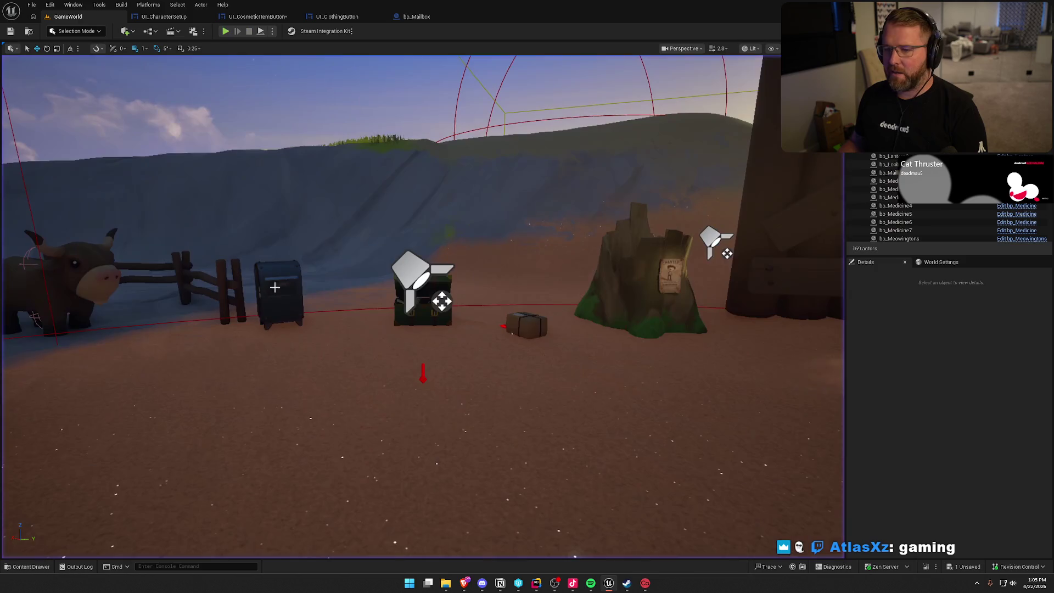
- Back in UI_CharacterSetup's event graph, delete the selected Head Item GET and SET nodes
left_click(163, 17)
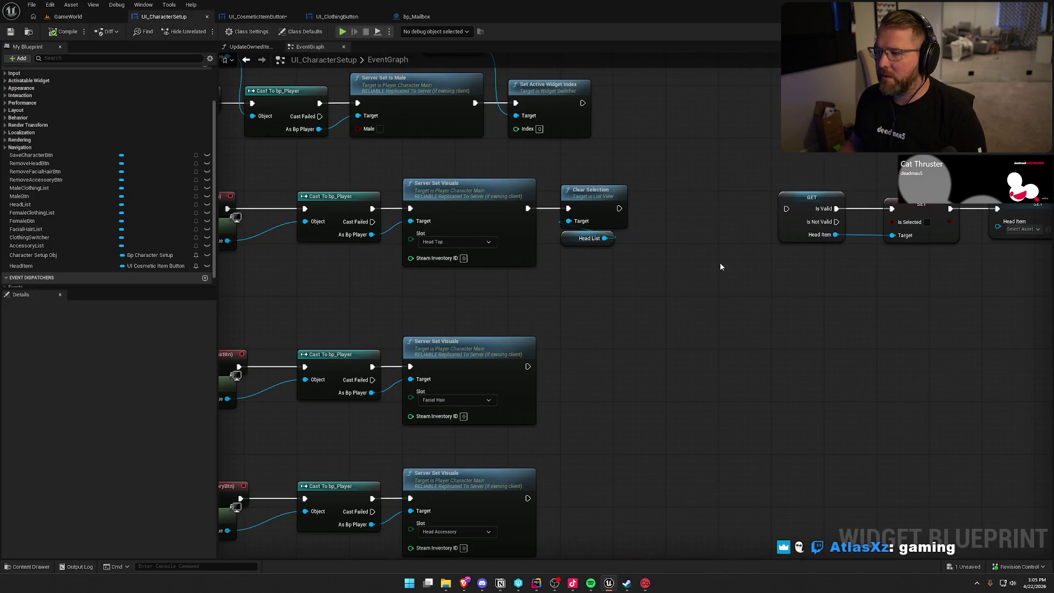
left_click_drag(570, 208, 742, 315)
key("Delete")
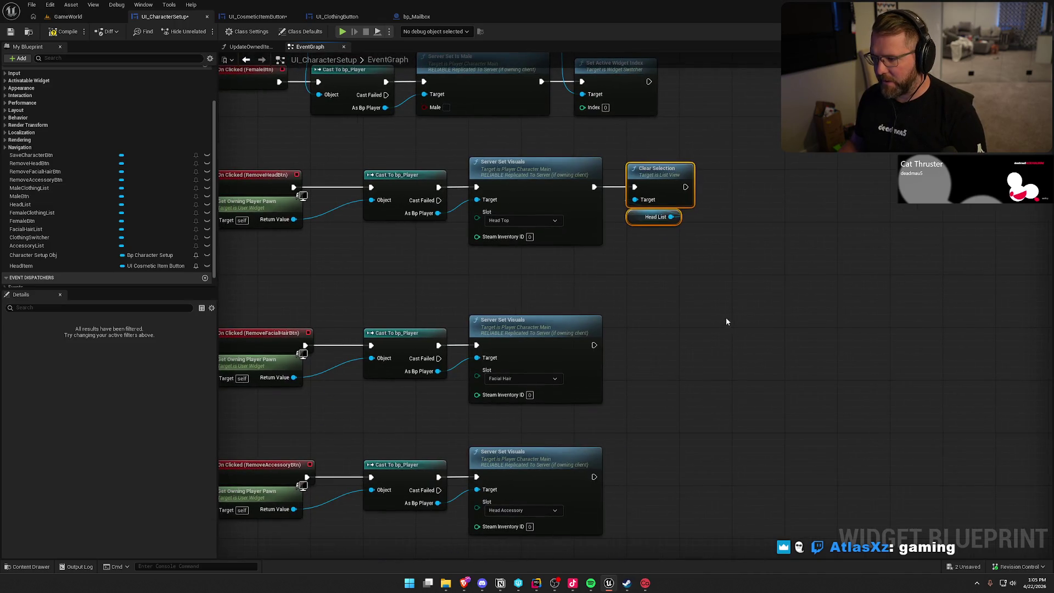
left_click(726, 322)
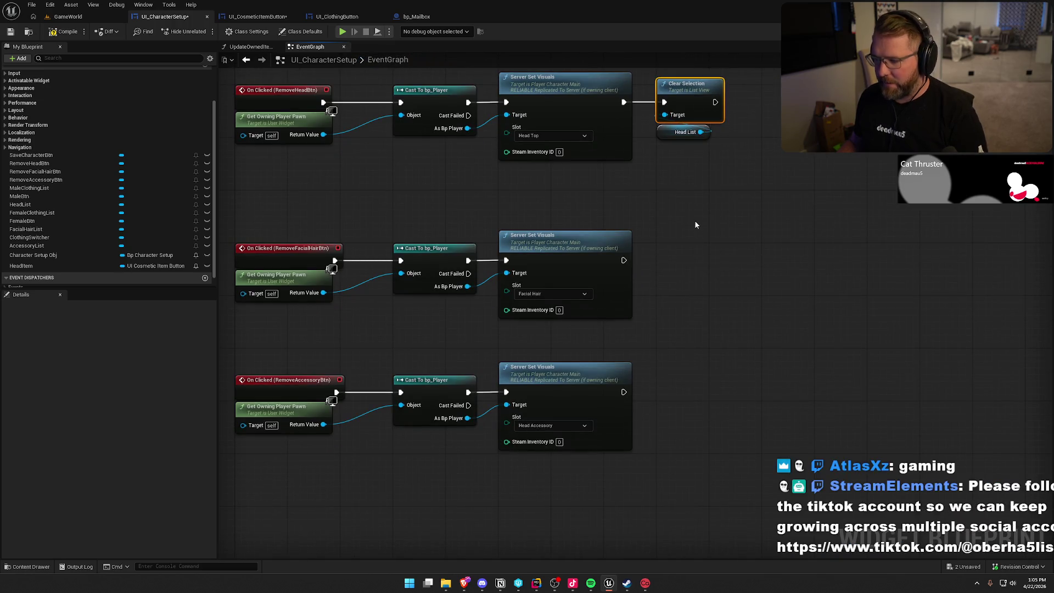
- Paste Clear Selection copies and wire them after the facial hair and accessory Server Set Visuals
key("ctrl+v")
key("ctrl+v")
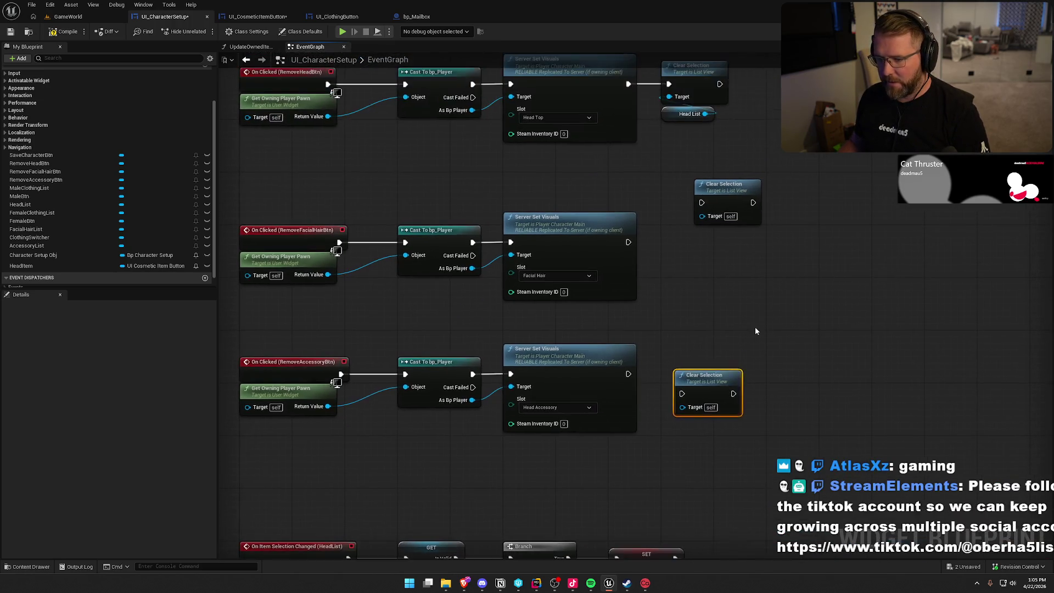
left_click_drag(702, 203, 629, 242)
mouse_move(720, 190)
left_mouse_down()
mouse_move(687, 235)
mouse_move(681, 393)
left_mouse_up()
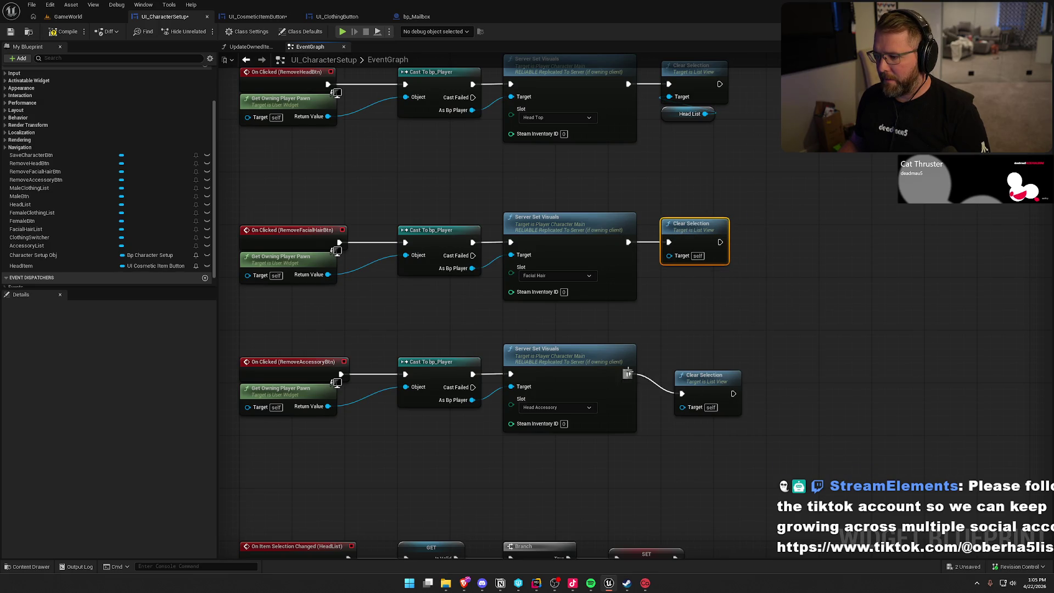
left_click_drag(628, 373, 627, 374)
left_click_drag(700, 375, 686, 355)
left_click(674, 318)
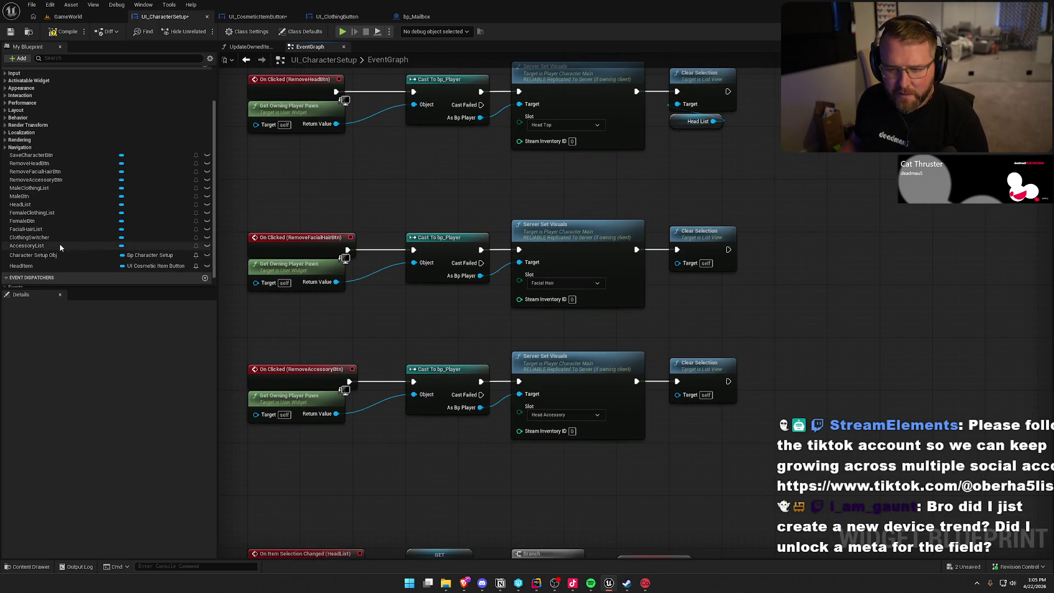
- Drop FacialHairList and AccessoryList references in as the Clear Selection targets
mouse_move(47, 227)
left_mouse_down()
mouse_move(671, 288)
mouse_move(677, 270)
left_mouse_up()
left_click(682, 329)
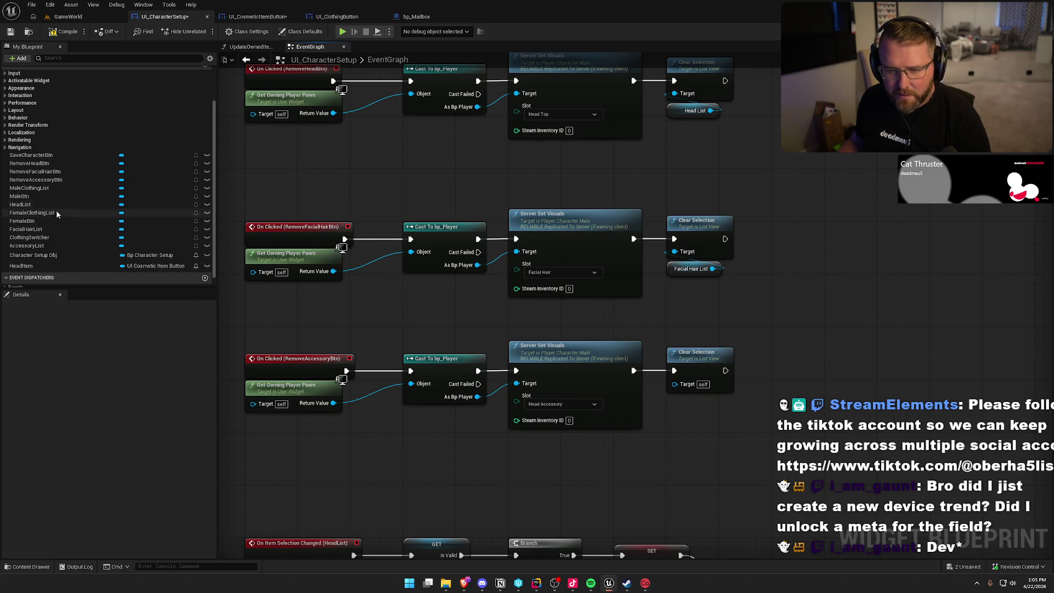
mouse_move(39, 248)
left_mouse_down()
mouse_move(668, 420)
mouse_move(675, 383)
left_mouse_up()
- Move the HeadList selection-changed event nodes further up in the graph
left_click_drag(684, 427, 667, 591)
mouse_move(708, 548)
left_mouse_down()
mouse_move(708, 308)
mouse_move(709, 348)
mouse_move(755, 255)
mouse_move(800, 269)
mouse_move(809, 326)
left_mouse_up()
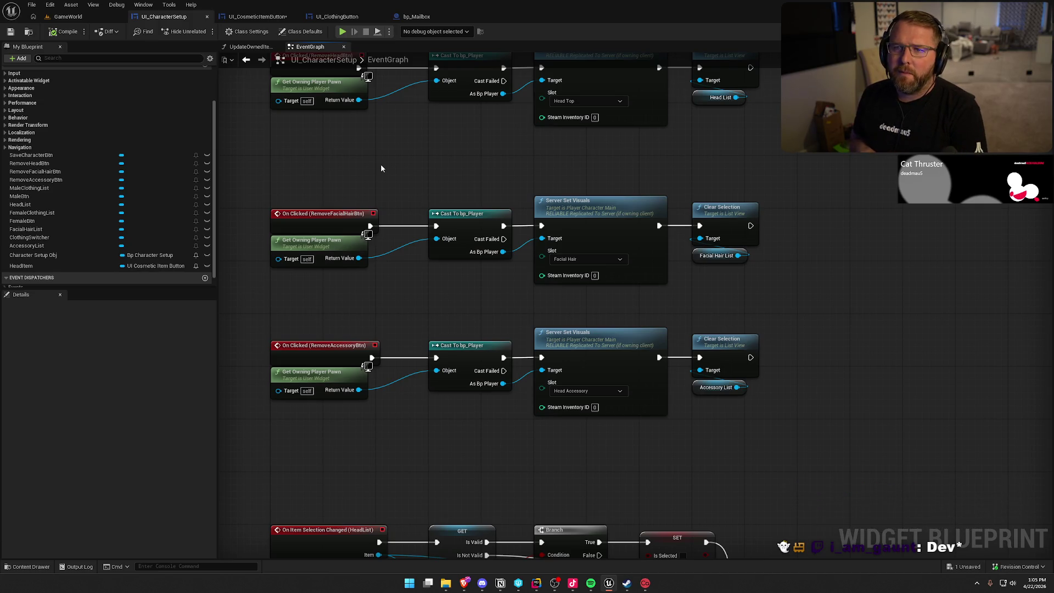
left_click_drag(379, 265, 389, 273)
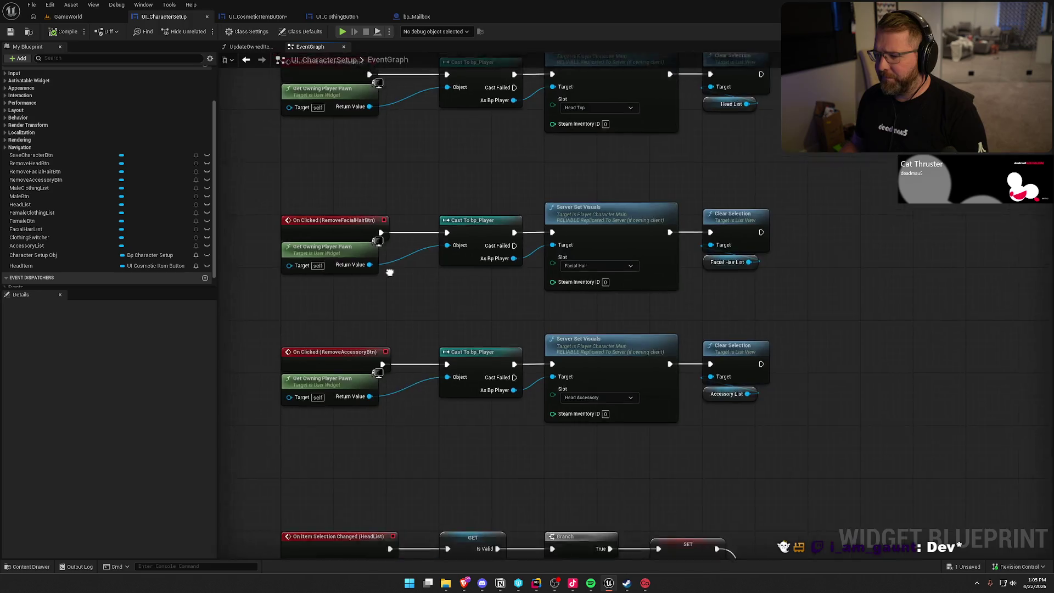
scroll(389, 272, "down", 2)
mouse_move(424, 394)
left_mouse_down()
mouse_move(393, 304)
mouse_move(393, 146)
left_mouse_up()
left_click_drag(282, 297, 873, 469)
mouse_move(323, 362)
left_mouse_down()
mouse_move(324, 311)
mouse_move(791, 278)
mouse_move(743, 447)
mouse_move(722, 356)
mouse_move(713, 474)
left_mouse_up()
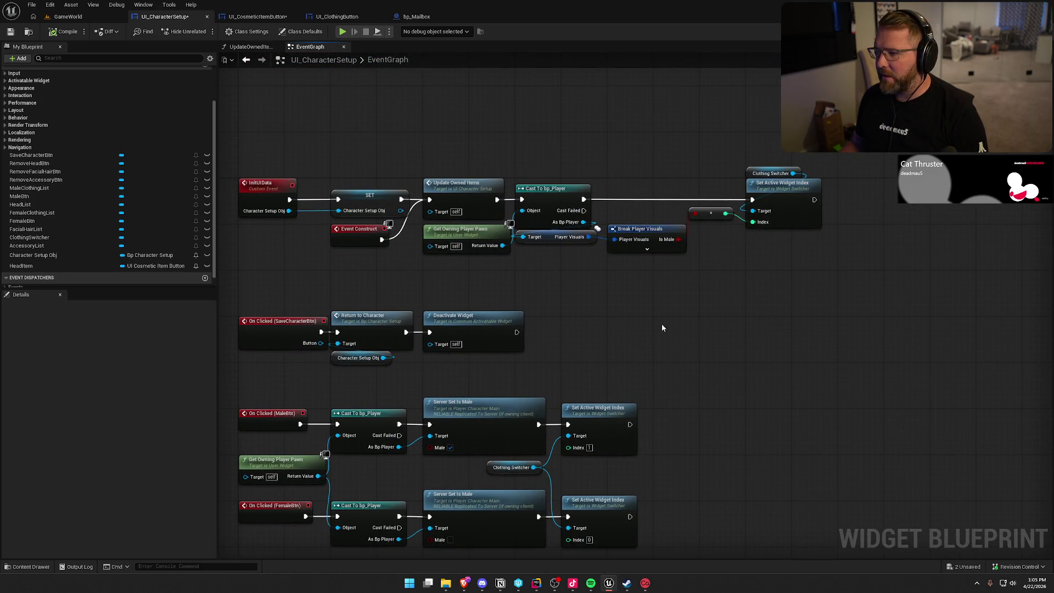
- Save the UI_CharacterSetup blueprint and center the InitUIData node chain
key("ctrl+s")
mouse_move(351, 135)
left_mouse_down()
mouse_move(423, 169)
mouse_move(388, 157)
left_mouse_up()
left_click_drag(294, 165, 806, 319)
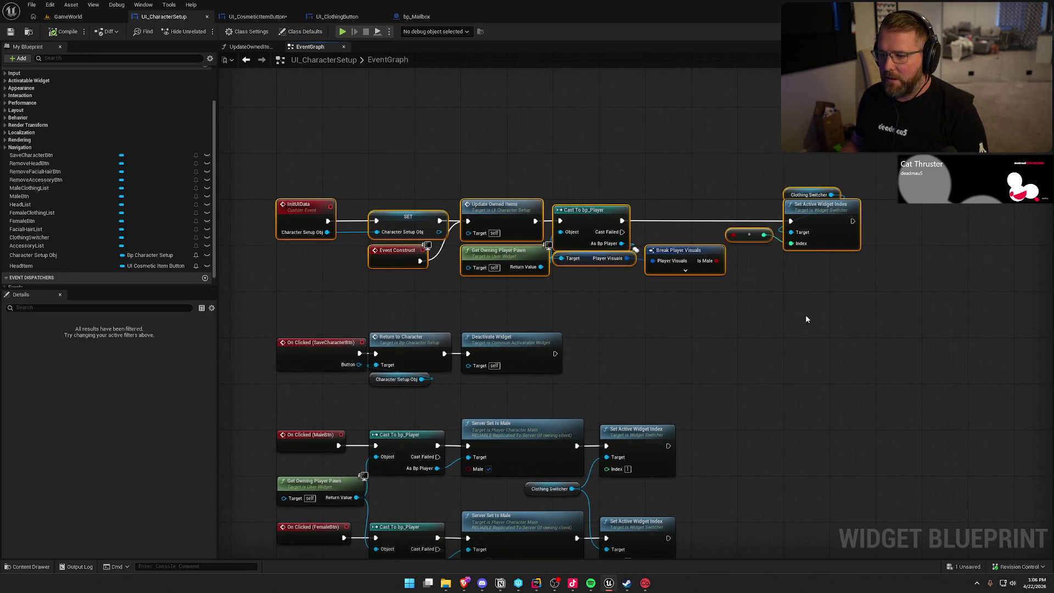
left_click(677, 324)
left_click_drag(677, 321, 546, 295)
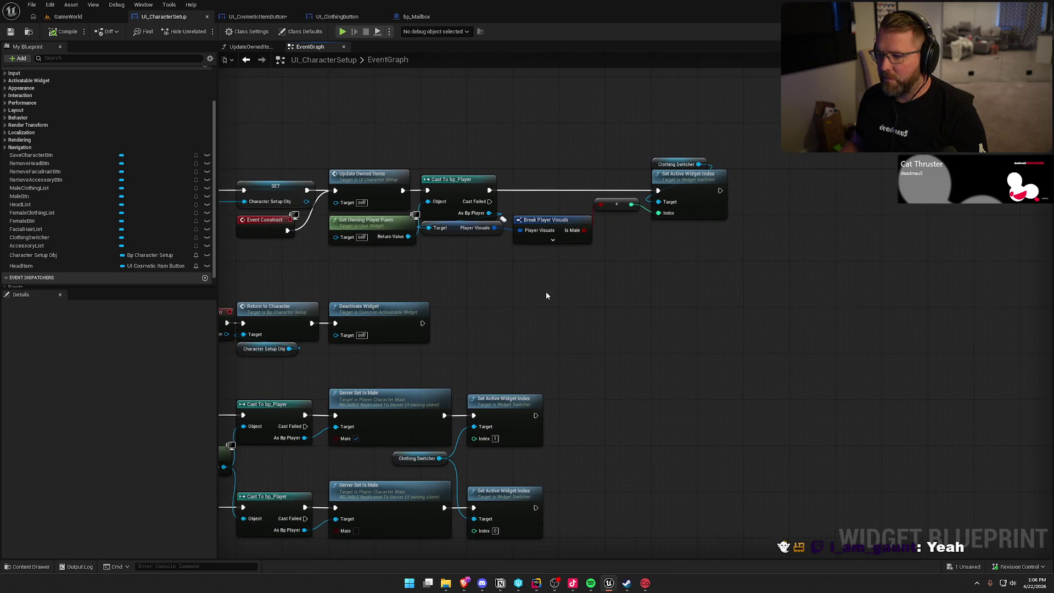
- Inspect the Break Player Visuals pin options, then open the UpdateOwnedItems function graph
left_click(550, 226)
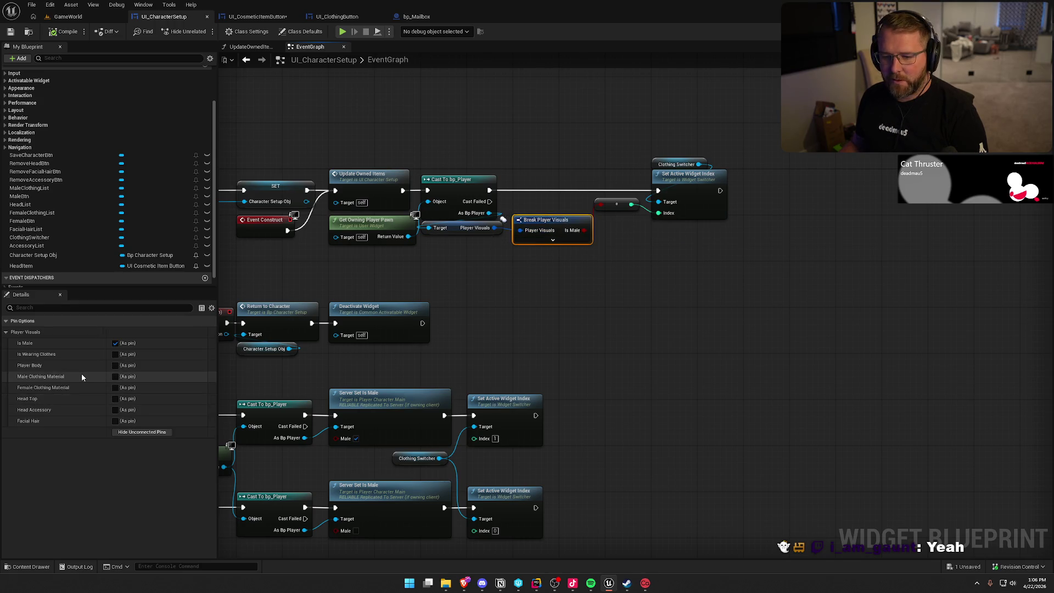
left_click_drag(462, 288, 590, 290)
double_click(489, 171)
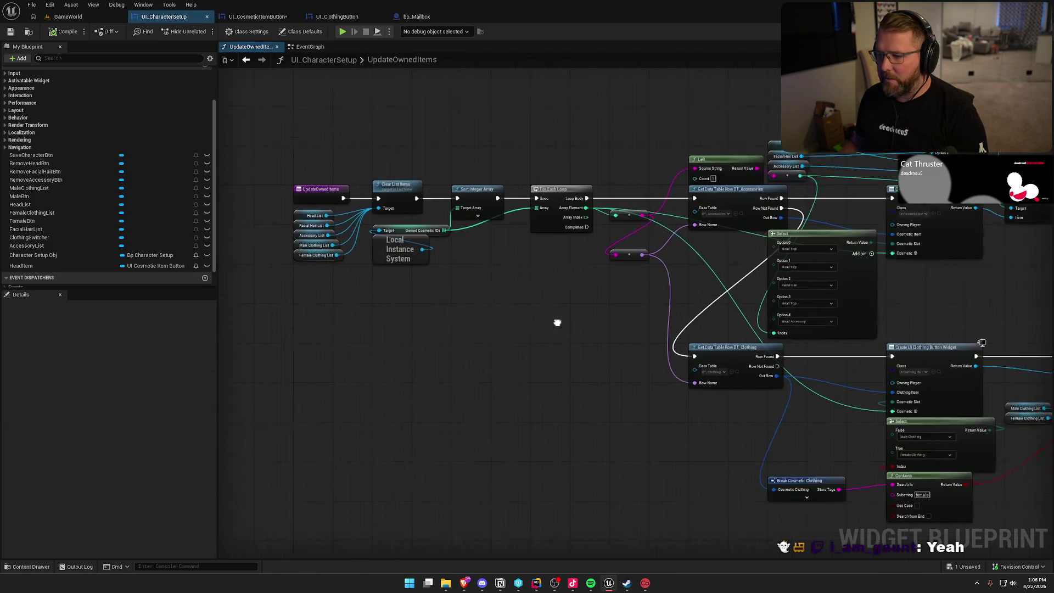
left_click_drag(618, 289, 430, 303)
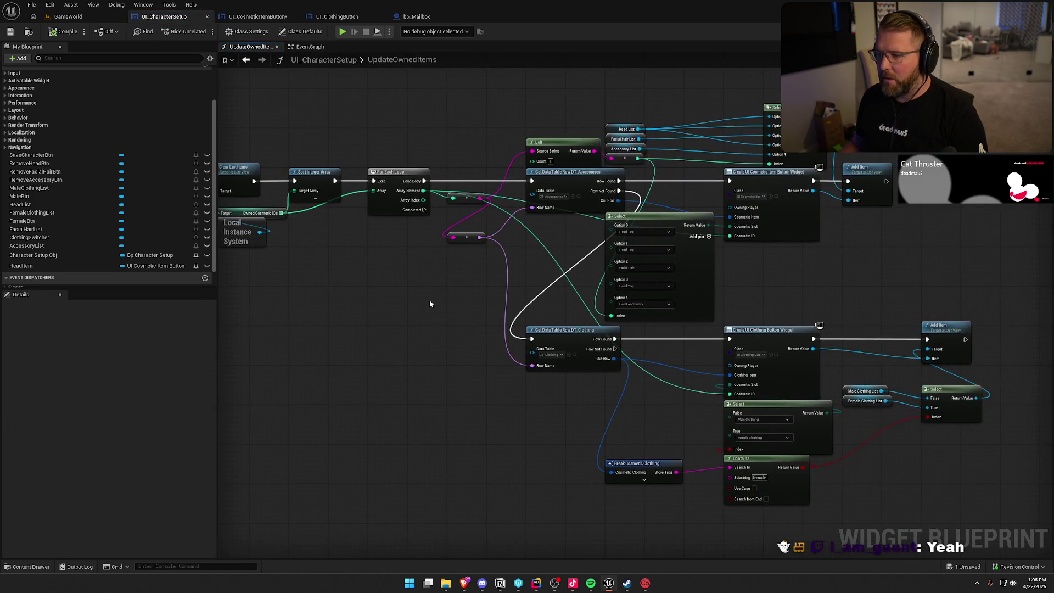
mouse_move(799, 290)
left_mouse_down()
mouse_move(677, 275)
mouse_move(766, 229)
left_mouse_up()
scroll(747, 230, "up", 3)
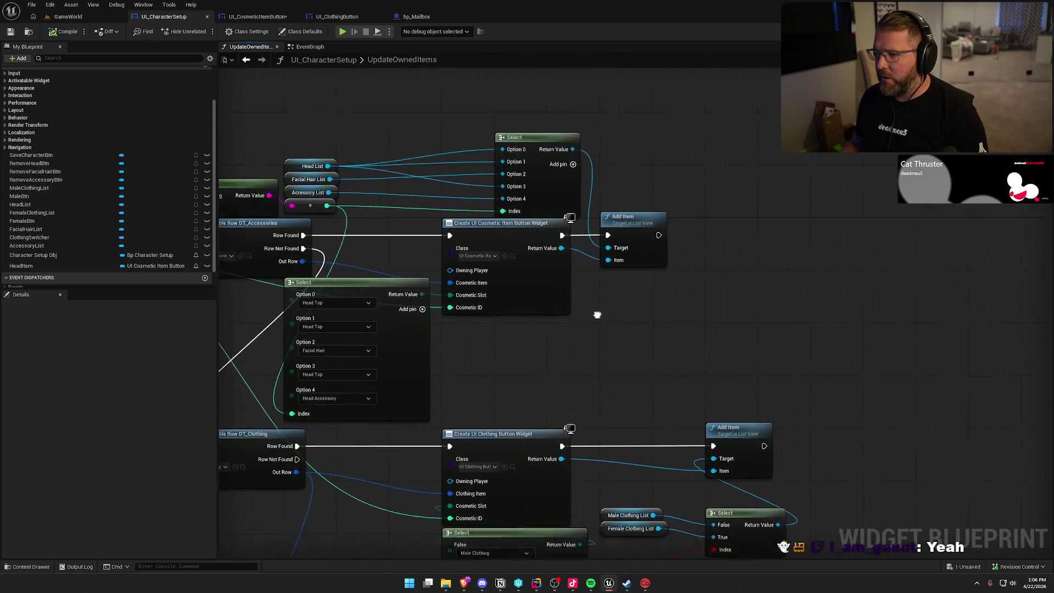
left_click_drag(630, 250, 699, 241)
mouse_move(580, 337)
left_mouse_down()
mouse_move(771, 288)
mouse_move(823, 298)
left_mouse_up()
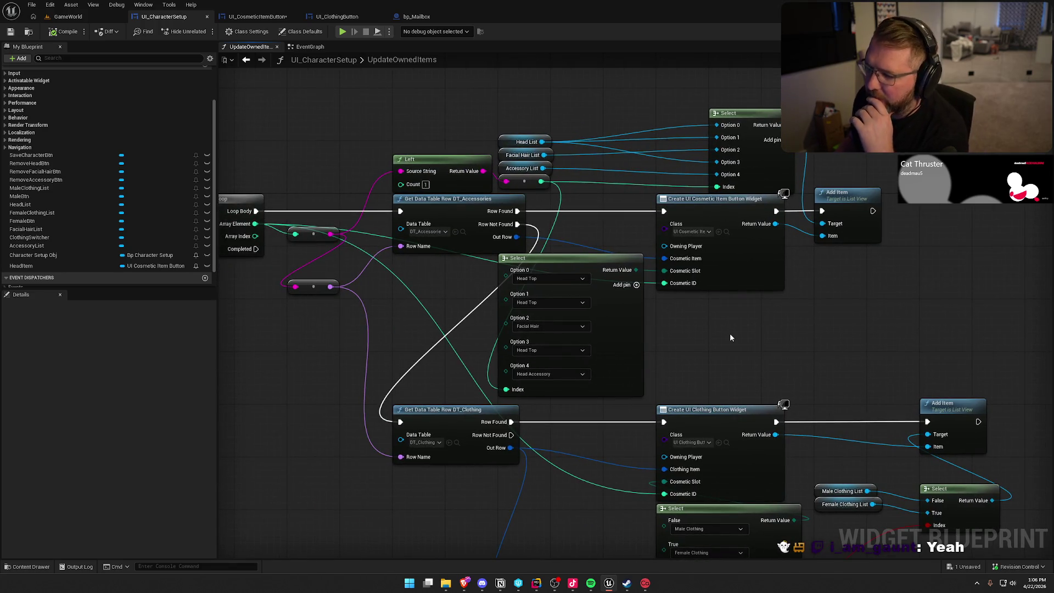
left_click_drag(729, 334, 734, 295)
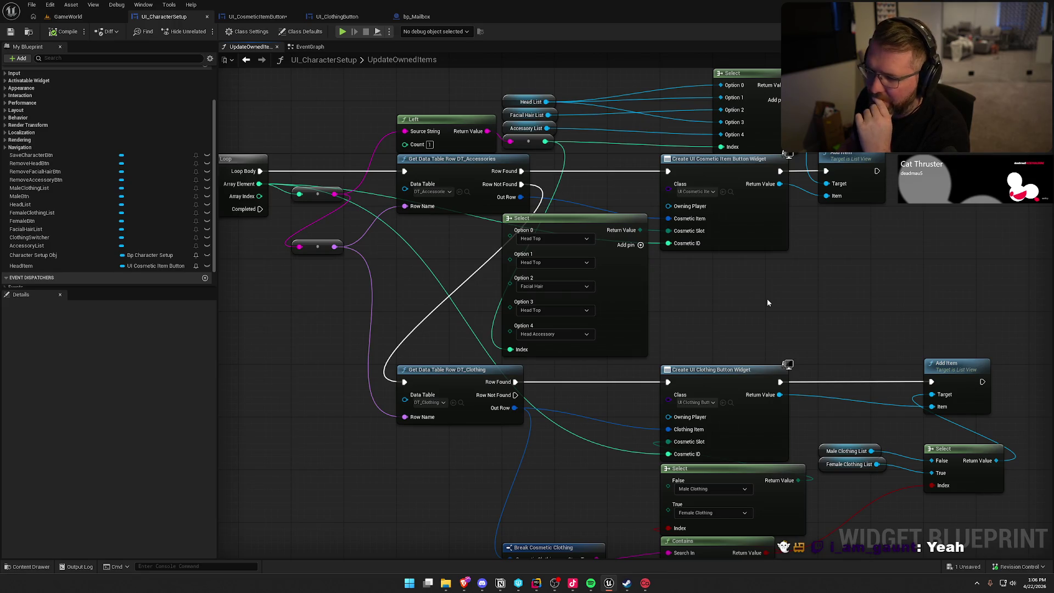
scroll(766, 298, "down", 1)
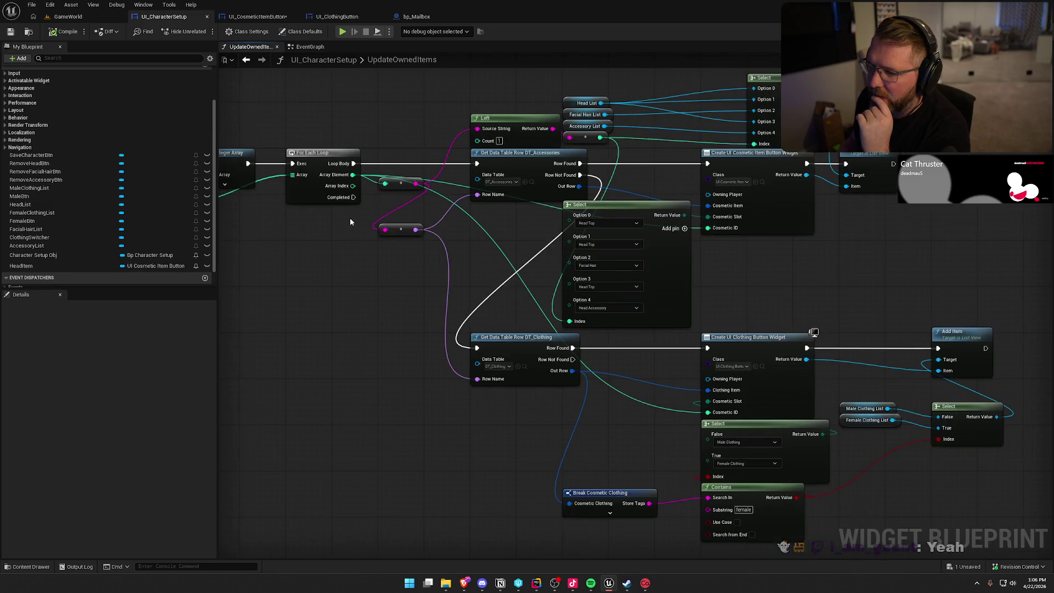
mouse_move(352, 174)
left_mouse_down()
mouse_move(354, 299)
mouse_move(597, 310)
left_mouse_up()
left_click(553, 268)
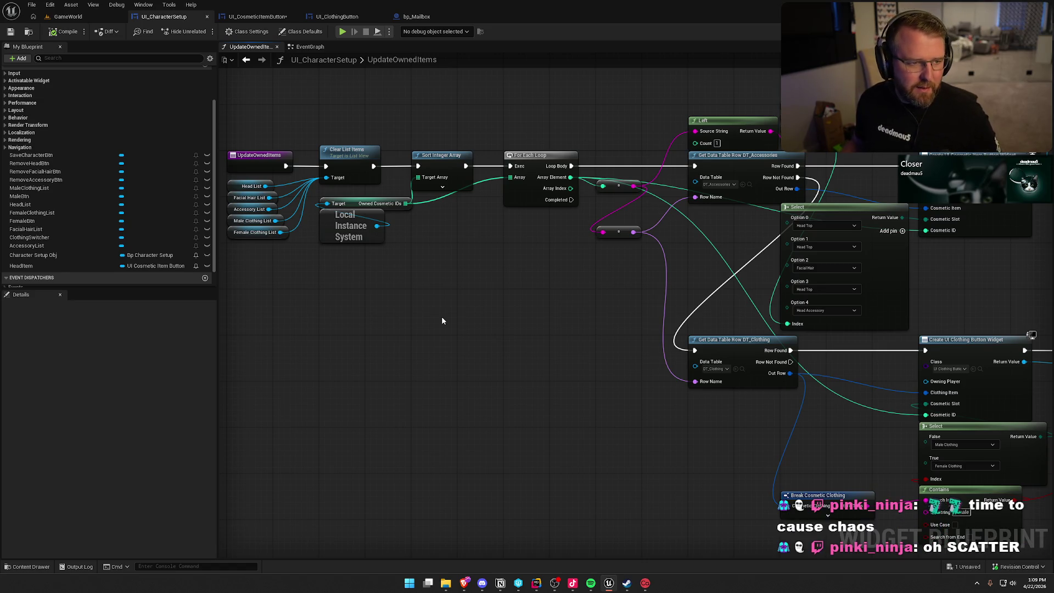
- Review the For Each Loop's Array Element wiring without adding a node, then return to EventGraph
mouse_move(486, 359)
left_mouse_down()
mouse_move(551, 313)
mouse_move(567, 357)
left_mouse_up()
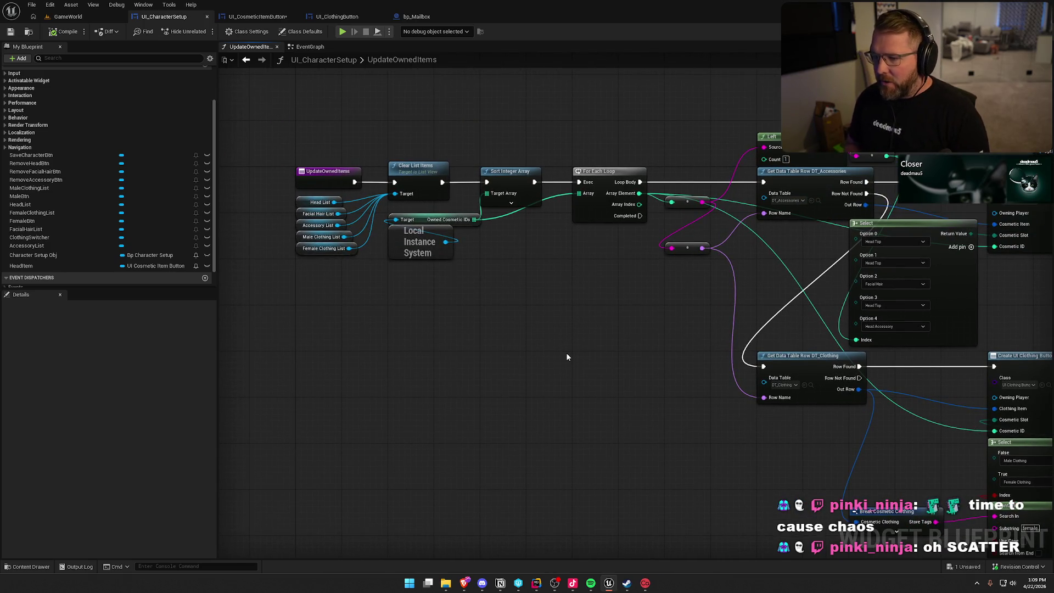
mouse_move(567, 357)
left_mouse_down()
mouse_move(616, 357)
mouse_move(433, 328)
left_mouse_up()
left_click_drag(357, 204, 769, 281)
left_click(733, 302)
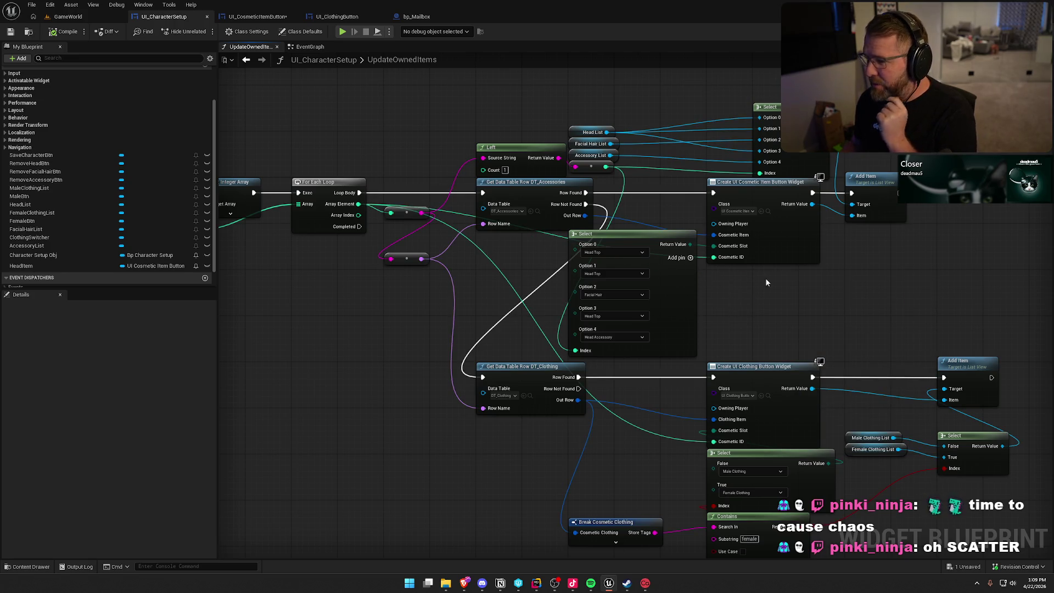
left_click_drag(788, 319, 753, 317)
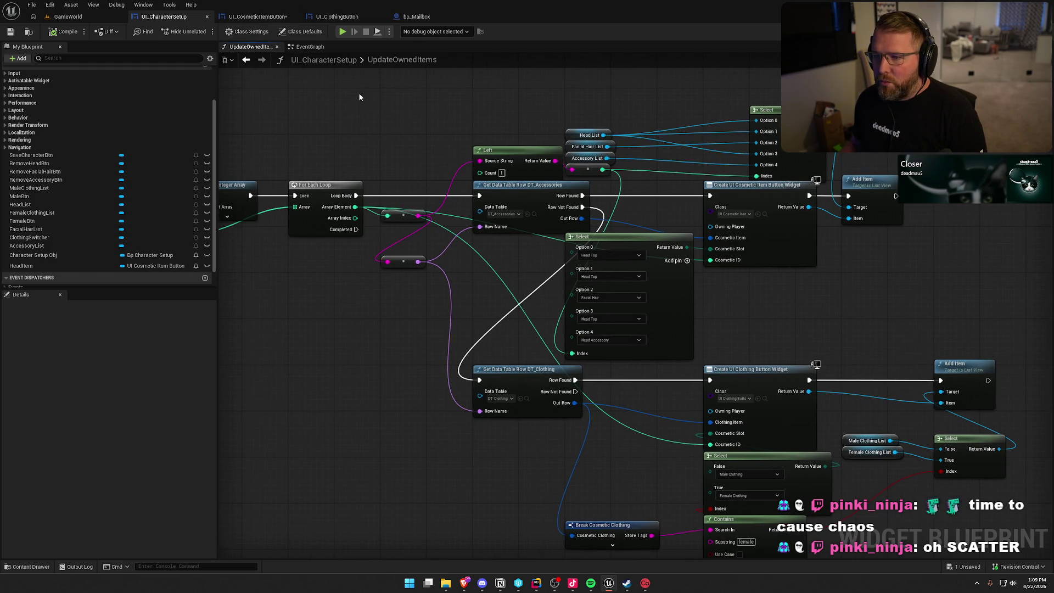
left_click(311, 48)
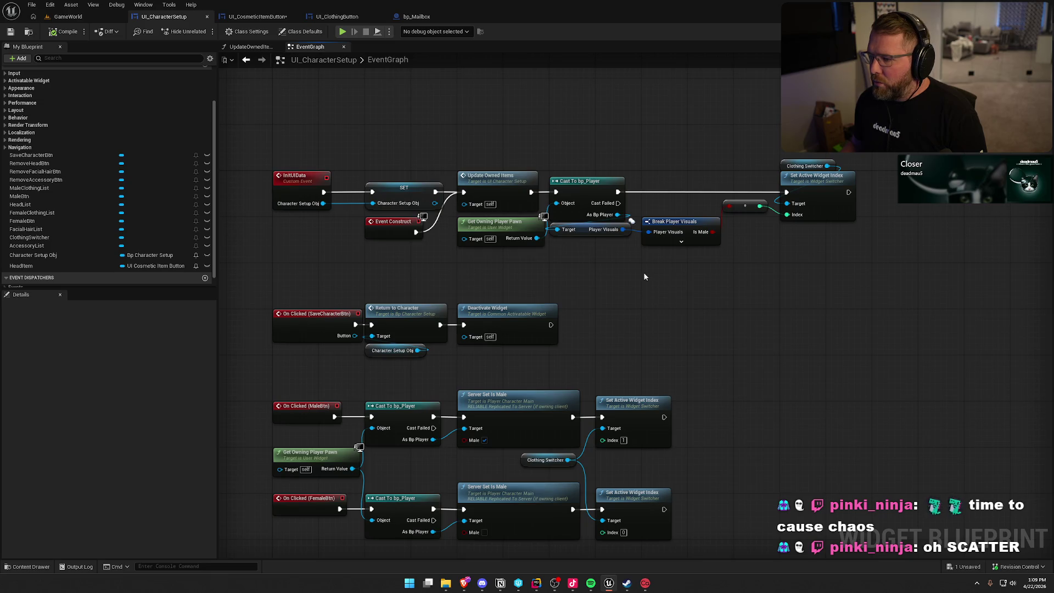
left_click(674, 222)
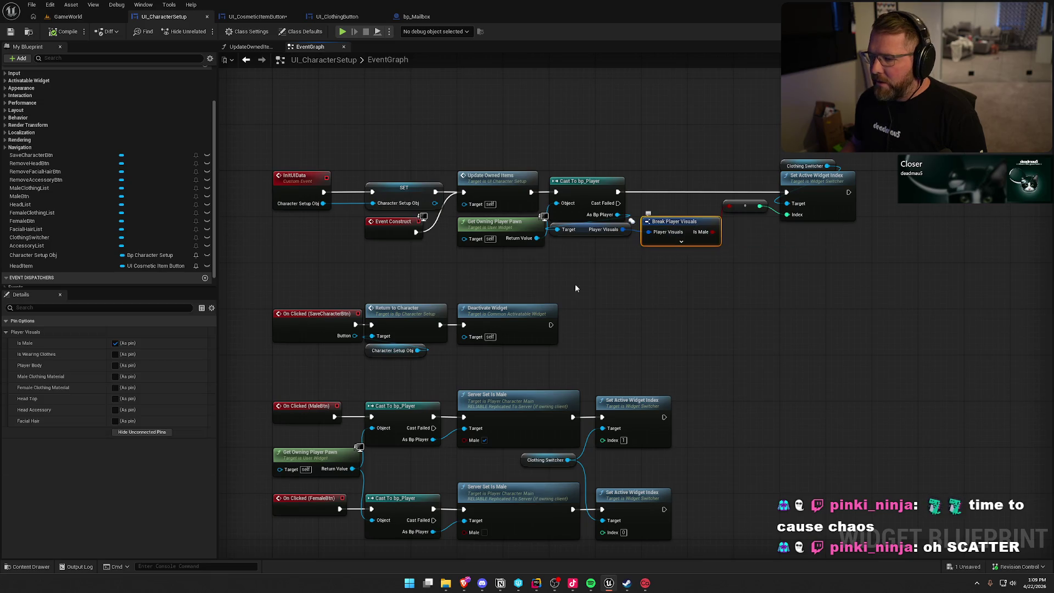
left_click(115, 398)
left_click(115, 399)
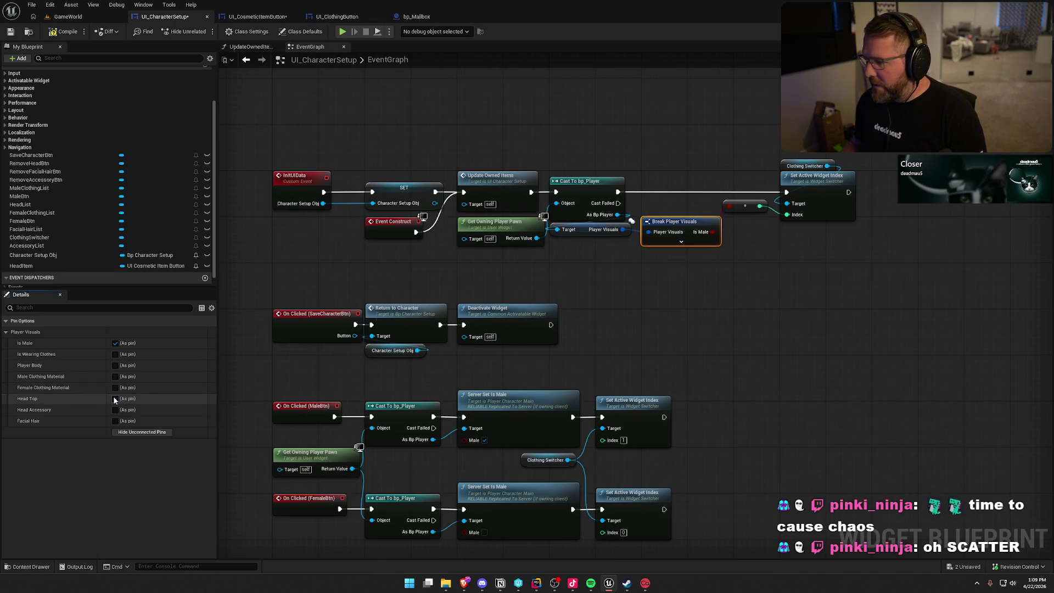
left_click(623, 296)
mouse_move(623, 297)
left_mouse_down()
mouse_move(537, 295)
mouse_move(379, 222)
left_mouse_up()
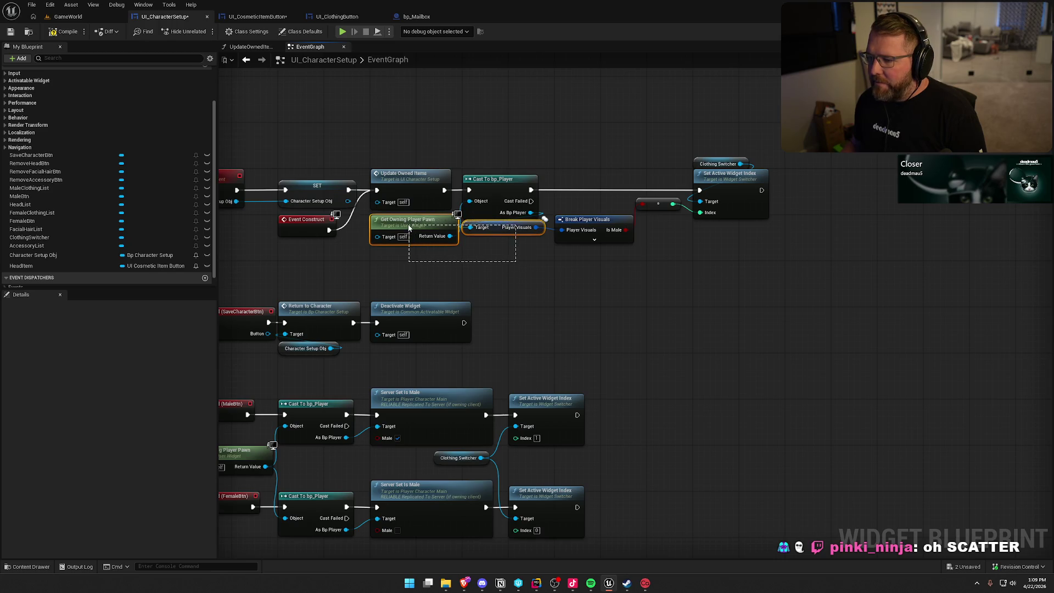
left_click(512, 295)
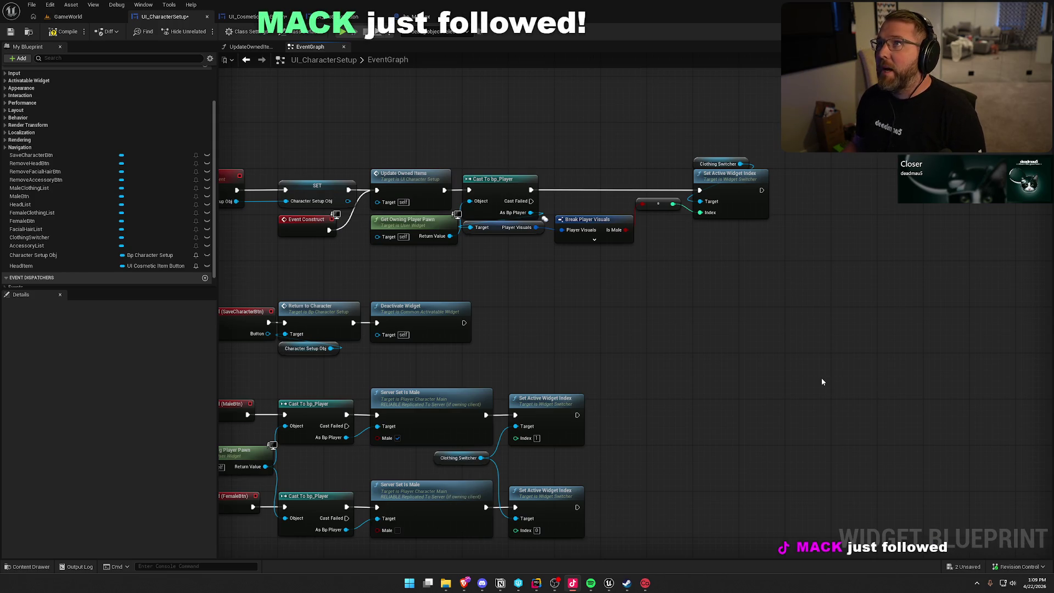
mouse_move(683, 325)
left_mouse_down()
mouse_move(695, 333)
mouse_move(701, 306)
left_mouse_up()
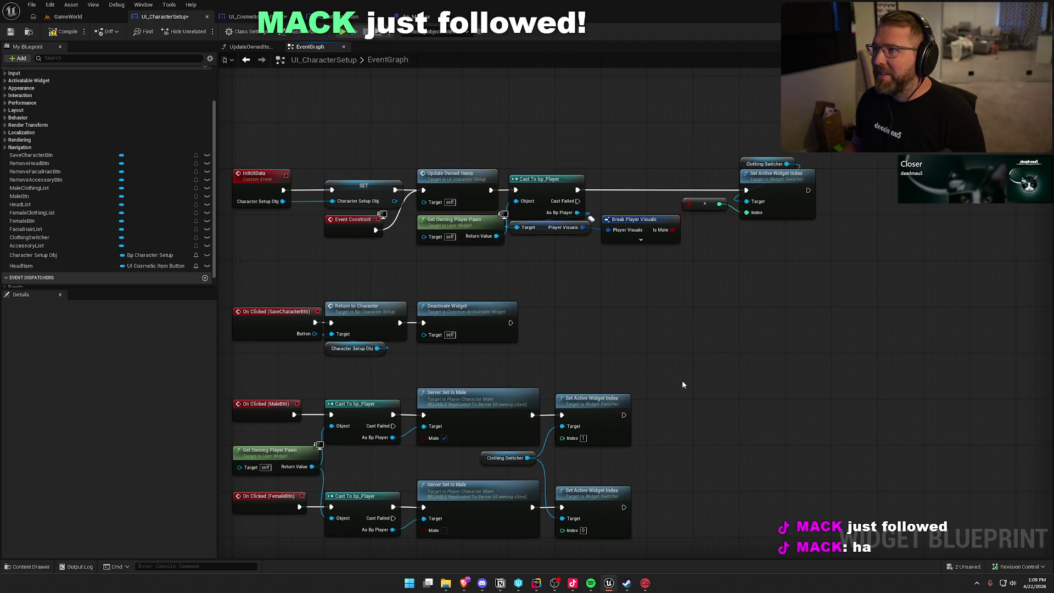
scroll(664, 329, "up", 2)
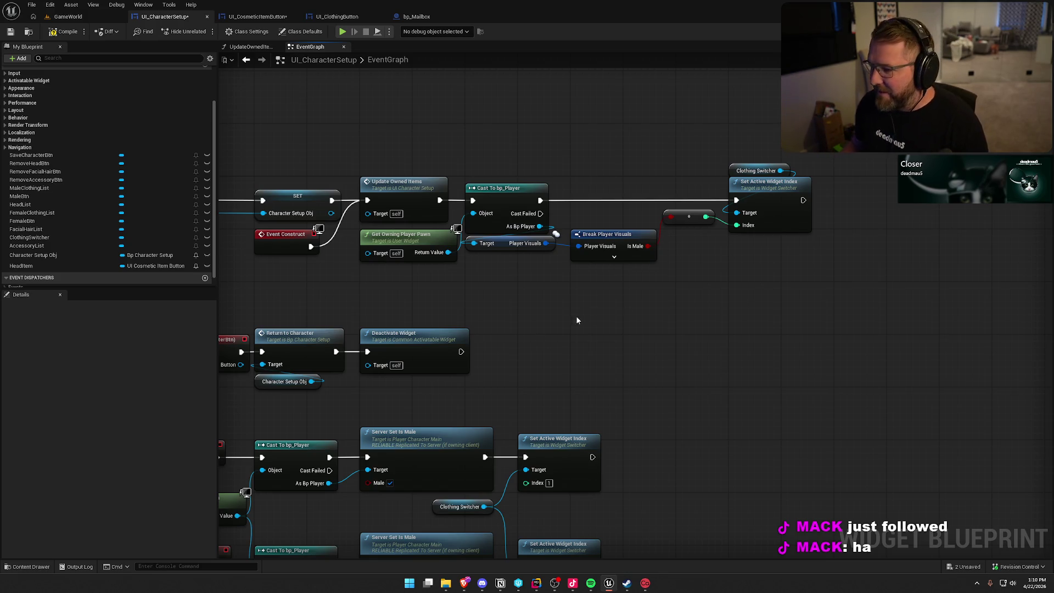
right_click(595, 331)
left_click(626, 258)
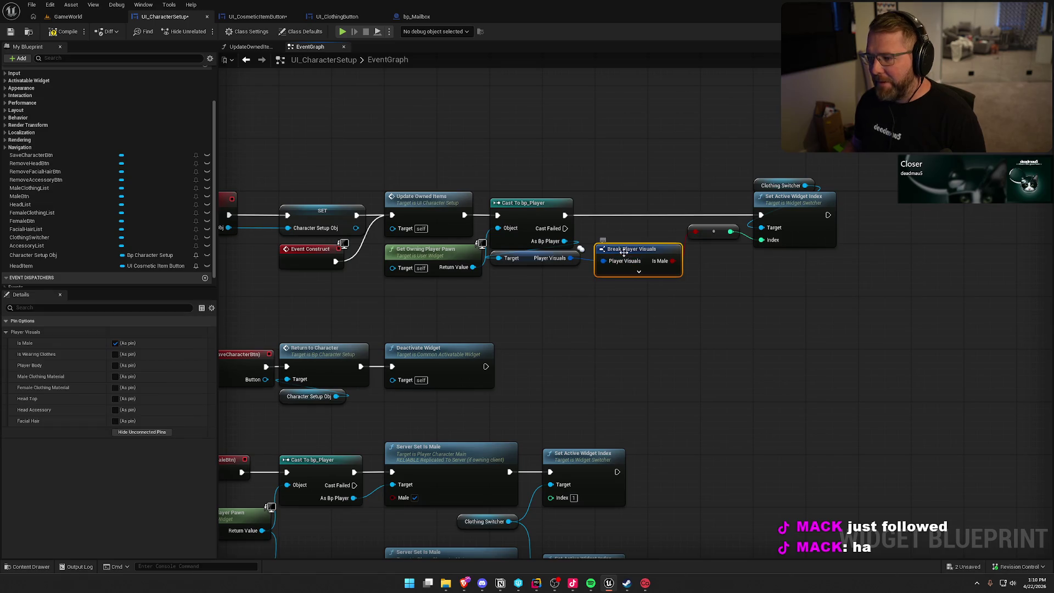
left_click_drag(635, 323, 668, 331)
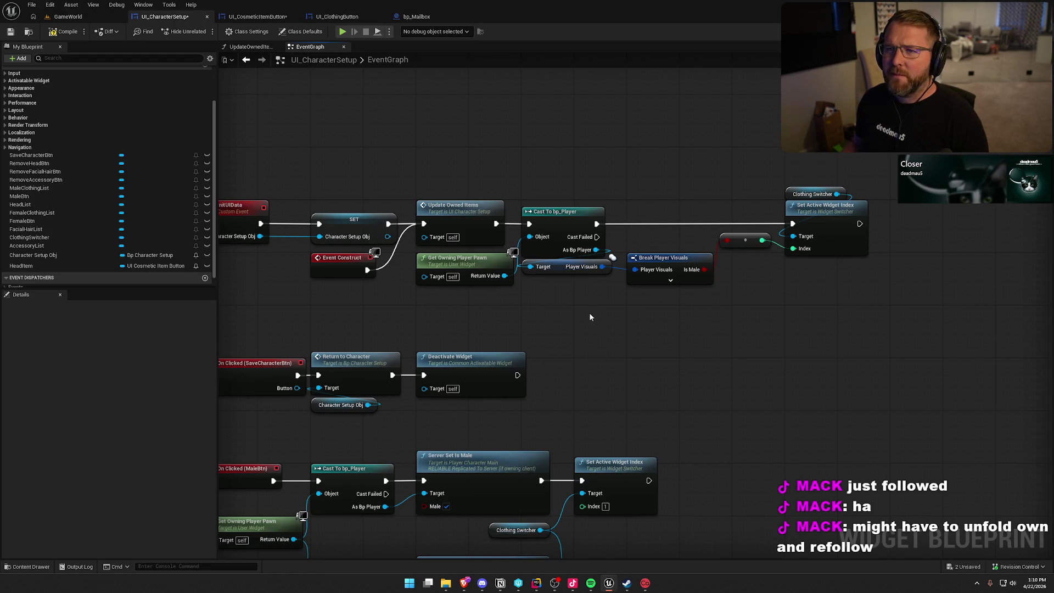
left_click_drag(512, 199, 546, 280)
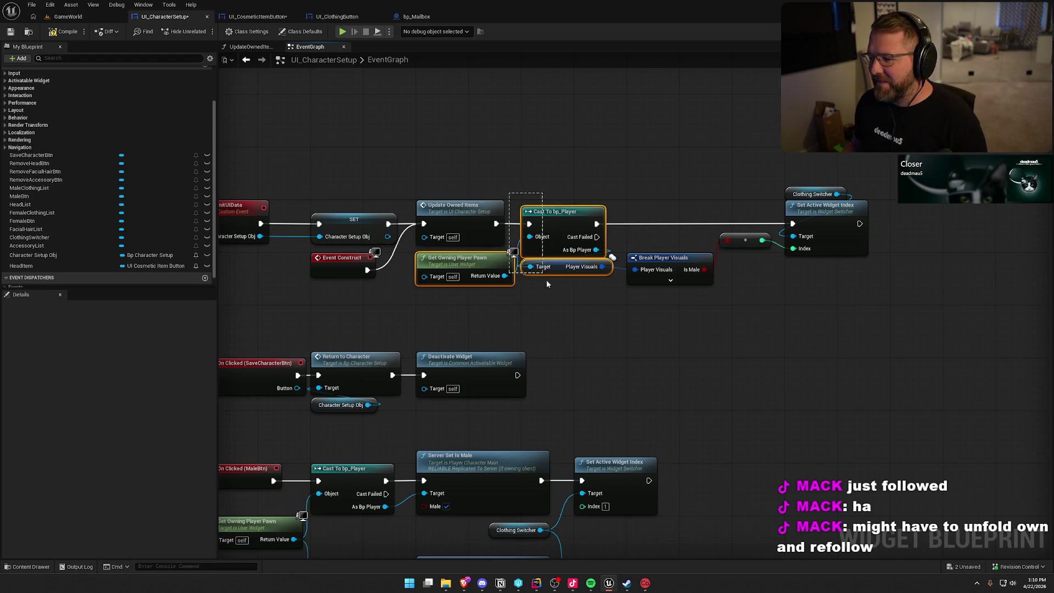
left_click(581, 311)
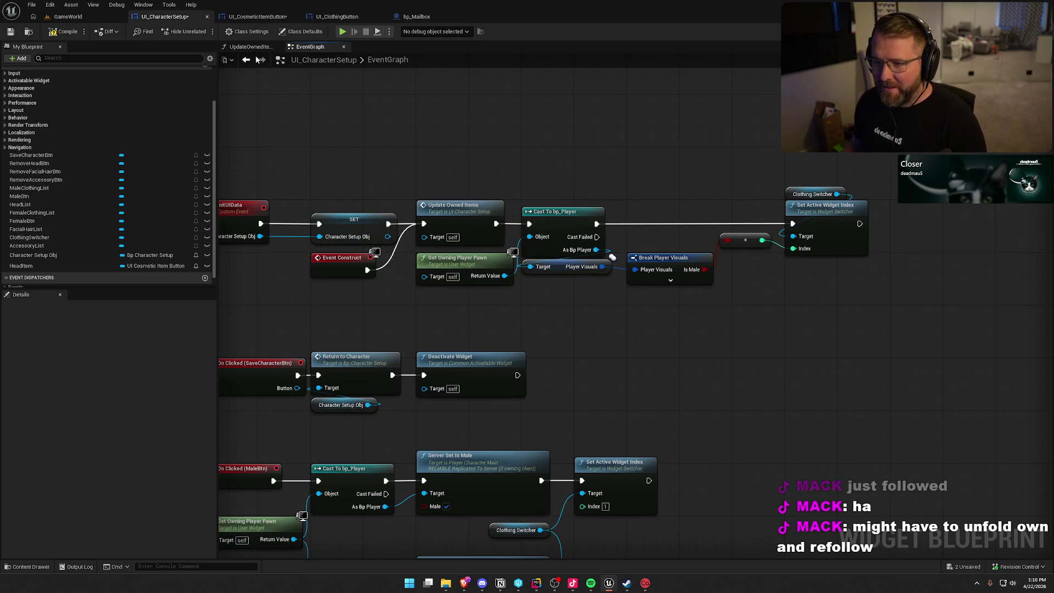
- Open UpdateOwnedItems and shift the loop nodes left to make room
double_click(456, 207)
mouse_move(382, 153)
left_mouse_down()
mouse_move(615, 142)
mouse_move(640, 304)
mouse_move(508, 310)
mouse_move(379, 336)
mouse_move(445, 301)
mouse_move(322, 304)
mouse_move(267, 289)
mouse_move(471, 317)
mouse_move(531, 300)
left_mouse_up()
scroll(532, 300, "down", 1)
scroll(489, 282, "down", 2)
left_click_drag(454, 109, 843, 385)
scroll(613, 185, "up", 4)
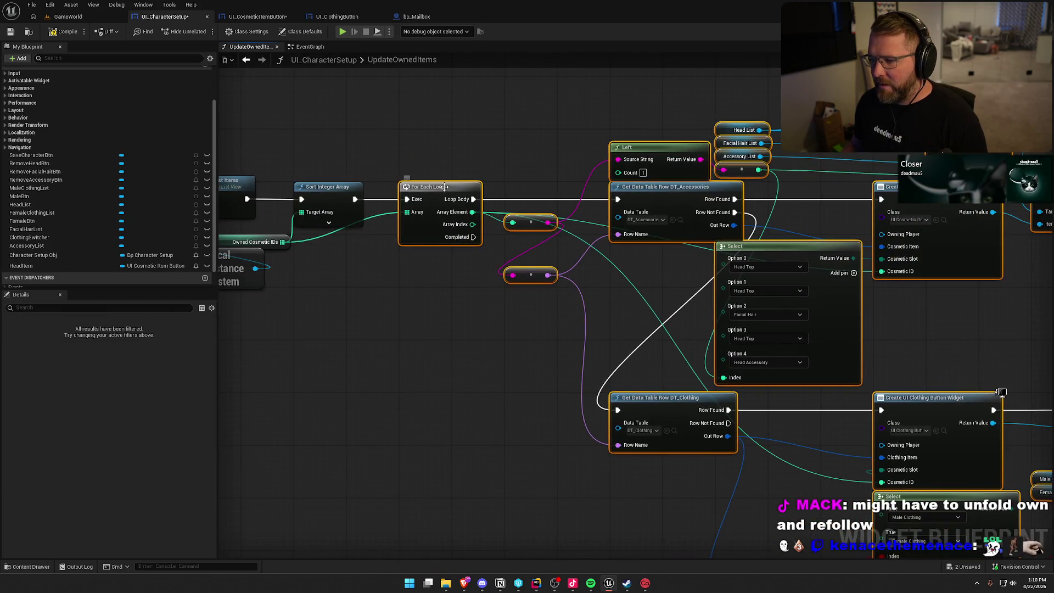
left_click_drag(614, 185, 602, 184)
left_click_drag(408, 270, 468, 278)
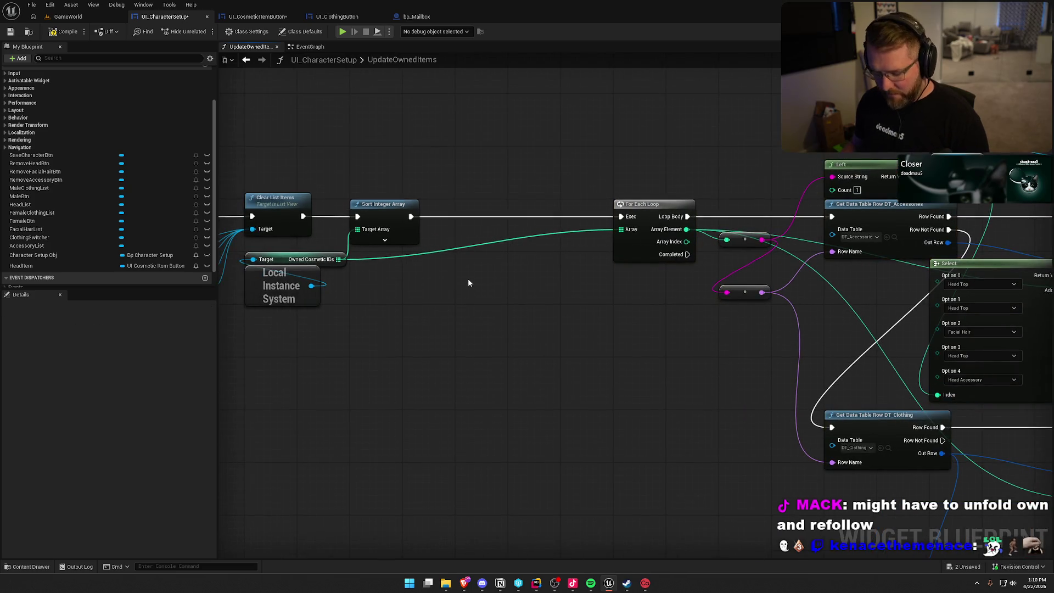
- Paste Cast To bp_Player and Get Owning Player Pawn, wiring the cast into For Each Loop
key("ctrl+v")
mouse_move(532, 256)
left_mouse_down()
mouse_move(493, 210)
mouse_move(635, 220)
left_mouse_up()
left_click(516, 319)
left_click_drag(366, 258, 453, 320)
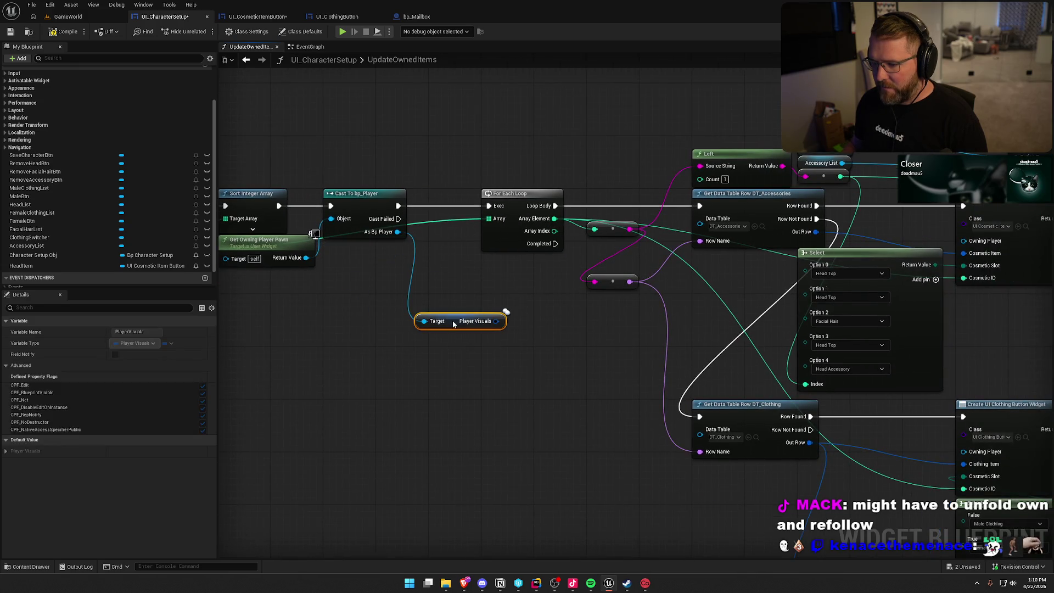
left_click_drag(384, 212, 490, 134)
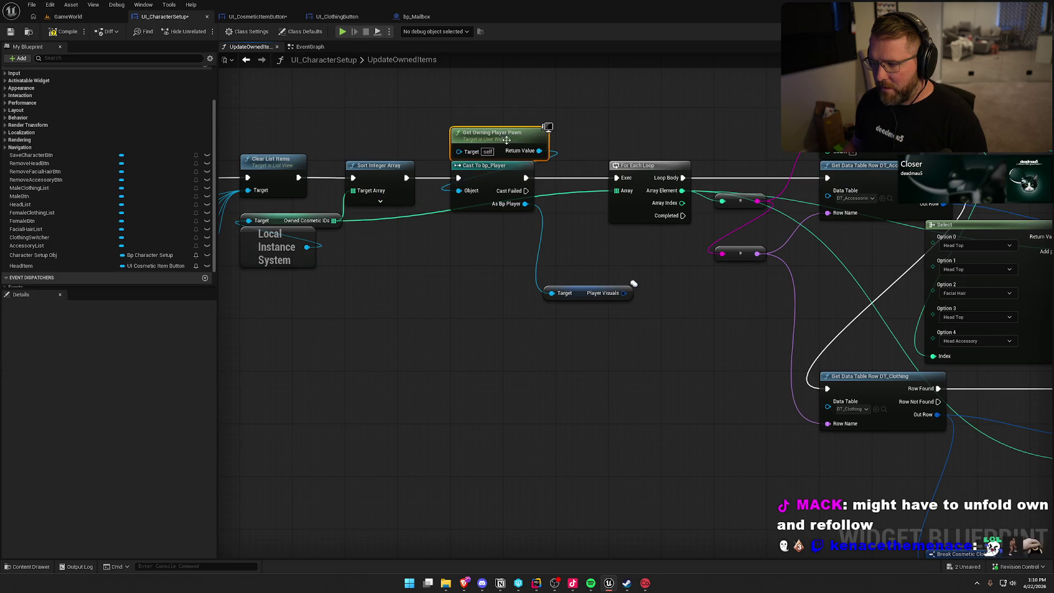
scroll(604, 141, "down", 2)
left_click_drag(651, 231, 409, 410)
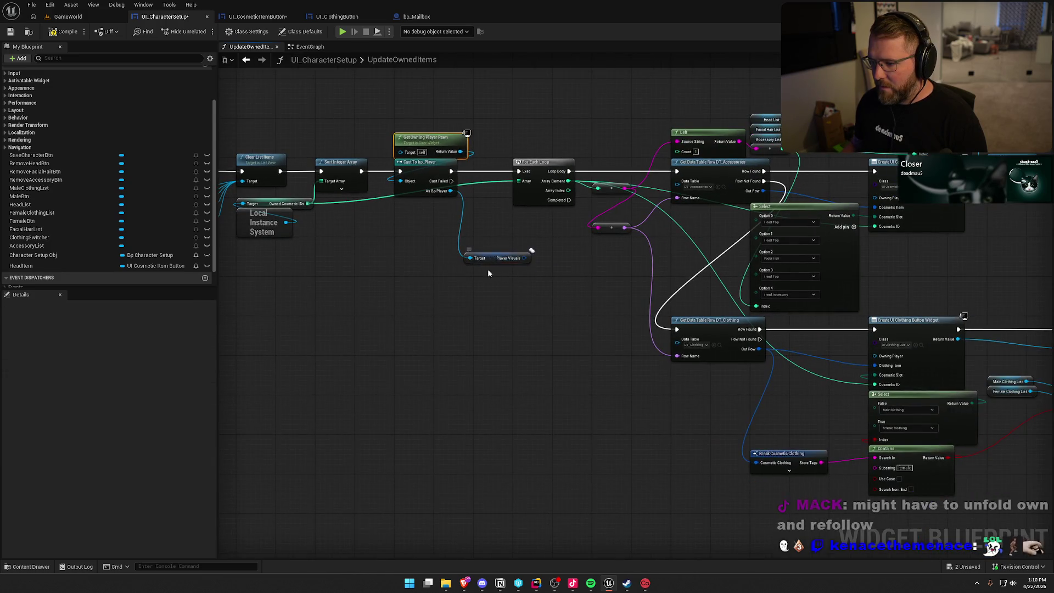
- Slide the loop and data table lookup nodes beside the cast, with Player Visuals nearby
mouse_move(544, 107)
left_mouse_down()
mouse_move(920, 368)
mouse_move(977, 502)
left_mouse_up()
scroll(711, 385, "up", 2)
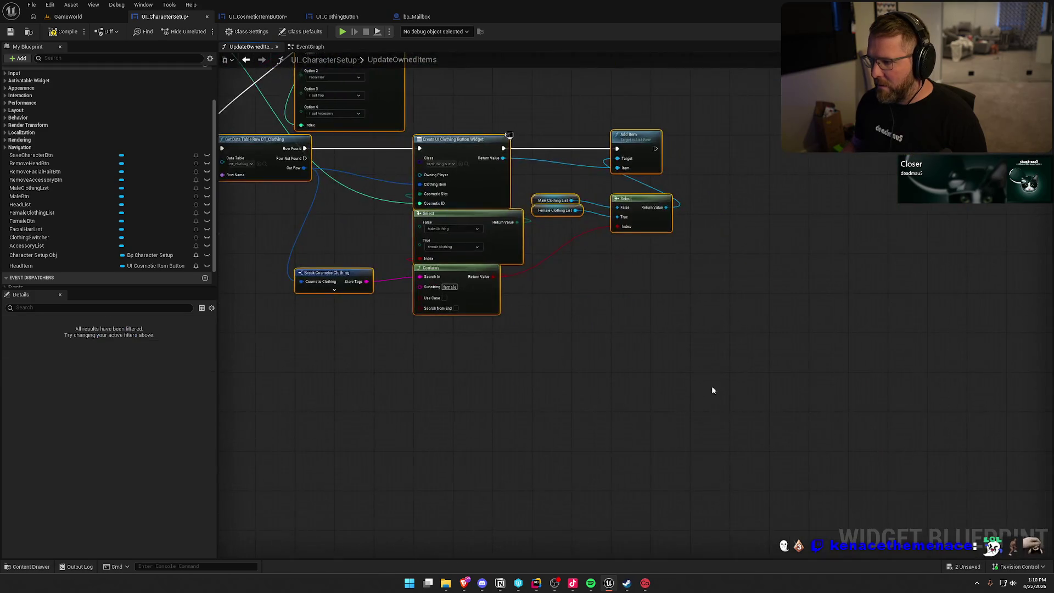
left_click_drag(633, 189, 581, 188)
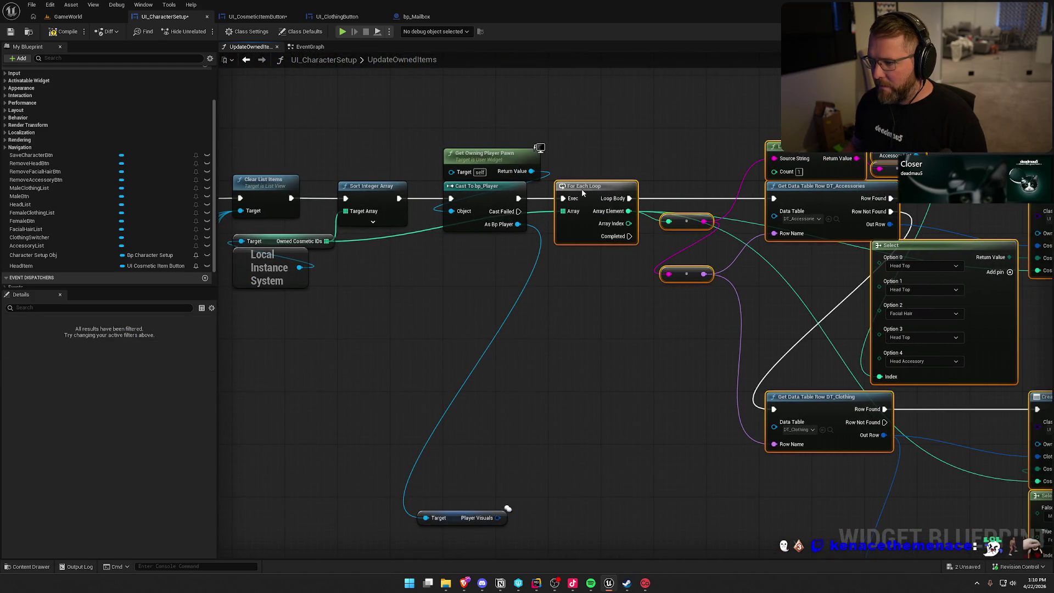
left_click(573, 346)
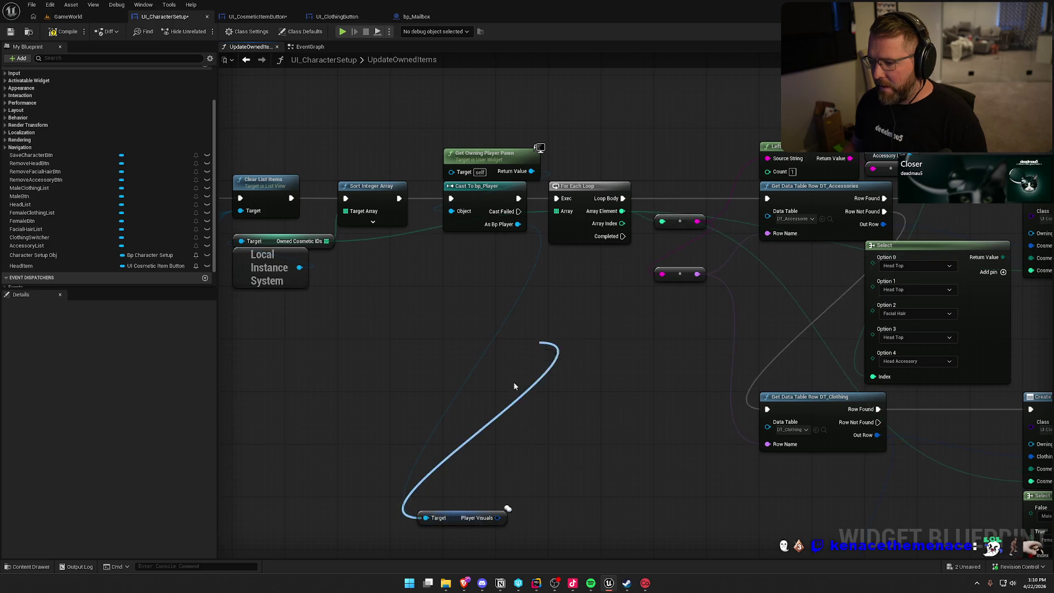
mouse_move(449, 518)
left_mouse_down()
mouse_move(514, 455)
mouse_move(548, 321)
left_mouse_up()
left_click_drag(616, 378, 406, 375)
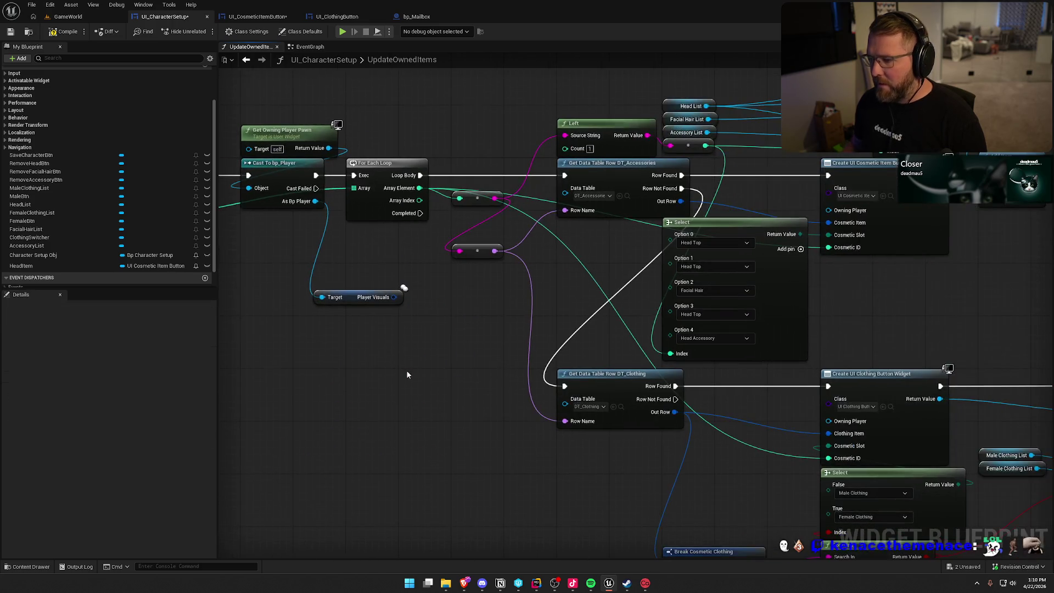
- Split the Player Visuals struct pin into separate fields and reposition the node
right_click(393, 298)
left_click(424, 341)
left_click_drag(344, 307, 380, 292)
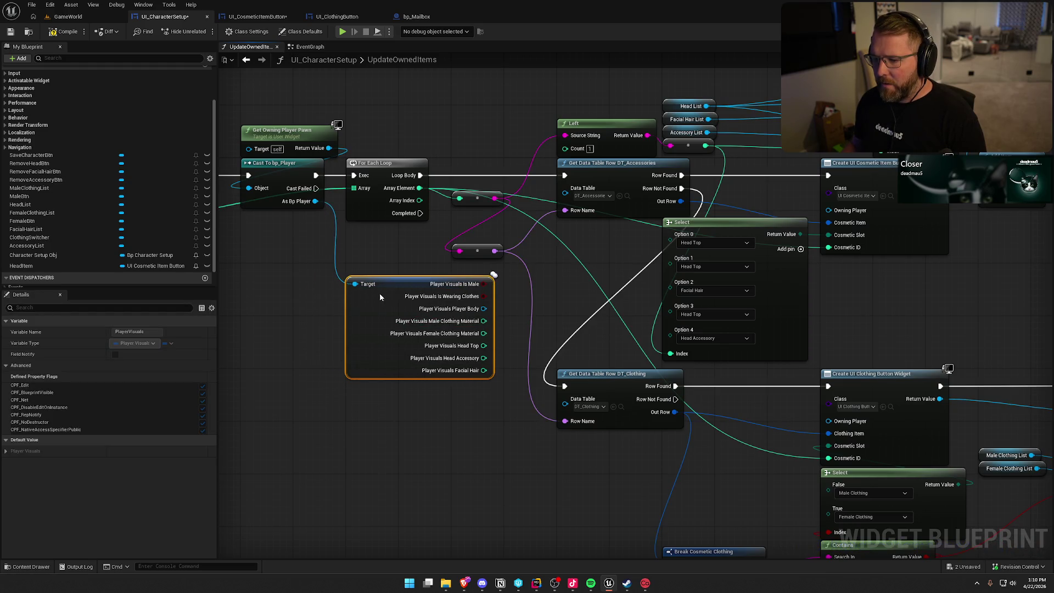
left_click(527, 291)
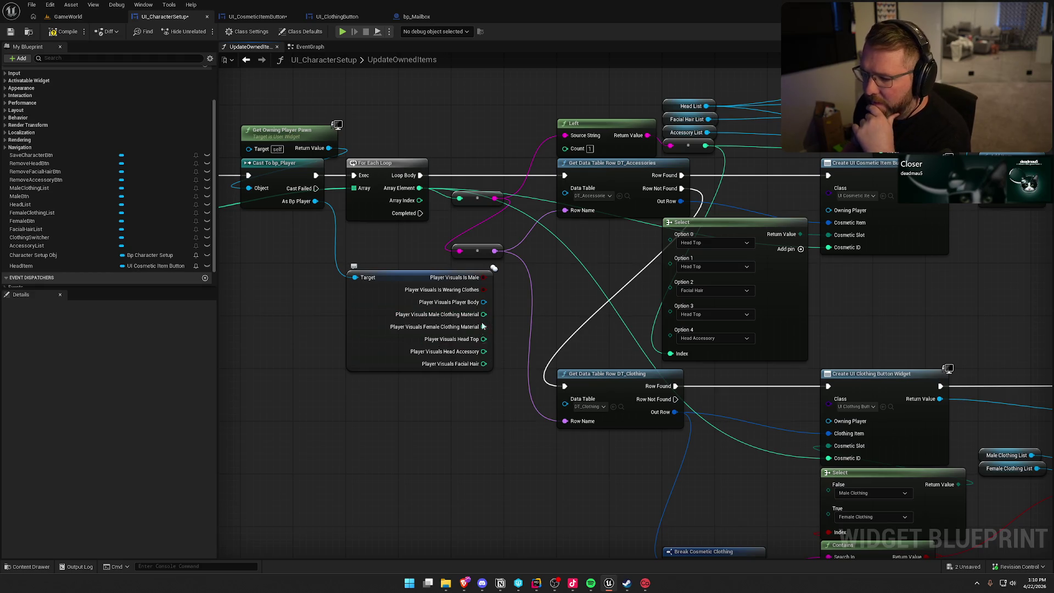
mouse_move(545, 310)
left_mouse_down()
mouse_move(485, 308)
mouse_move(426, 282)
mouse_move(433, 265)
left_mouse_up()
scroll(486, 313, "down", 1)
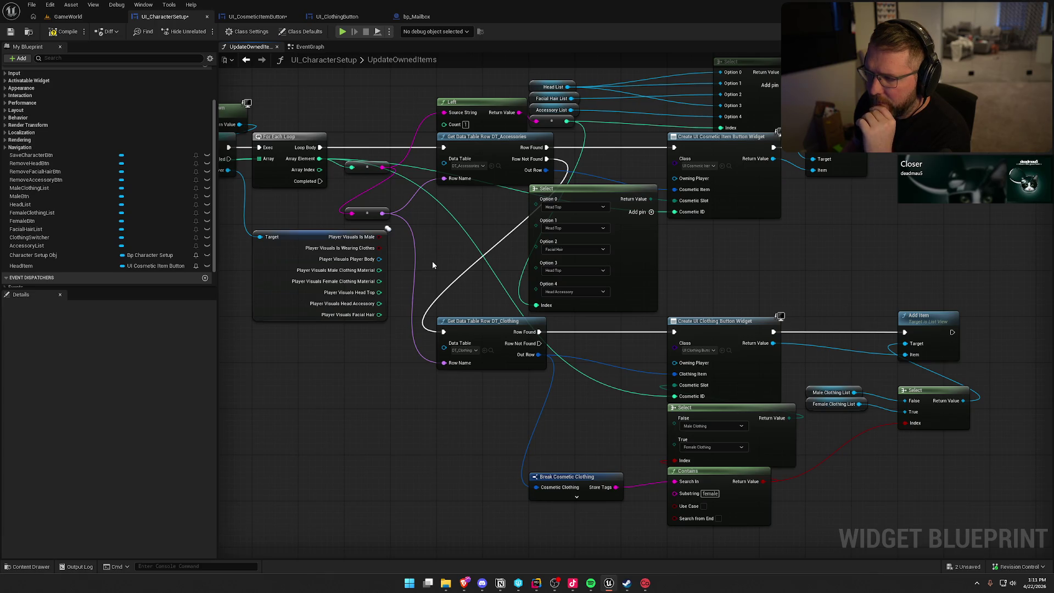
left_click_drag(851, 264, 832, 293)
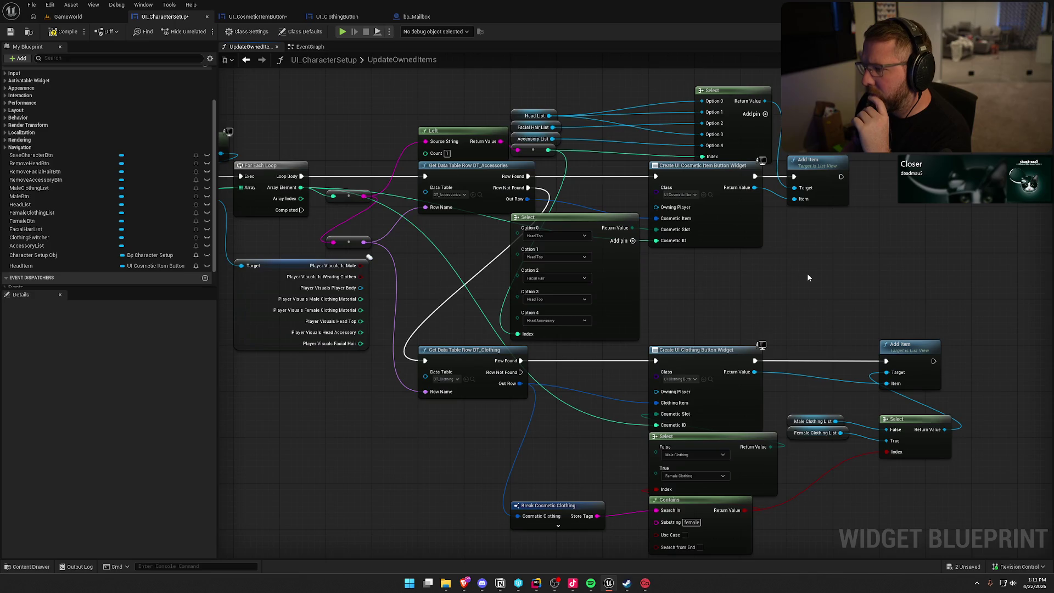
mouse_move(808, 277)
left_mouse_down()
mouse_move(885, 254)
mouse_move(867, 254)
left_mouse_up()
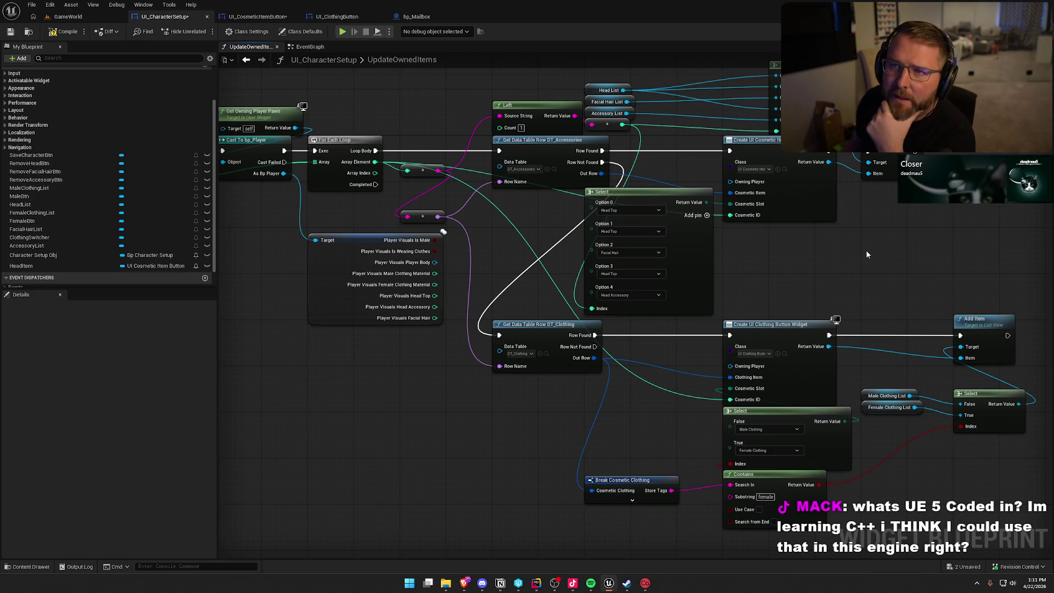
key("alt+Tab")
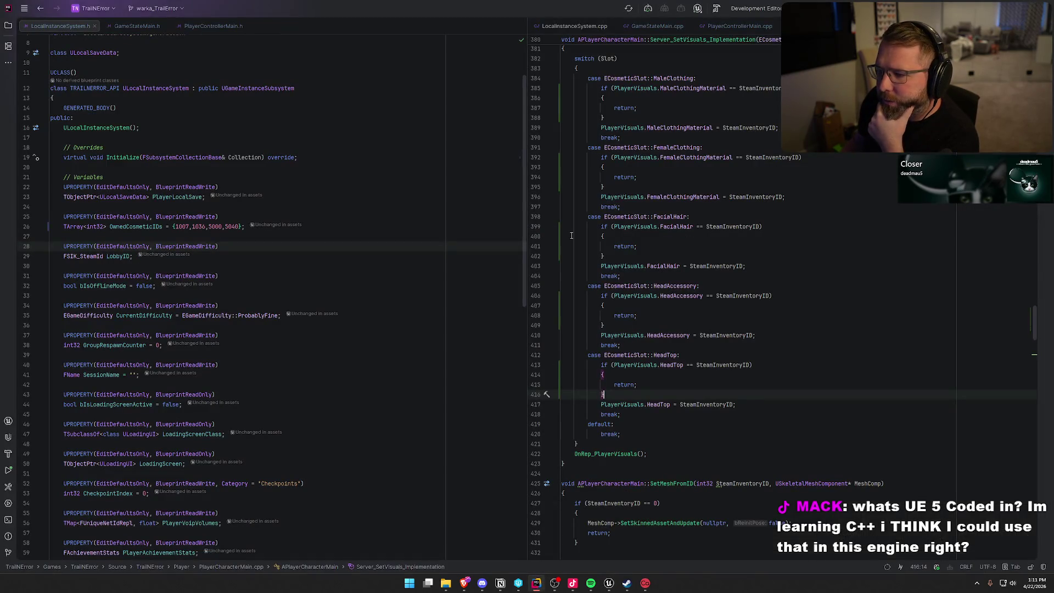
scroll(486, 283, "down", 15)
scroll(714, 307, "down", 10)
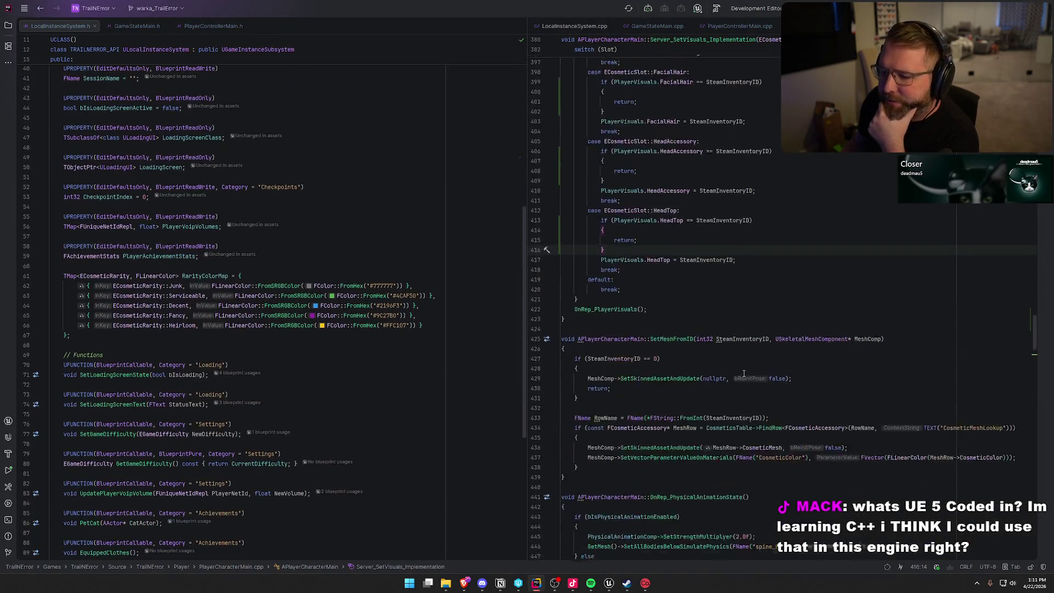
scroll(460, 403, "down", 5)
scroll(726, 406, "up", 20)
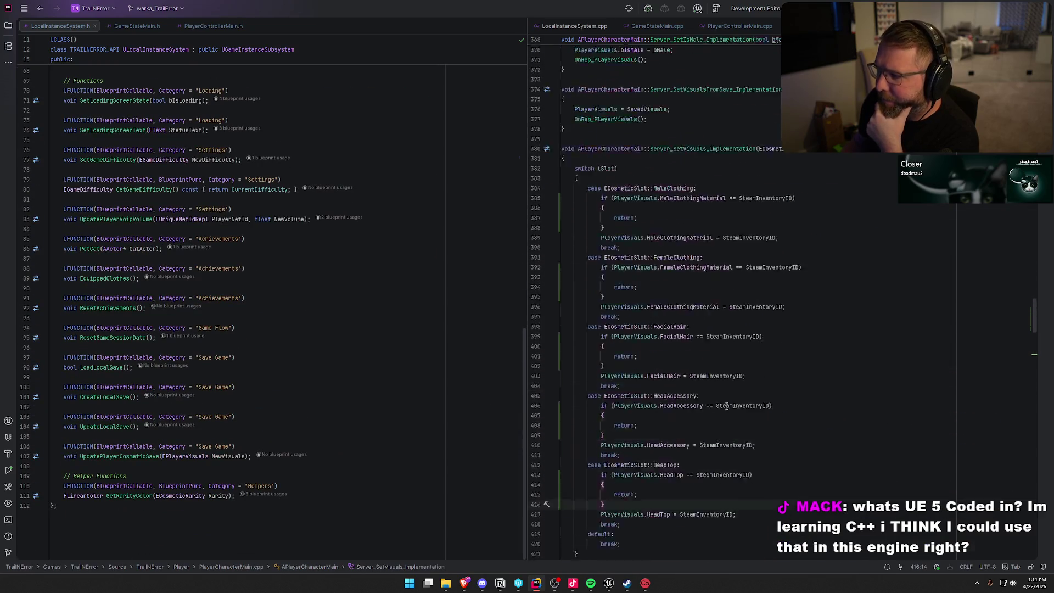
key("alt+Tab")
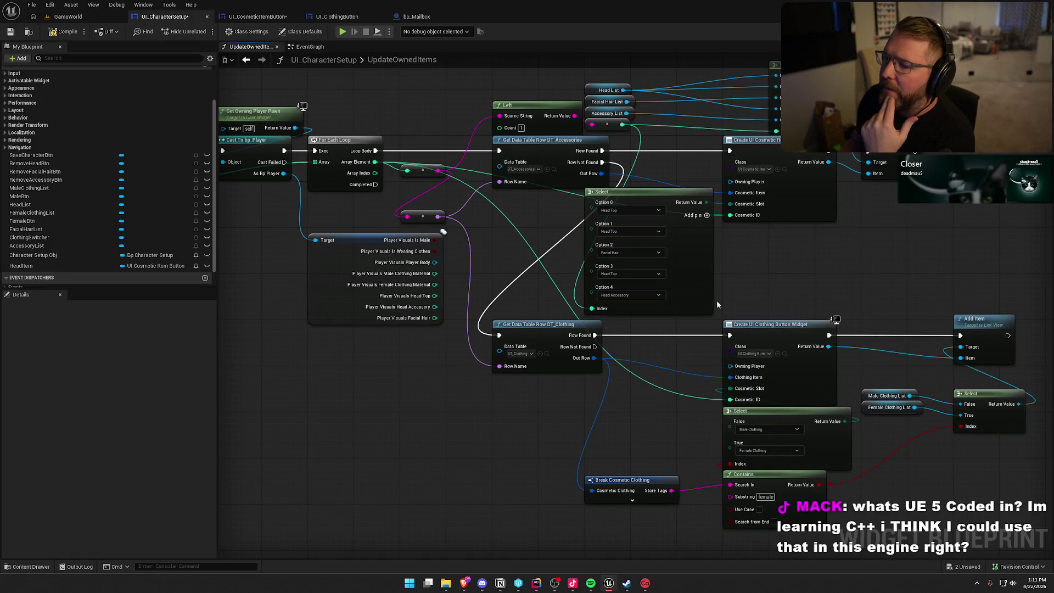
- Nudge the Player Visuals node and reroute up beside the loop, and move the head-slot Select left
left_click_drag(348, 247, 343, 237)
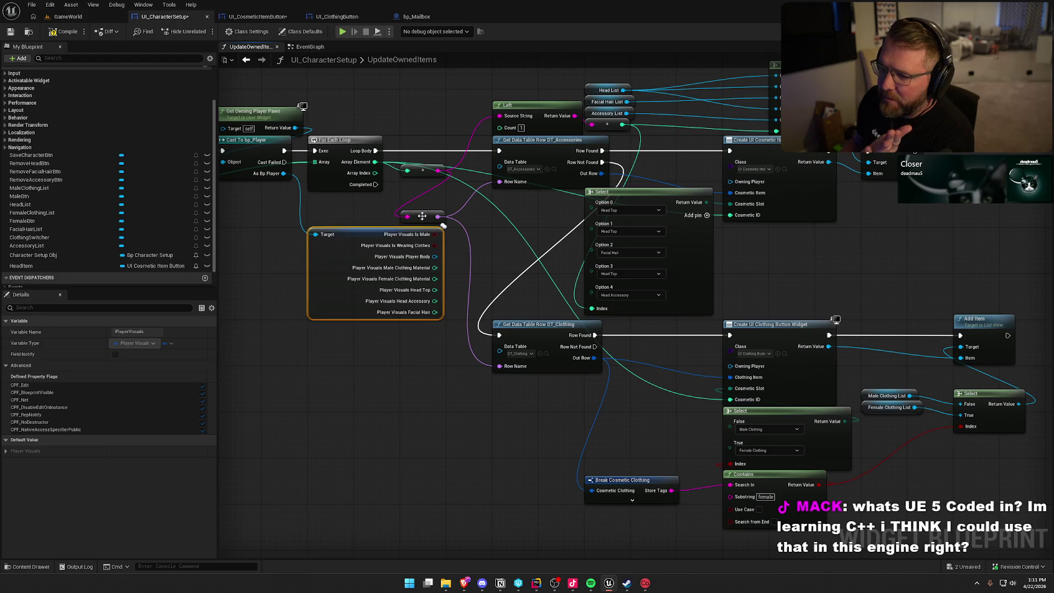
left_click_drag(422, 215, 442, 206)
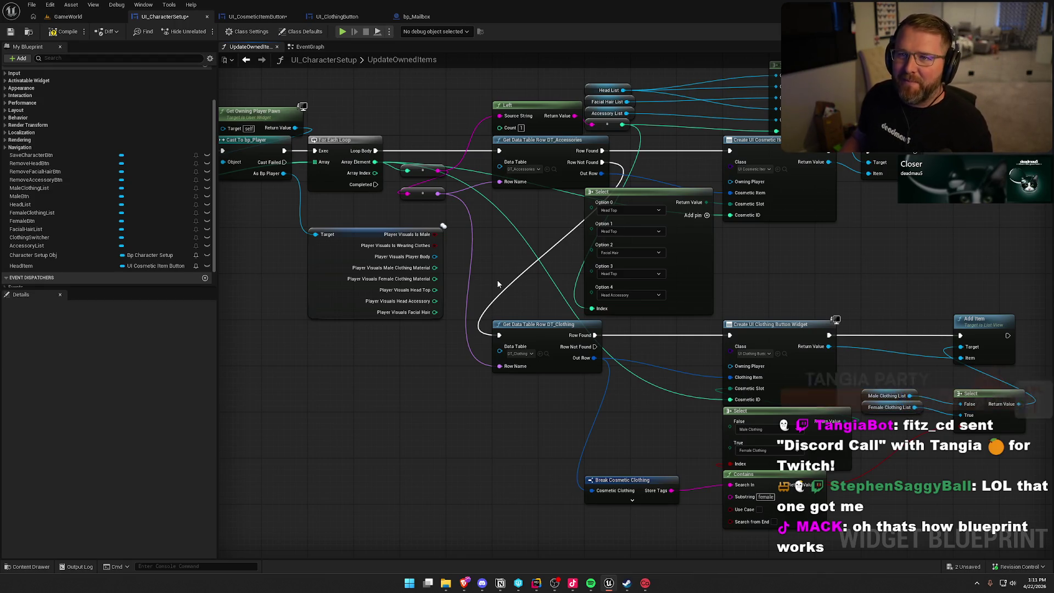
mouse_move(498, 283)
left_mouse_down()
mouse_move(457, 210)
mouse_move(452, 234)
left_mouse_up()
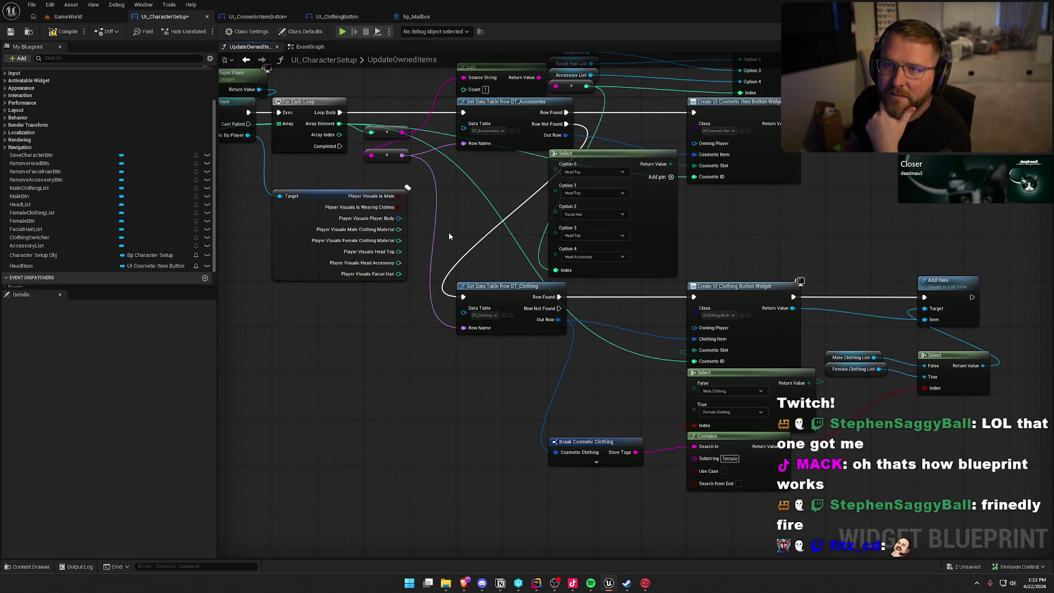
left_click_drag(719, 219, 726, 263)
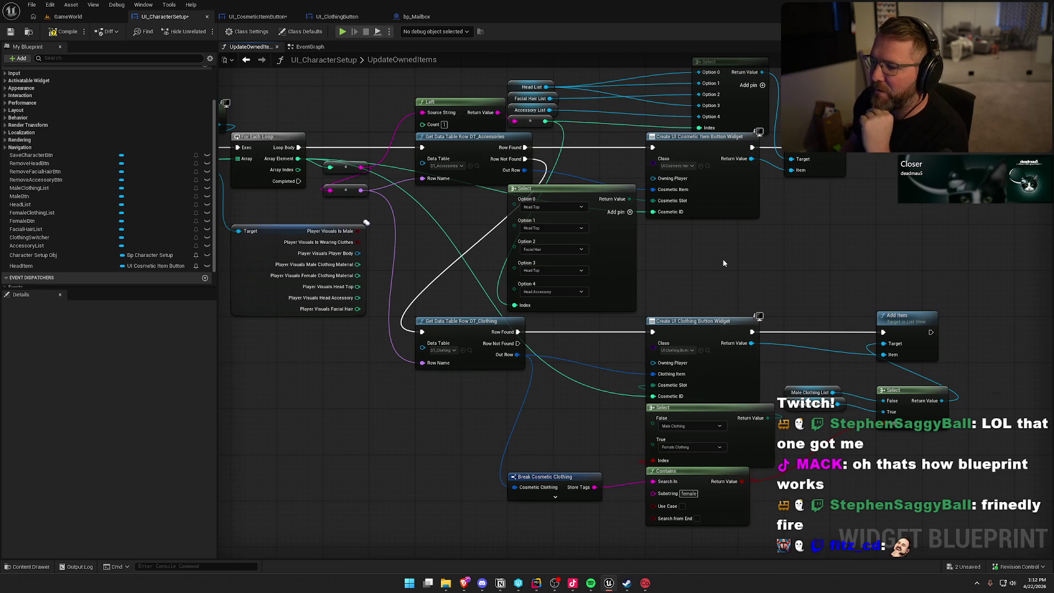
left_click_drag(570, 196, 523, 200)
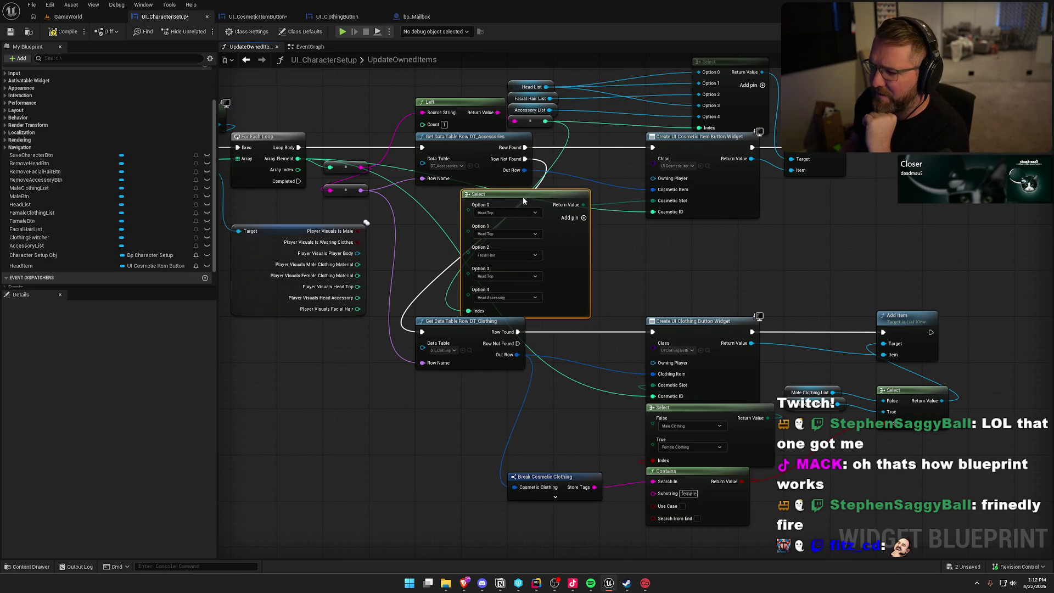
left_click(668, 234)
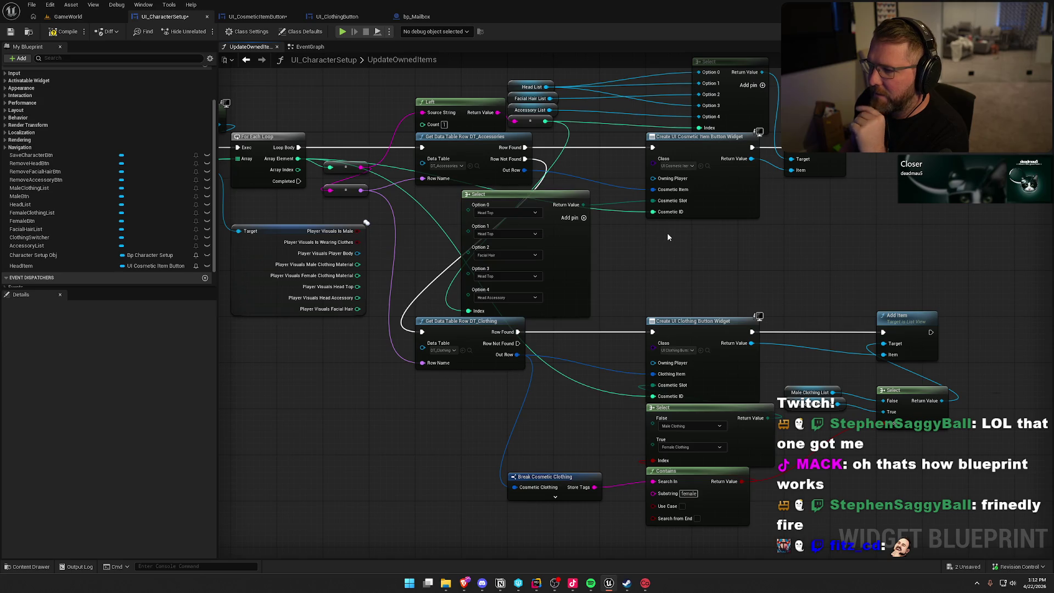
- Add a Set Selected Item node from the top Select's result, with a Branch placed before it
left_click_drag(762, 72, 887, 159)
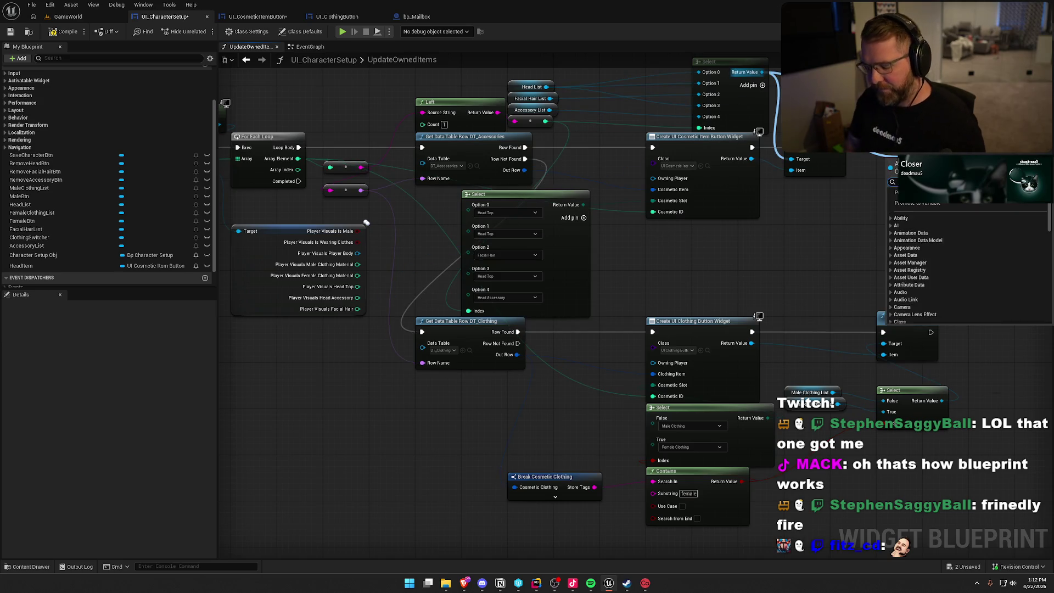
type("sele")
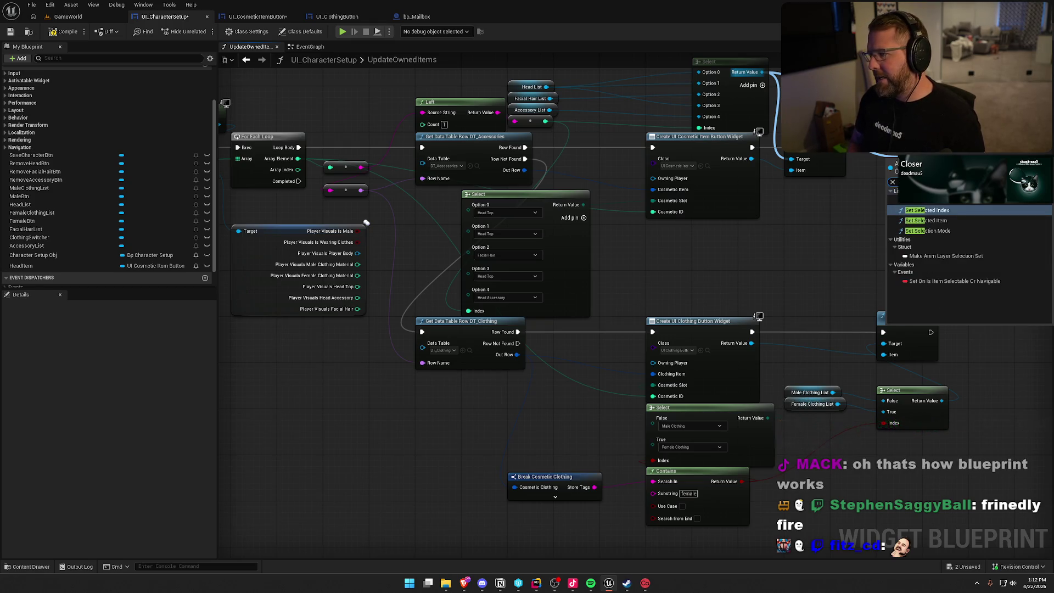
key("Down")
key("Return")
mouse_move(889, 187)
left_mouse_down()
mouse_move(786, 206)
mouse_move(761, 201)
mouse_move(764, 185)
left_mouse_up()
left_click(766, 185)
mouse_move(774, 186)
left_mouse_down()
mouse_move(775, 163)
mouse_move(863, 174)
left_mouse_up()
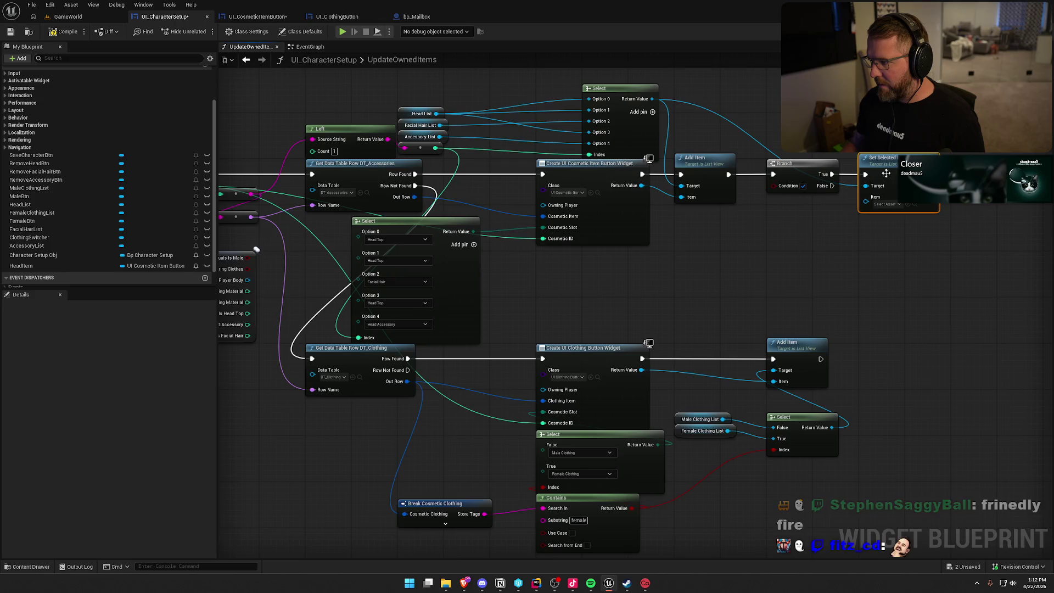
- Move the Player Visuals node beside the Create UI Cosmetic Item Button Widget node
left_click_drag(713, 294, 785, 268)
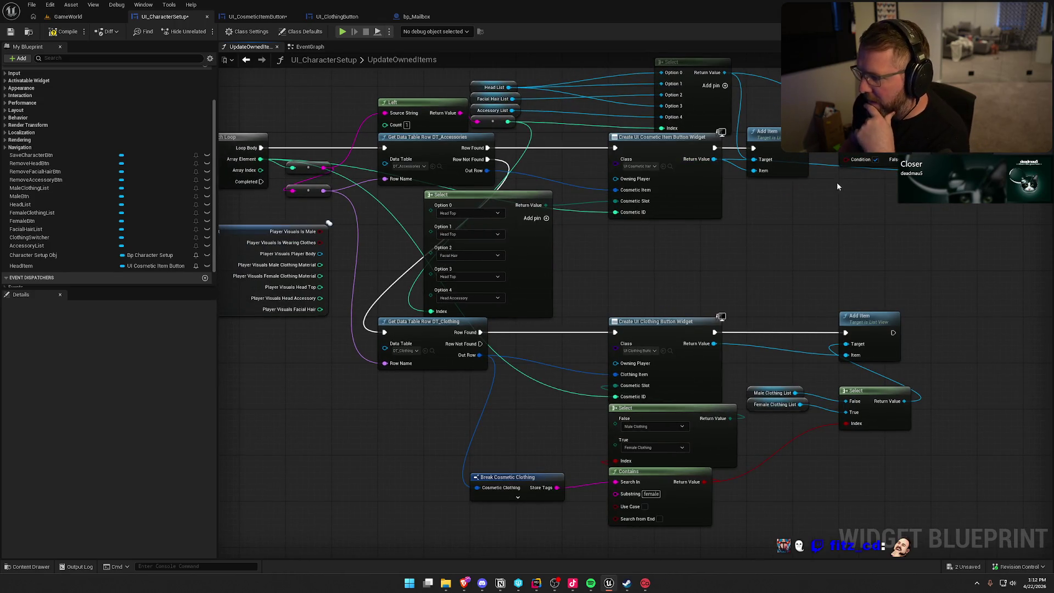
mouse_move(238, 246)
left_mouse_down()
mouse_move(624, 225)
mouse_move(648, 246)
mouse_move(534, 232)
left_mouse_up()
left_click(677, 256)
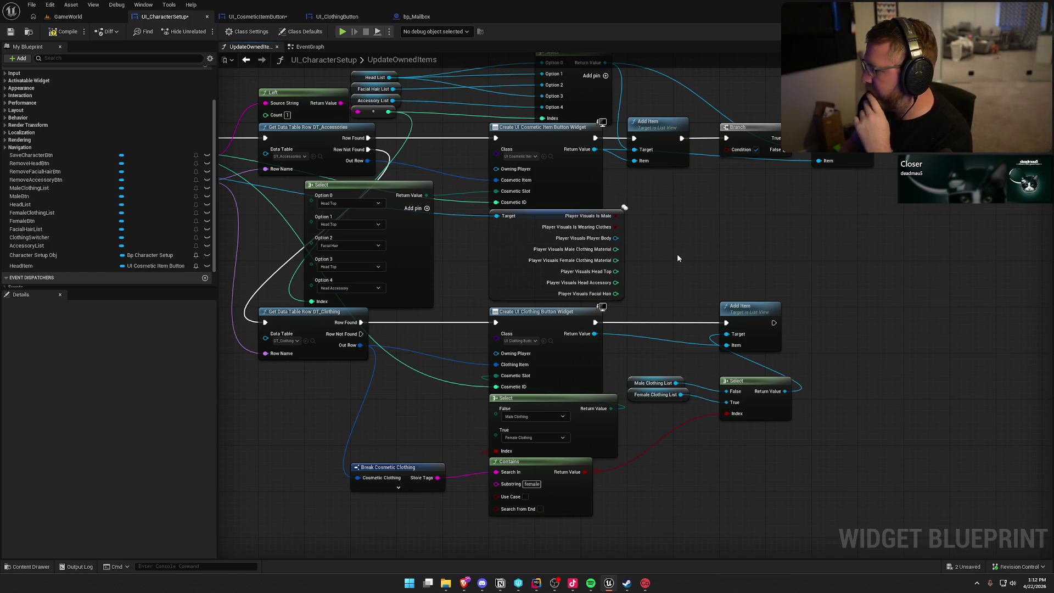
- Pan around the graph and nudge the top Select node a little left
left_click_drag(677, 254, 530, 244)
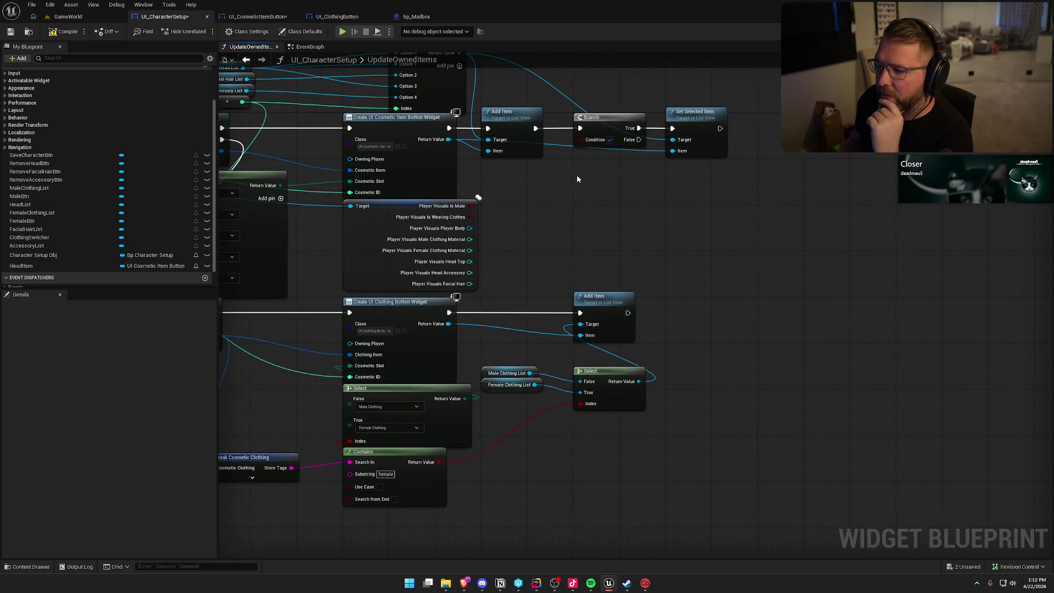
left_click_drag(577, 179, 701, 196)
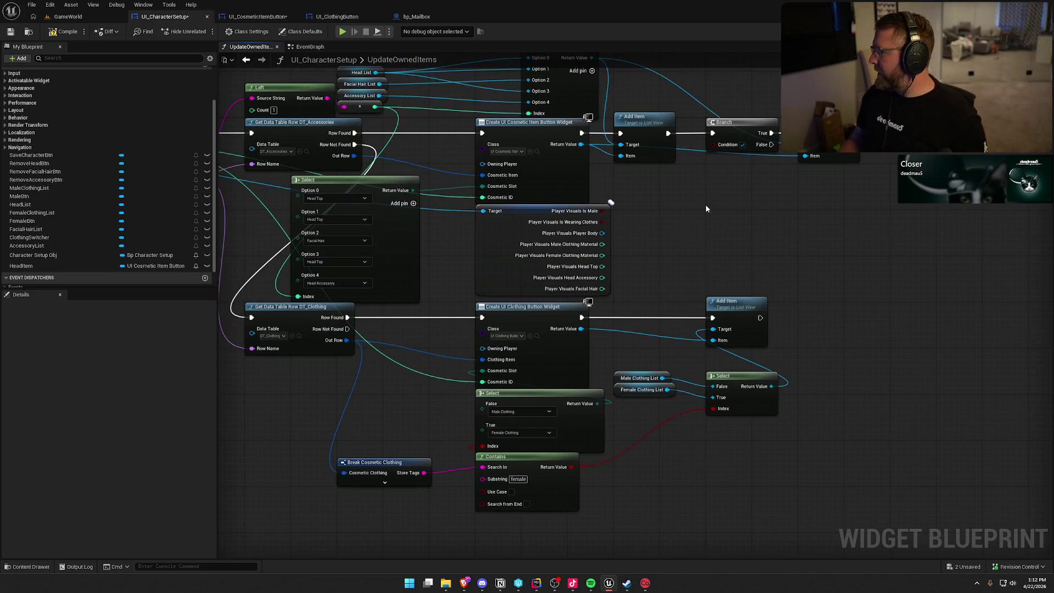
mouse_move(769, 164)
left_mouse_down()
mouse_move(873, 175)
mouse_move(904, 210)
left_mouse_up()
left_click_drag(691, 98, 645, 92)
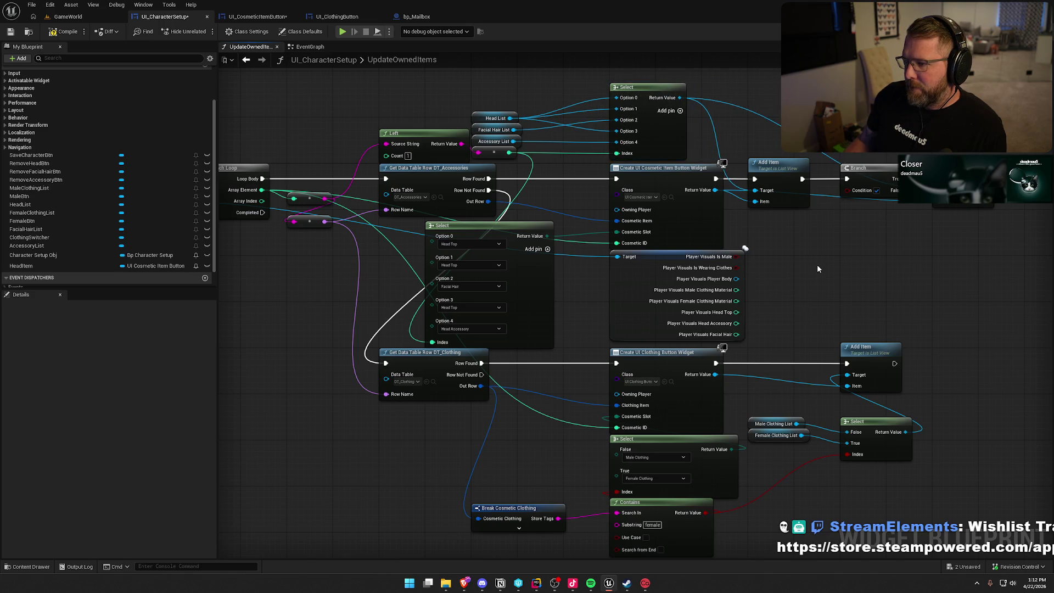
mouse_move(818, 266)
left_mouse_down()
mouse_move(863, 262)
mouse_move(823, 258)
left_mouse_up()
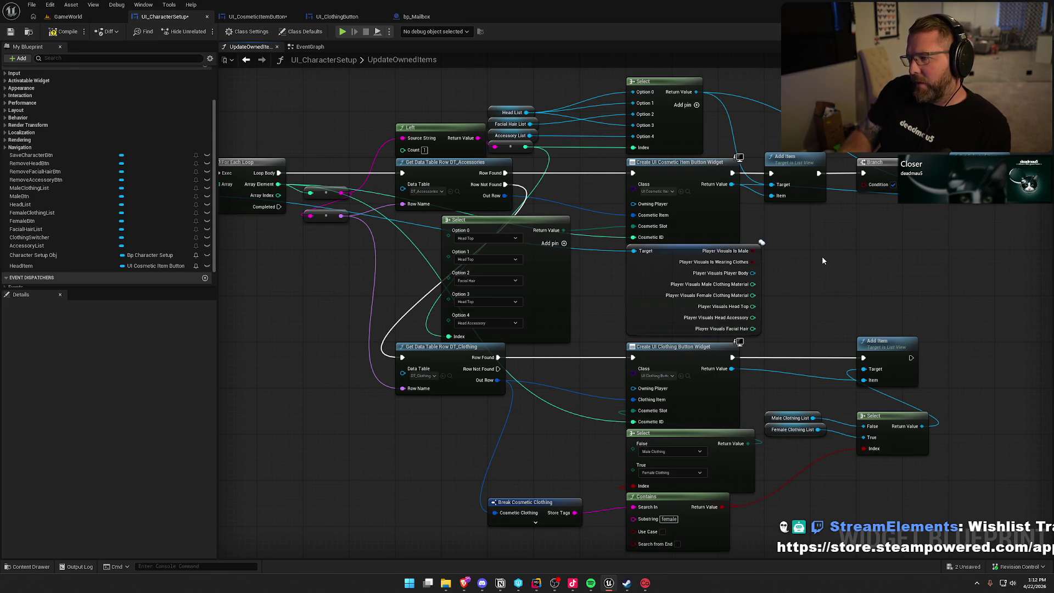
- Add an Equal (==) node comparing the loop's Array Element
mouse_move(278, 184)
left_mouse_down()
mouse_move(831, 244)
mouse_move(808, 240)
left_mouse_up()
type("==")
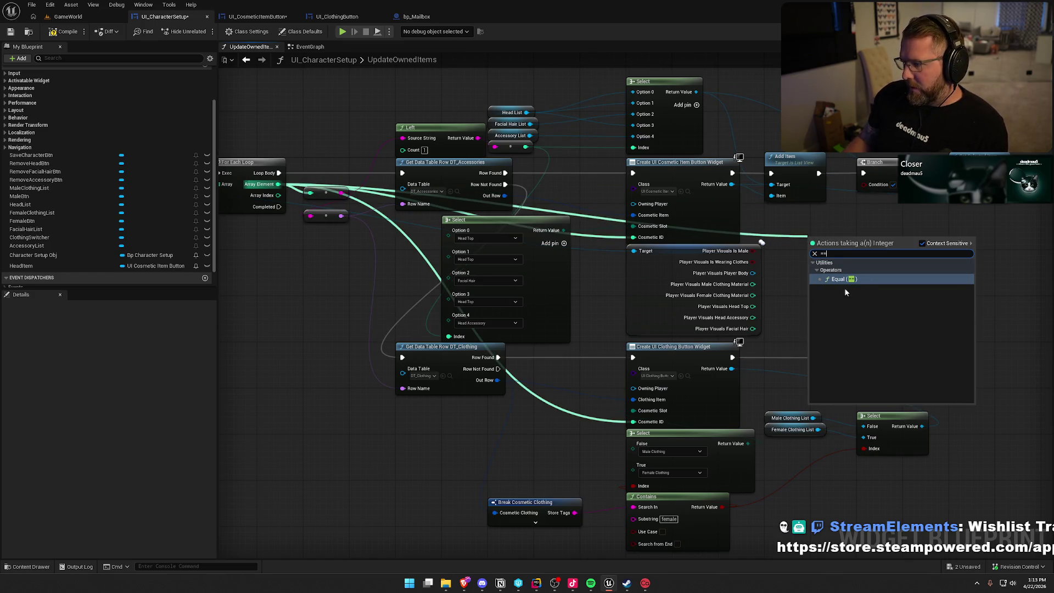
key("Return")
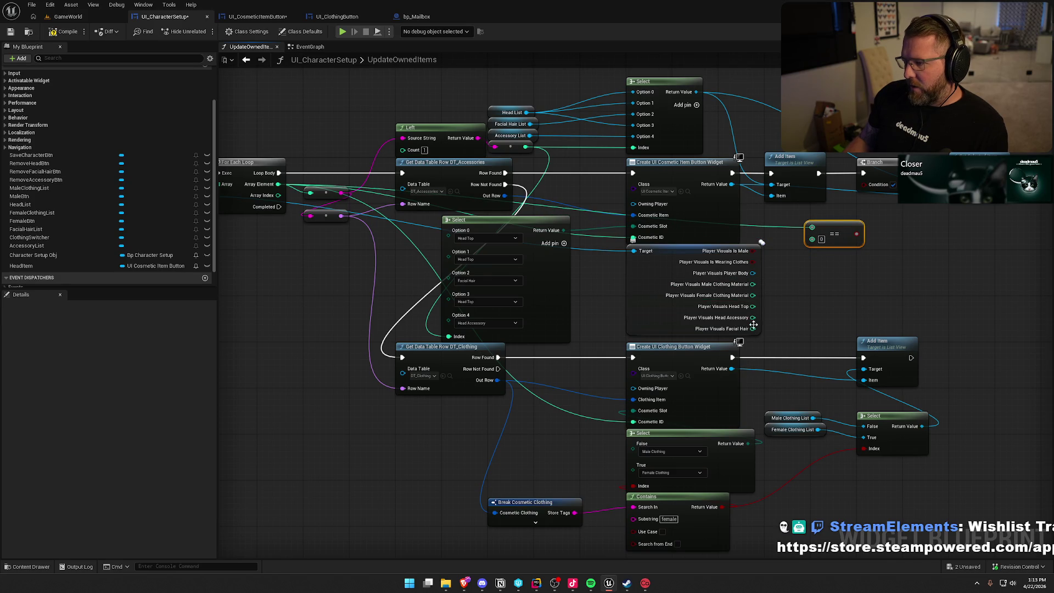
mouse_move(753, 240)
left_mouse_down()
mouse_move(790, 235)
mouse_move(733, 281)
left_mouse_up()
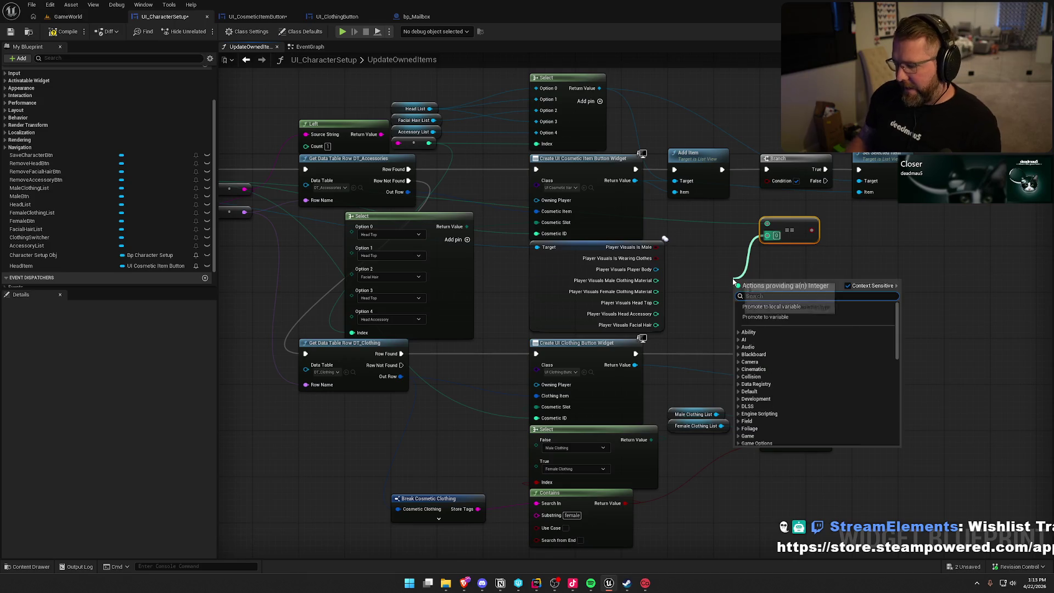
- Add a new Select node to feed the == node's B input
type("select")
scroll(822, 406, "down", 2)
left_click(799, 435)
left_click_drag(782, 284, 768, 266)
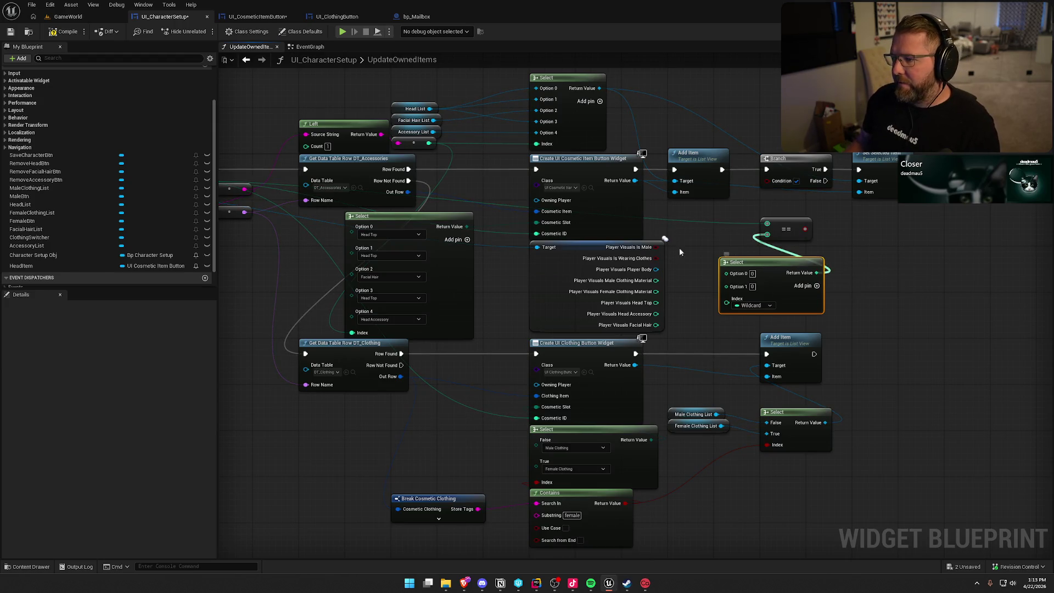
left_click(698, 234)
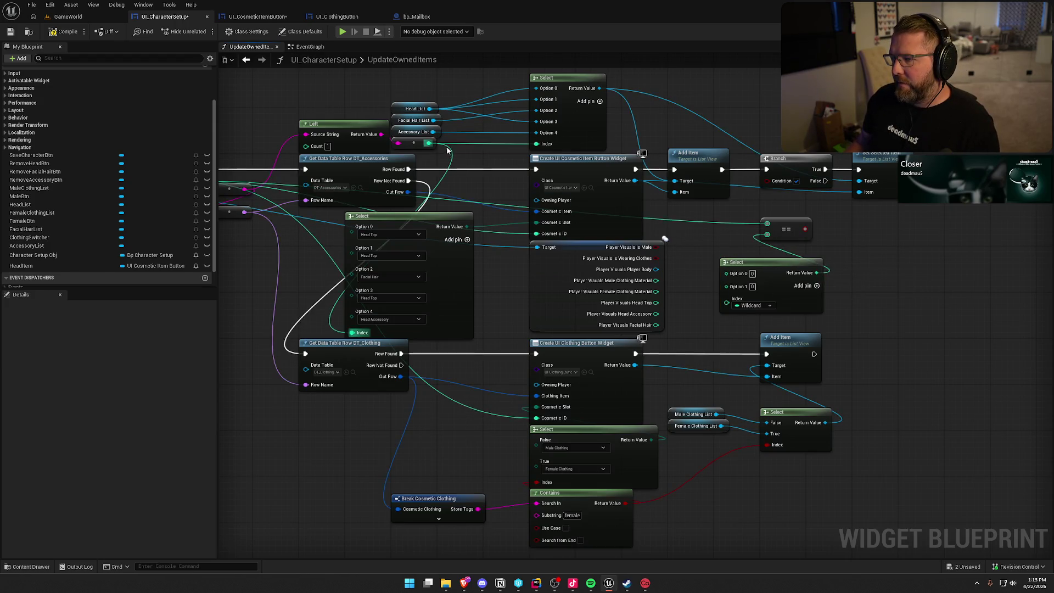
- Wire Select into the ==, the == result into the Branch condition, and move Player Visuals left
left_click_drag(429, 143, 727, 299)
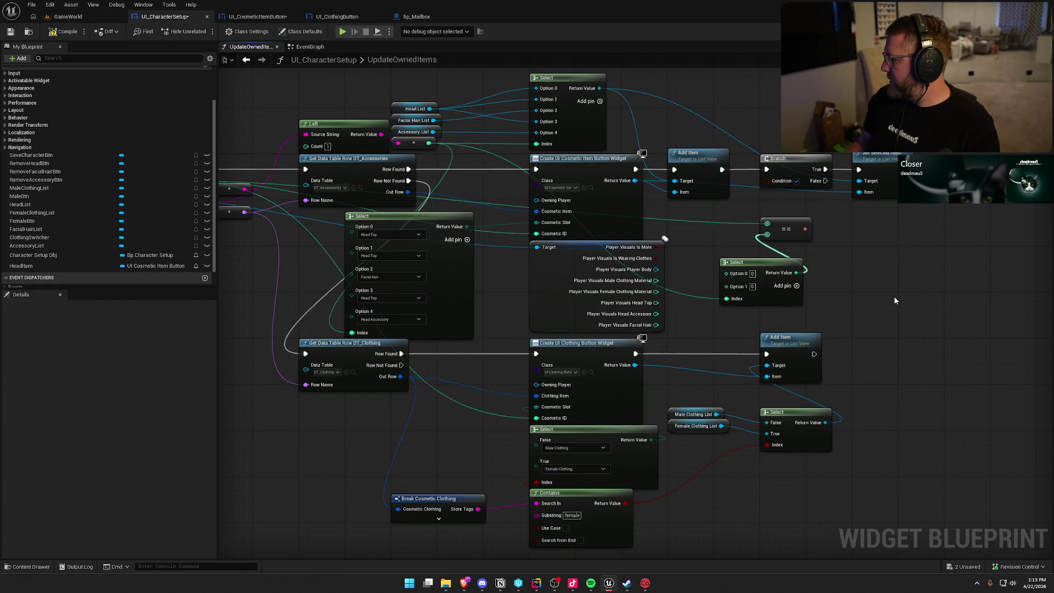
mouse_move(805, 228)
left_mouse_down()
mouse_move(767, 180)
mouse_move(788, 208)
left_mouse_up()
left_click_drag(766, 268, 759, 256)
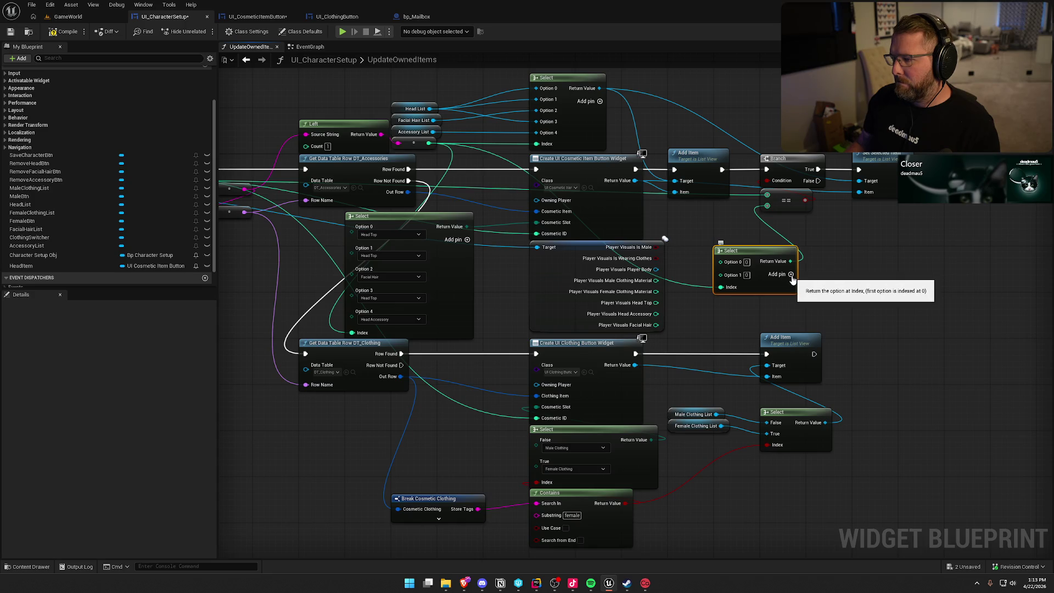
left_click_drag(812, 283, 888, 221)
mouse_move(625, 222)
left_mouse_down()
mouse_move(238, 222)
mouse_move(269, 237)
mouse_move(420, 237)
left_mouse_up()
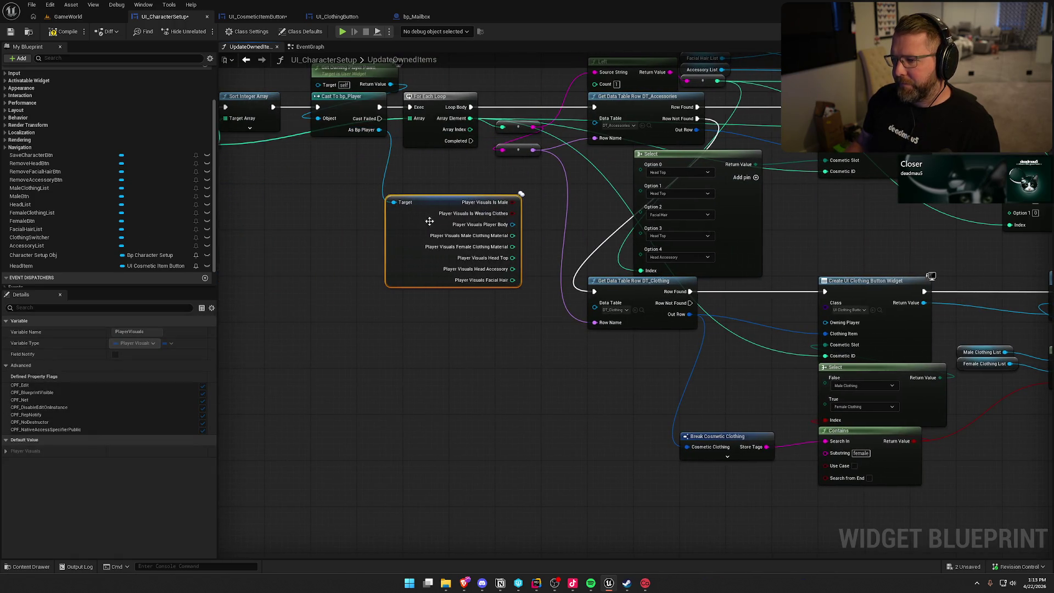
- Recombine the Player Visuals pins and break them out into a Break Player Visuals node
right_click(513, 227)
left_click(532, 274)
mouse_move(460, 202)
left_mouse_down()
mouse_move(761, 212)
mouse_move(866, 191)
left_mouse_up()
type("break")
key("Return")
left_click(867, 221)
- Hide Is Male, Is Wearing Clothes, Player Body and both Clothing Material outputs on the break node
left_click_drag(959, 257, 729, 240)
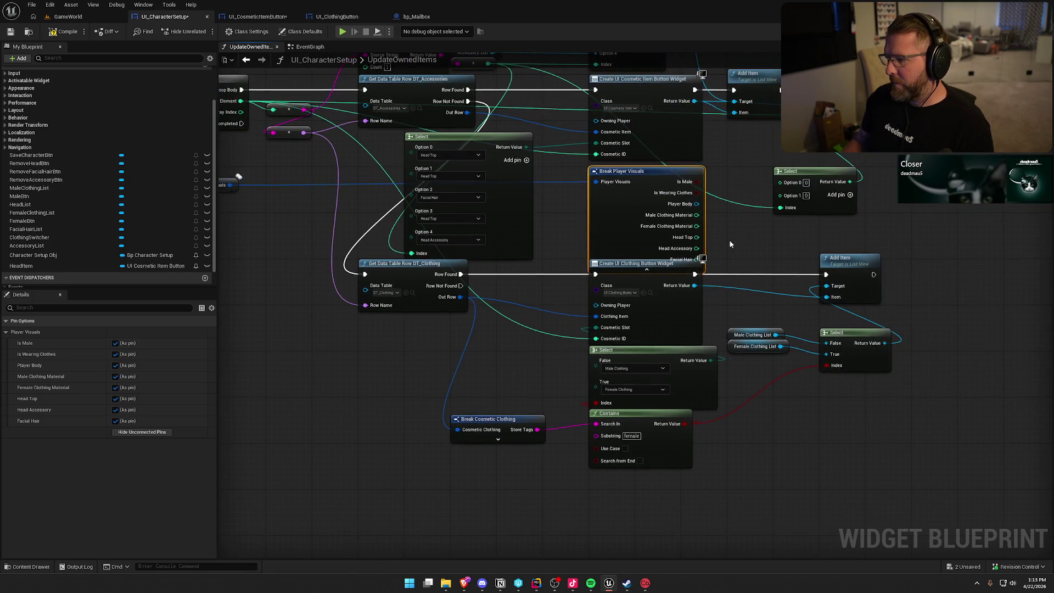
left_click(115, 343)
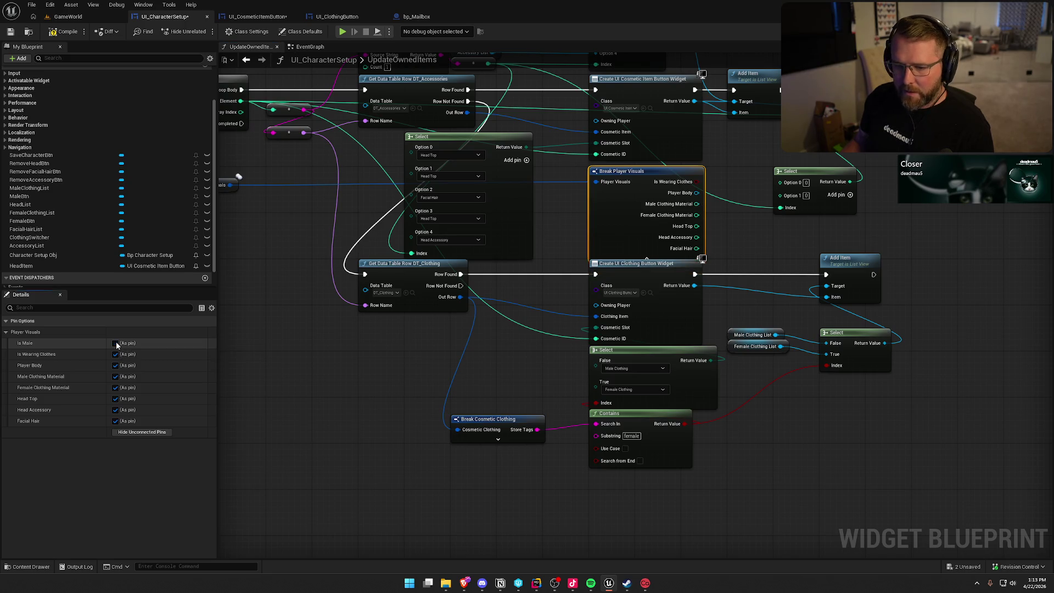
left_click(115, 354)
left_click(115, 366)
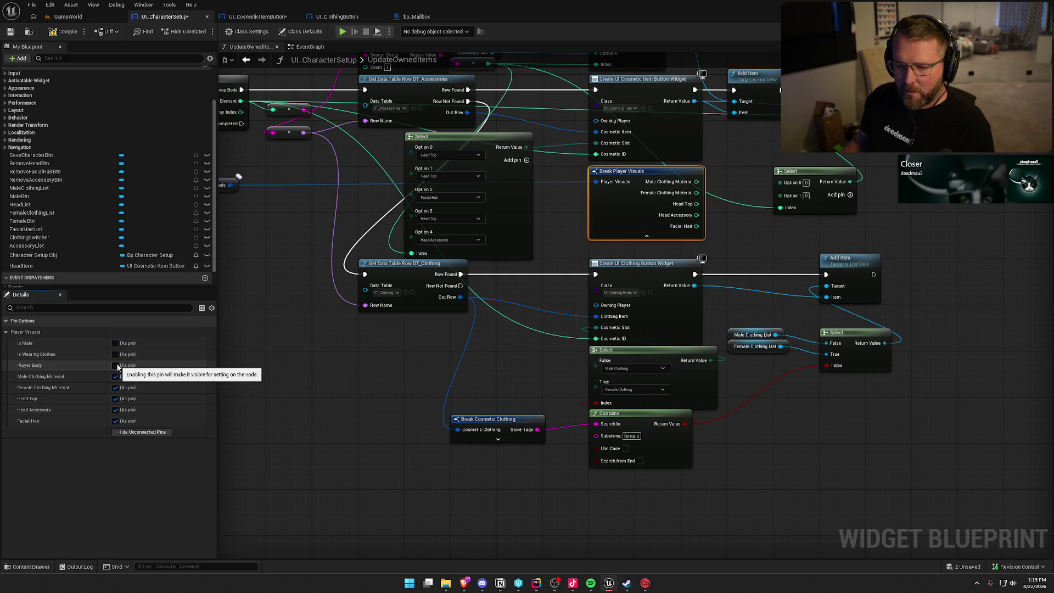
left_click(115, 376)
left_click(115, 387)
mouse_move(843, 236)
left_mouse_down()
mouse_move(673, 286)
mouse_move(772, 321)
left_mouse_up()
left_click_drag(658, 332, 606, 327)
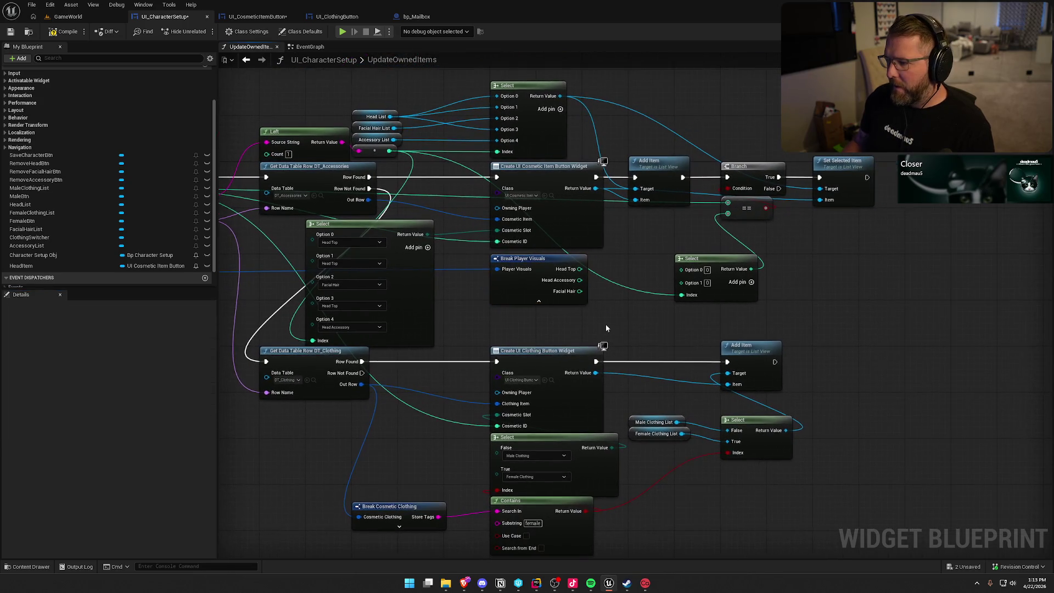
left_click(710, 258)
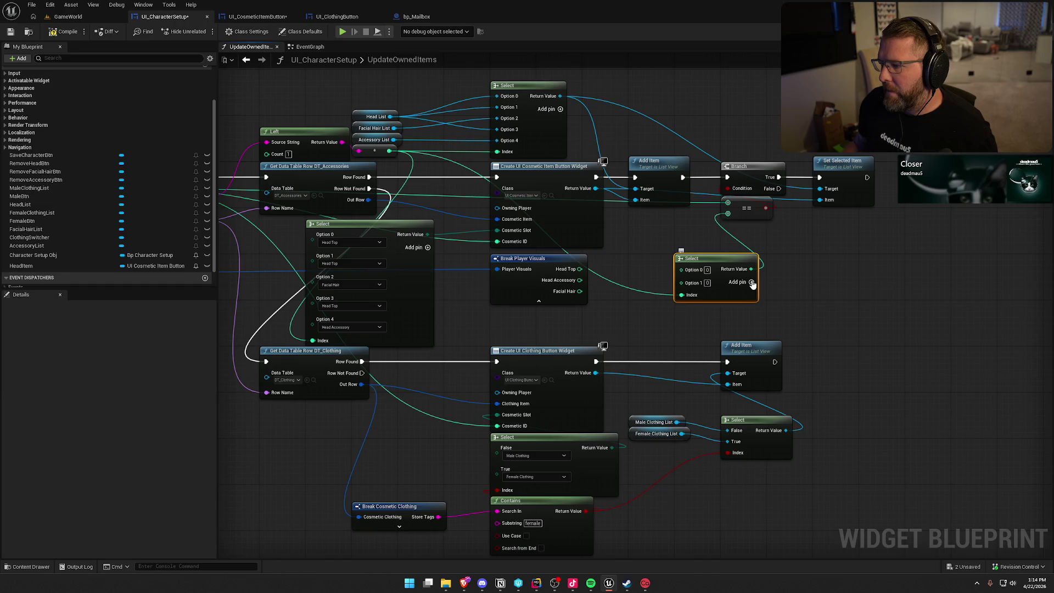
- Add extra option pins to the lower Select node and move it up-left
left_click(751, 282)
left_click(751, 282)
left_click(751, 282)
left_click_drag(712, 261, 666, 220)
left_click(763, 291)
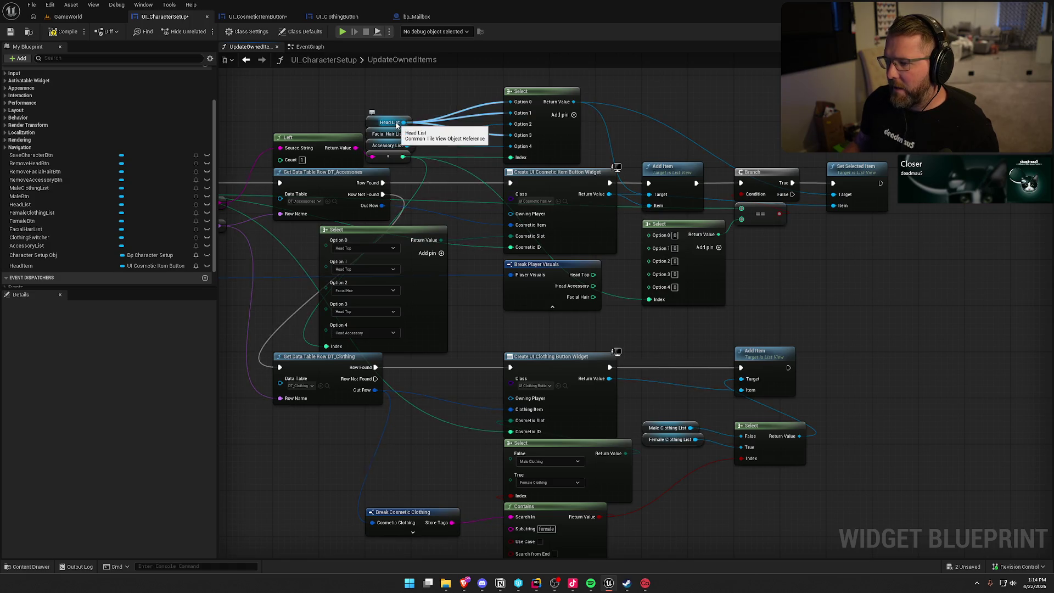
- Wire Head Top into Options 0, 1 and 3, the remaining outputs into 2 and 4, then compile
left_click_drag(593, 275, 650, 235)
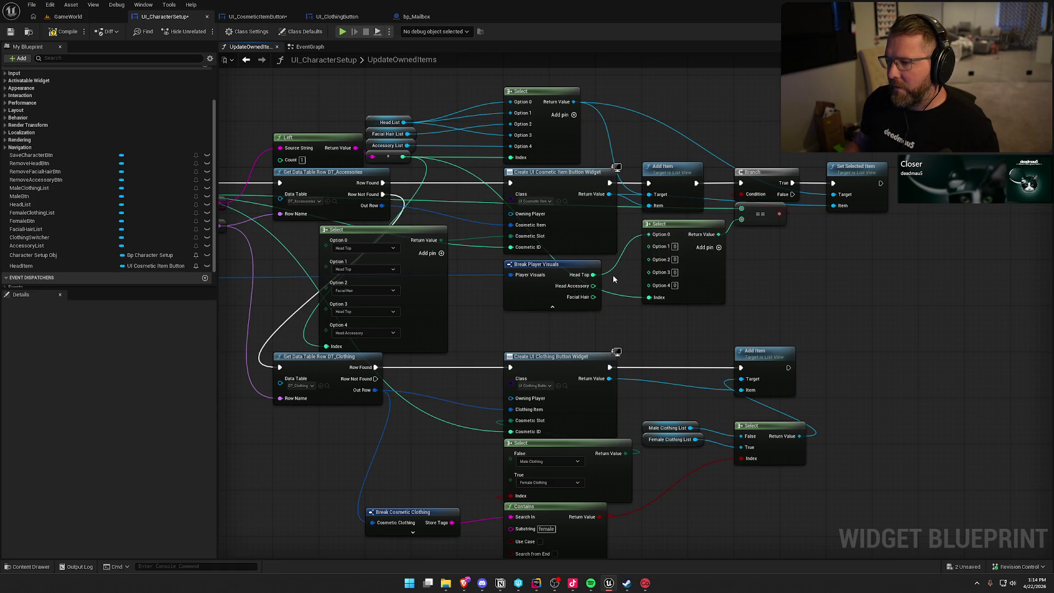
left_click_drag(592, 275, 649, 245)
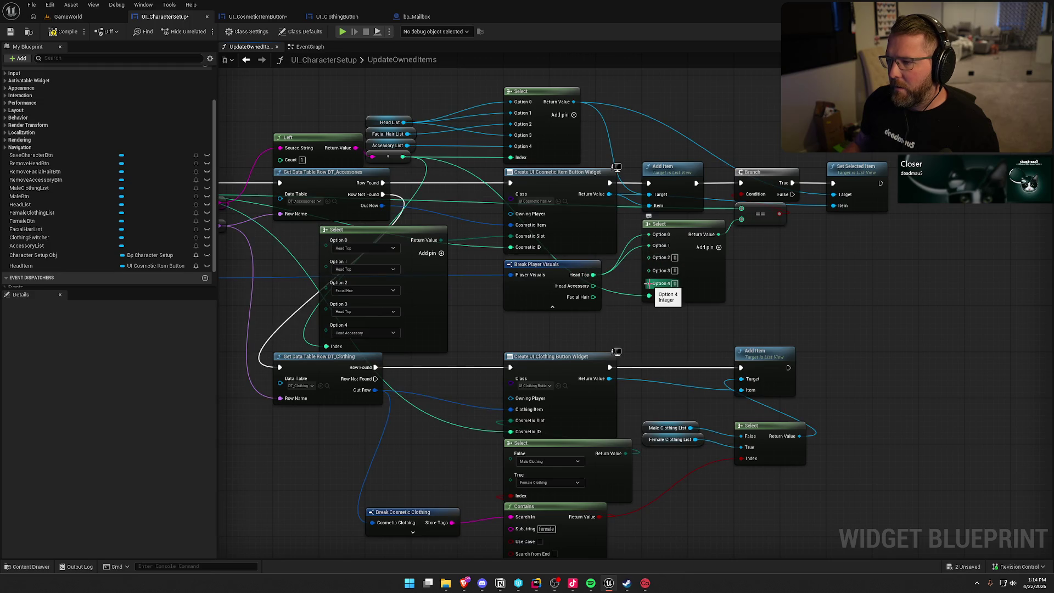
left_click_drag(593, 275, 649, 270)
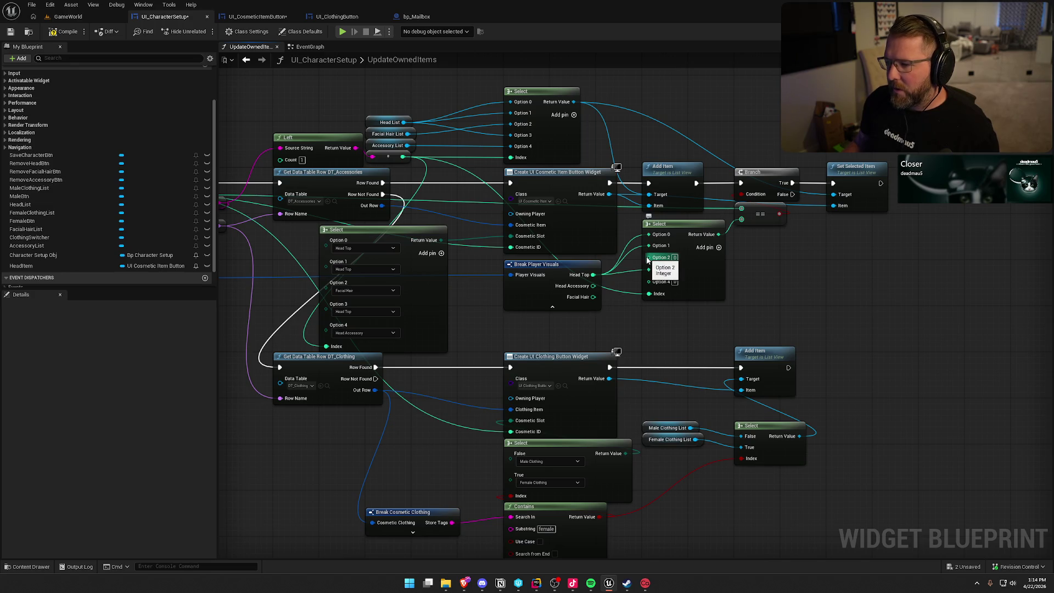
mouse_move(592, 297)
left_mouse_down()
mouse_move(650, 256)
mouse_move(641, 281)
mouse_move(649, 279)
left_mouse_up()
mouse_move(795, 271)
left_mouse_down()
mouse_move(737, 292)
mouse_move(849, 260)
left_mouse_up()
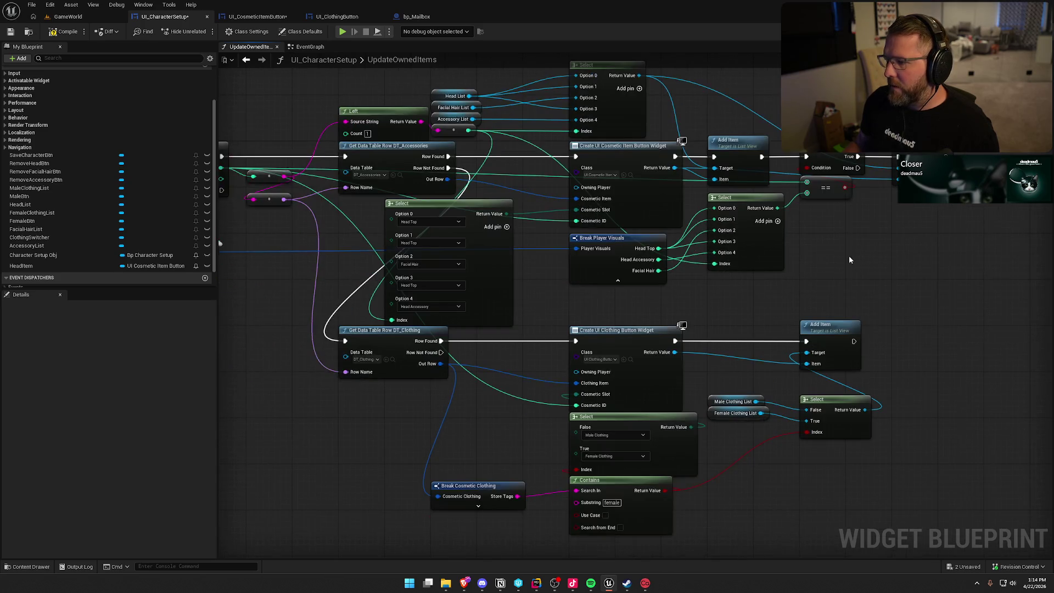
left_click(62, 33)
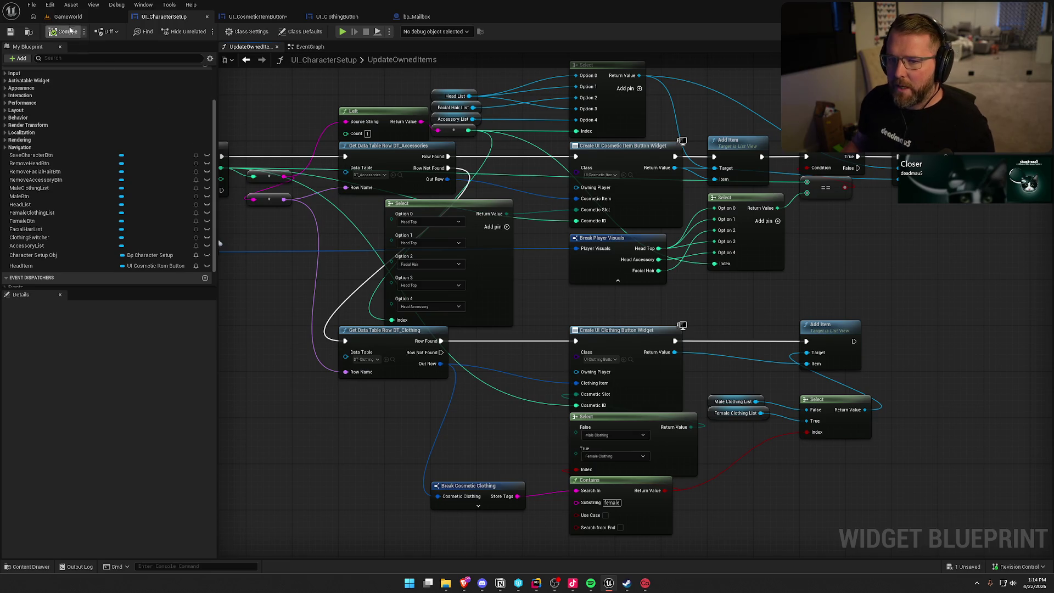
left_click(69, 16)
- Start play-testing, walk to the wardrobe and equip the purple hat in the customizer
left_click(226, 32)
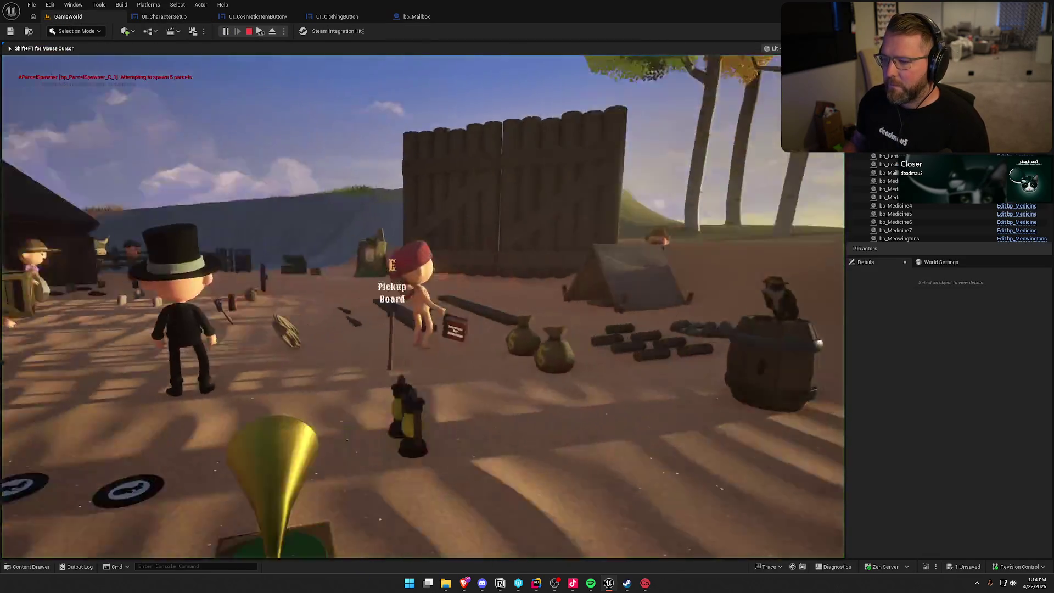
key("w")
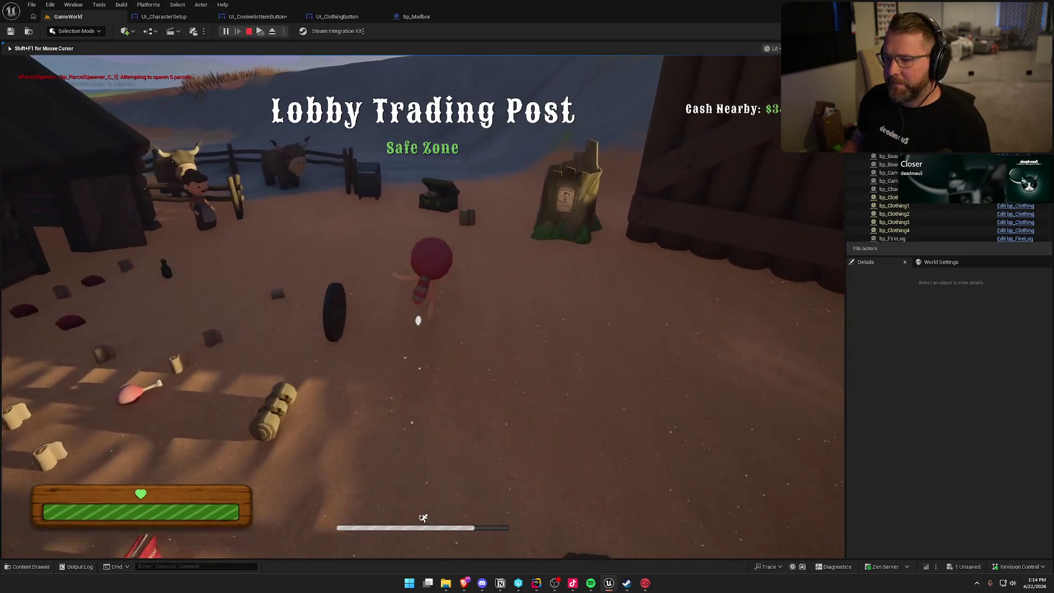
key("w")
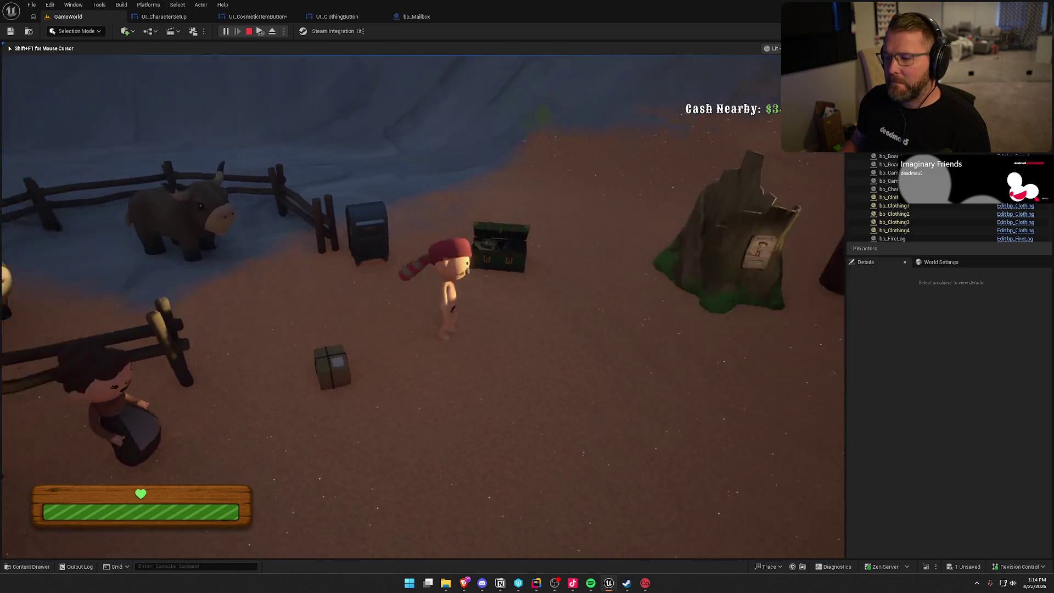
key("e")
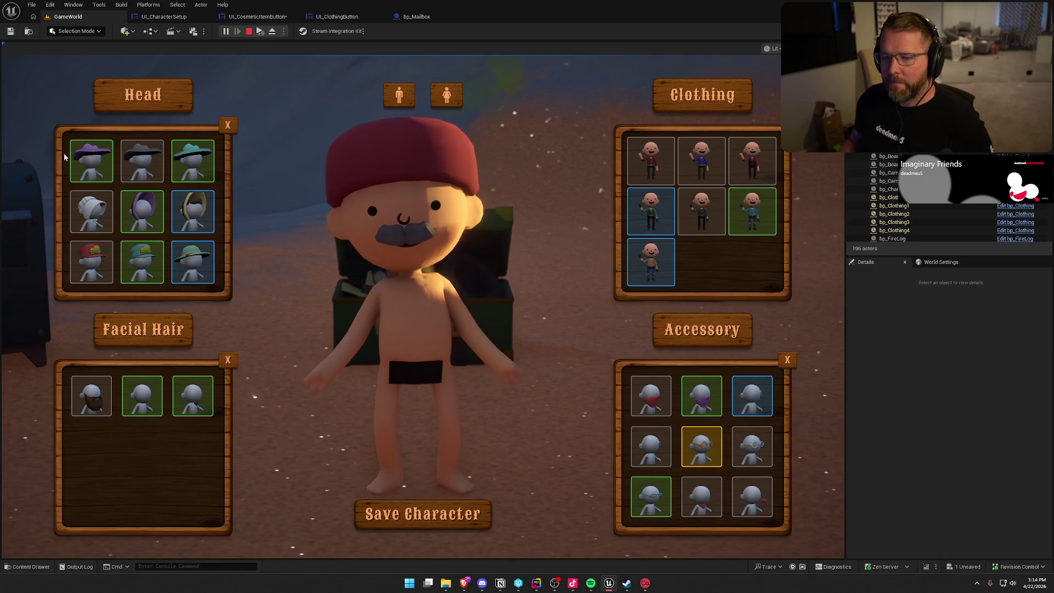
left_click(91, 161)
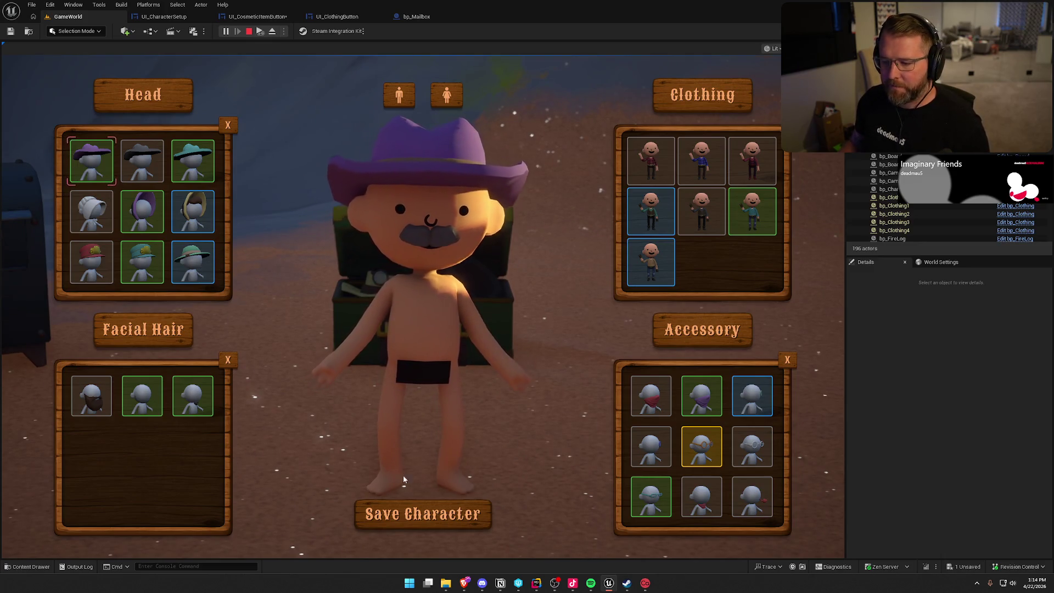
left_click(417, 513)
- Reopen the customizer and switch to the green trapper hat
key("w")
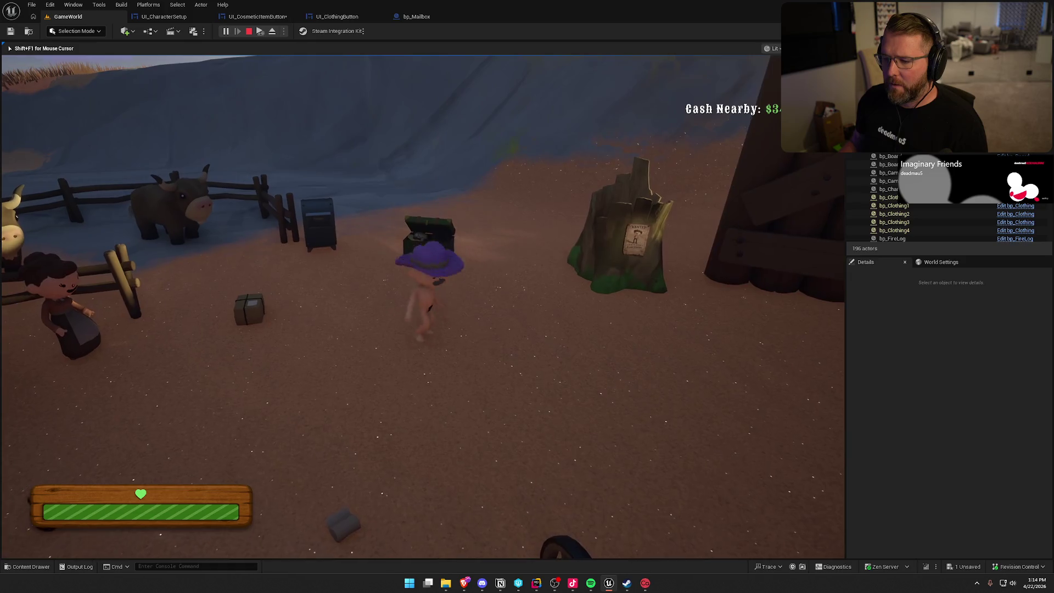
key("e")
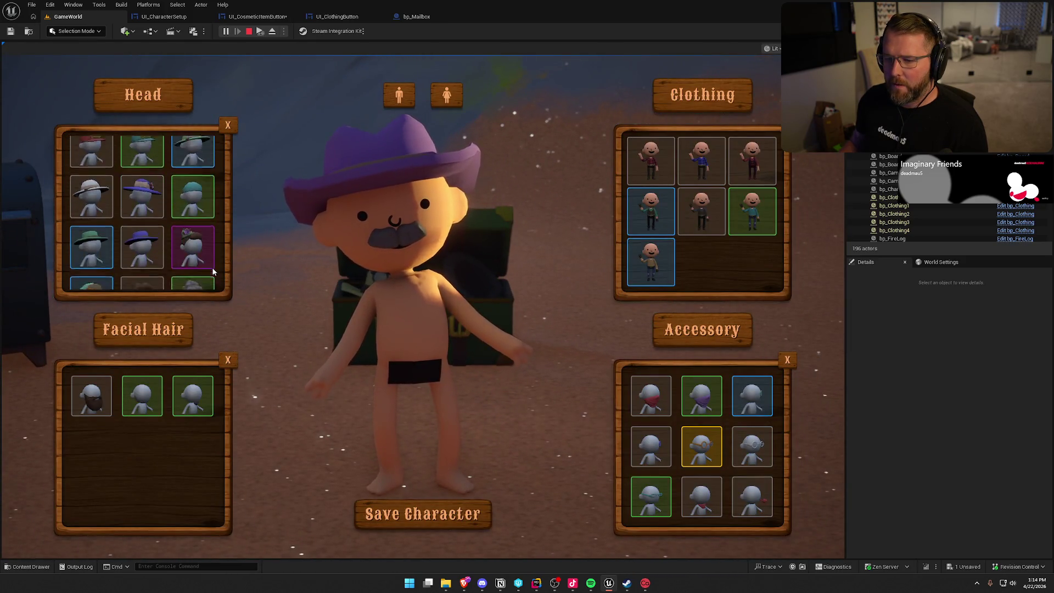
left_click(88, 212)
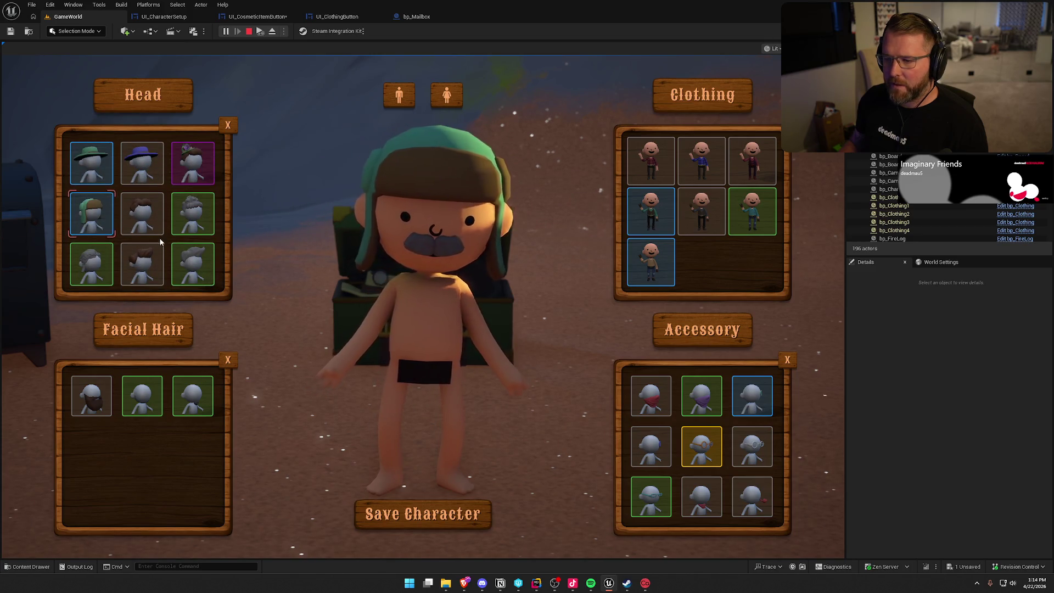
left_click(417, 514)
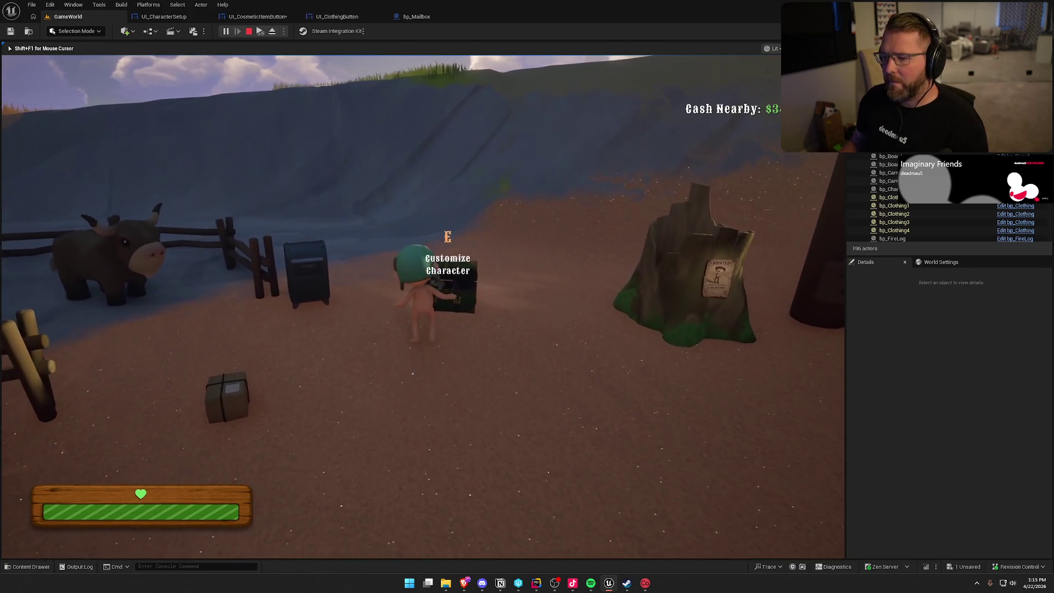
- Equip the purple hat with green hair, switch to the female body and remove the mustache
key("e")
scroll(143, 192, "up", 5)
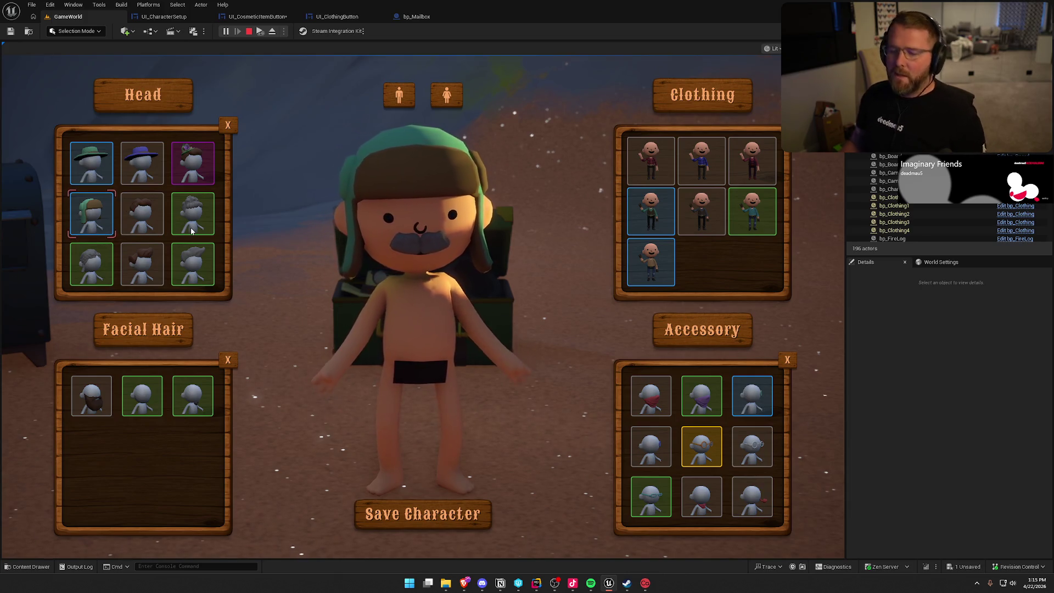
scroll(164, 223, "up", 1)
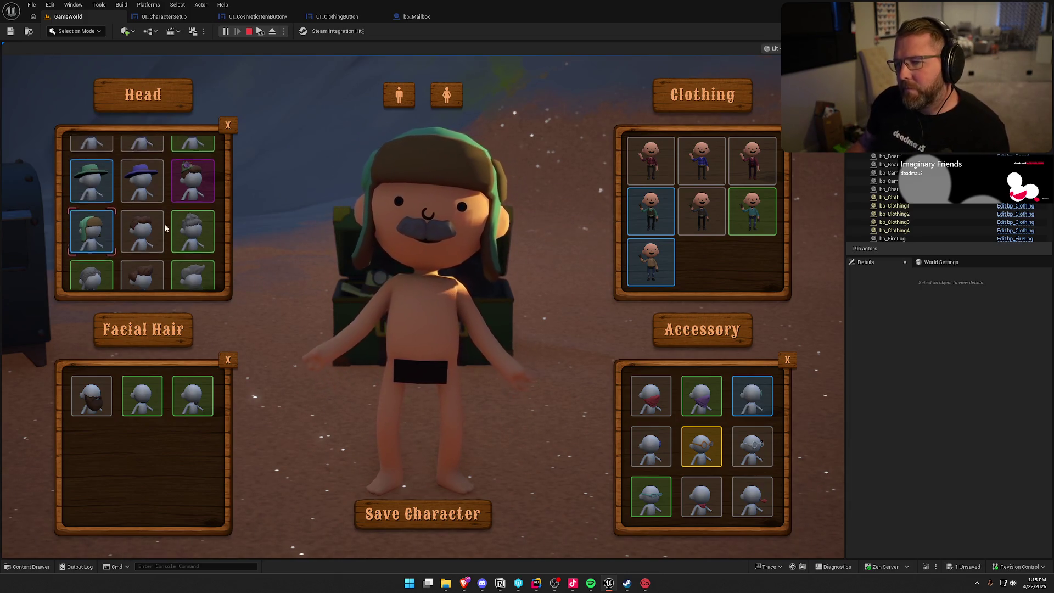
left_click(193, 211)
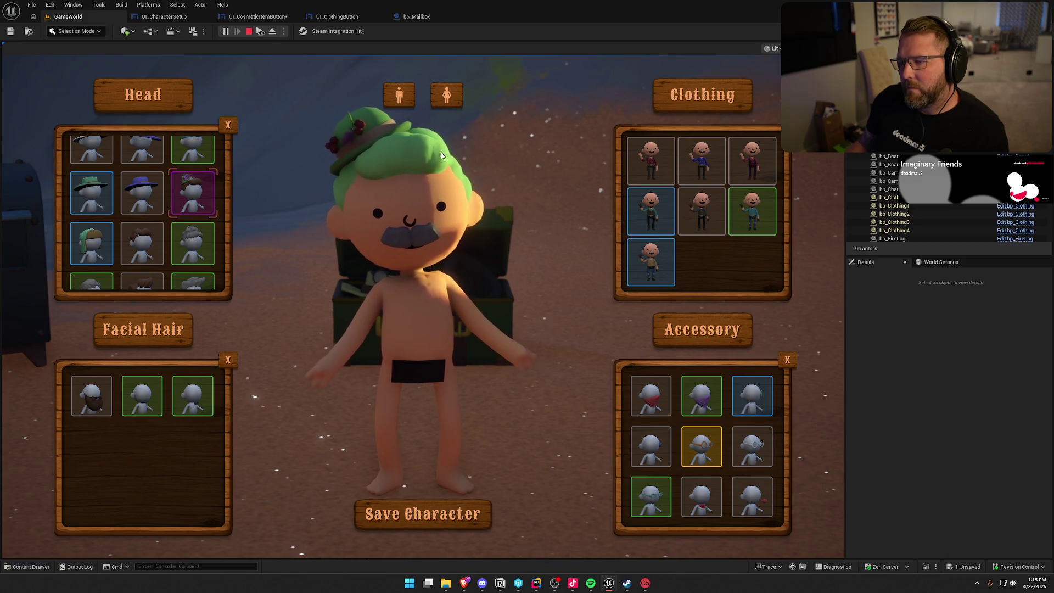
left_click(455, 98)
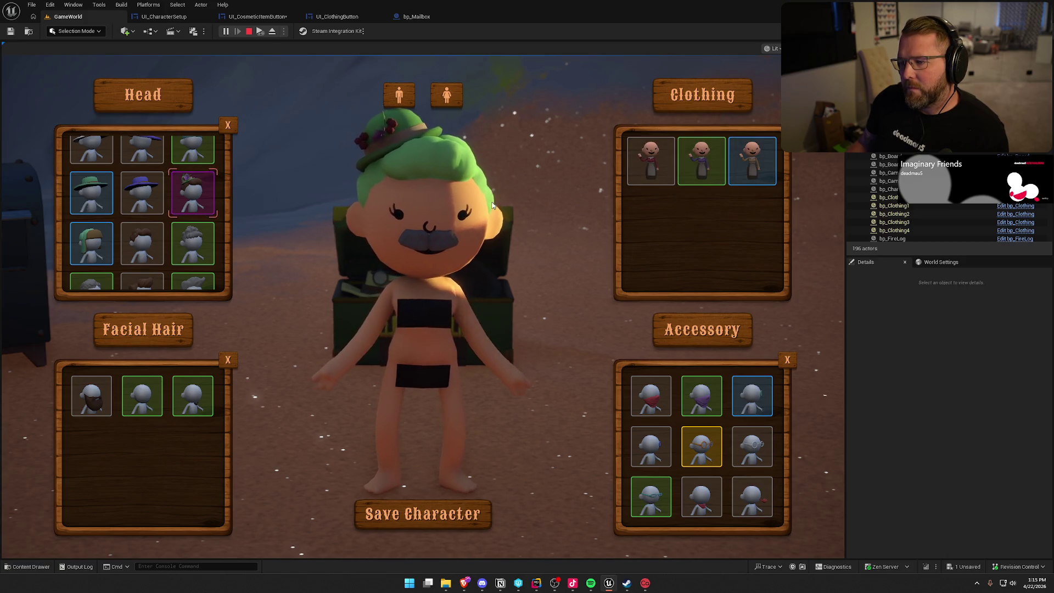
left_click(228, 360)
left_click(461, 513)
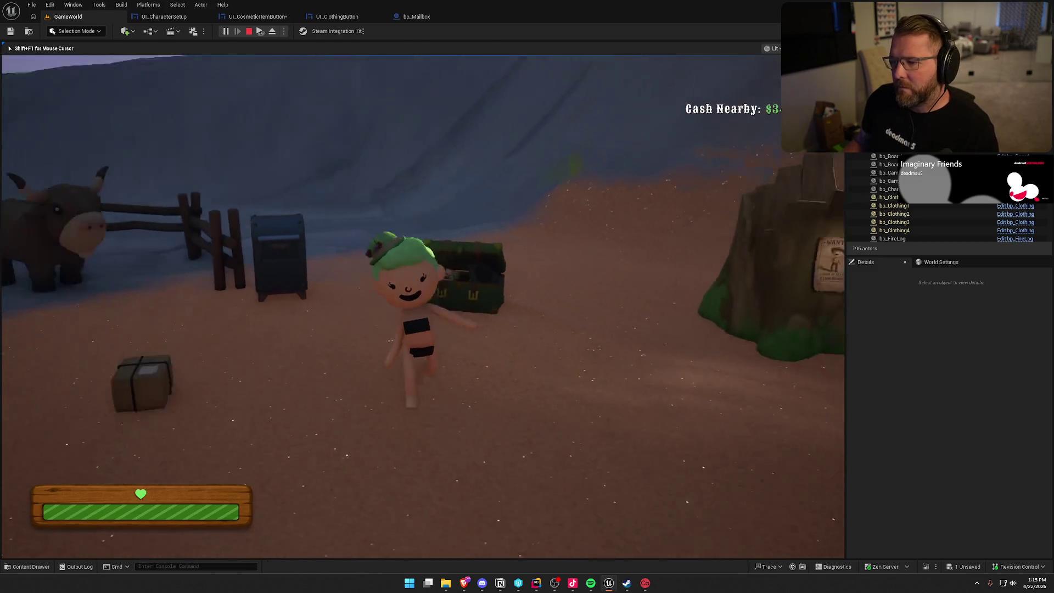
- Reopen the customizer at the chest, browse the cosmetic lists, then close it
key("w")
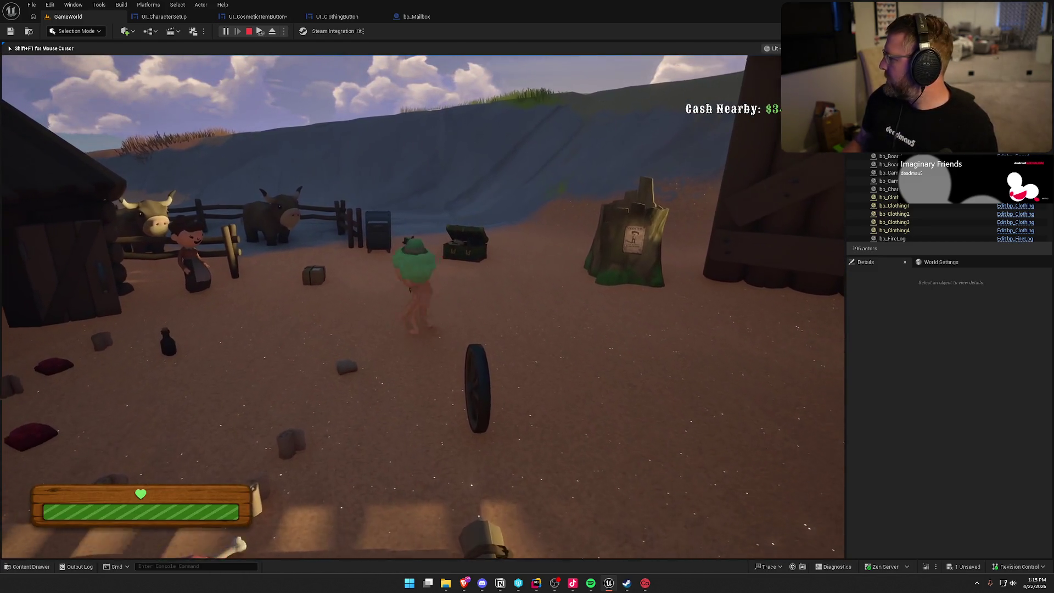
key("e")
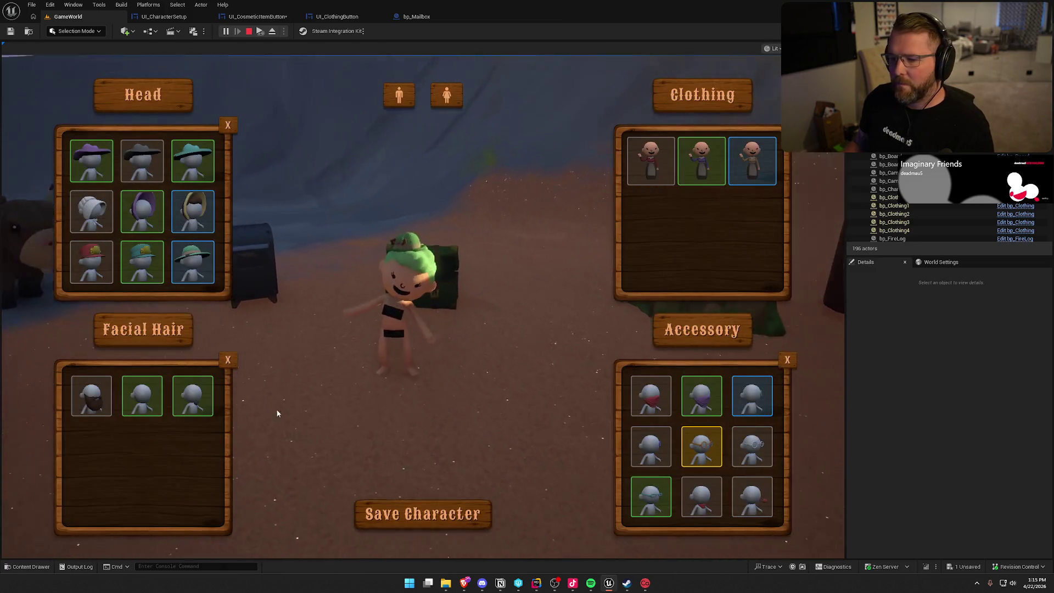
scroll(180, 229, "down", 2)
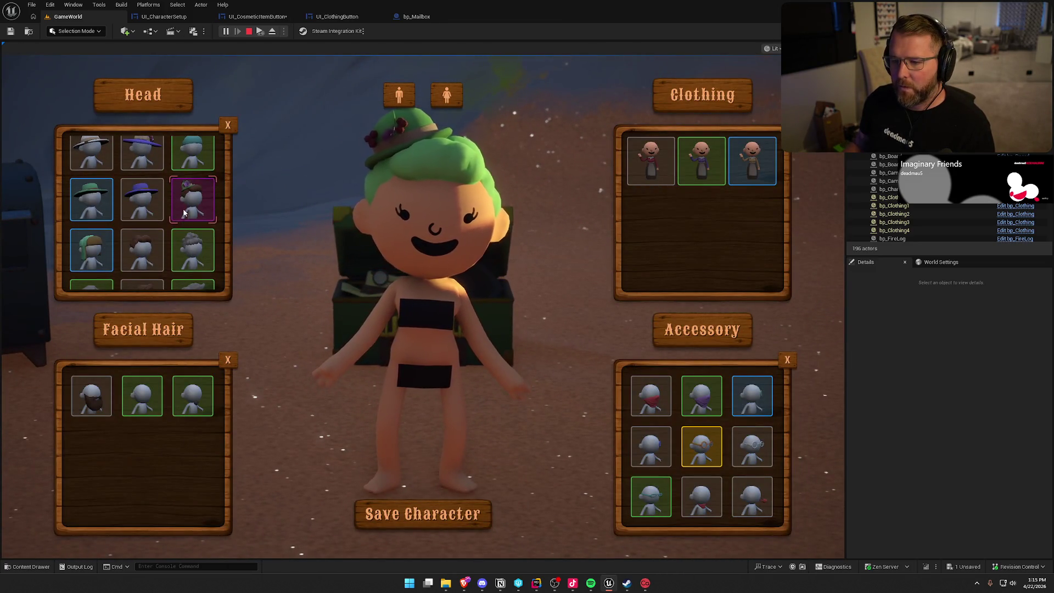
scroll(173, 219, "down", 3)
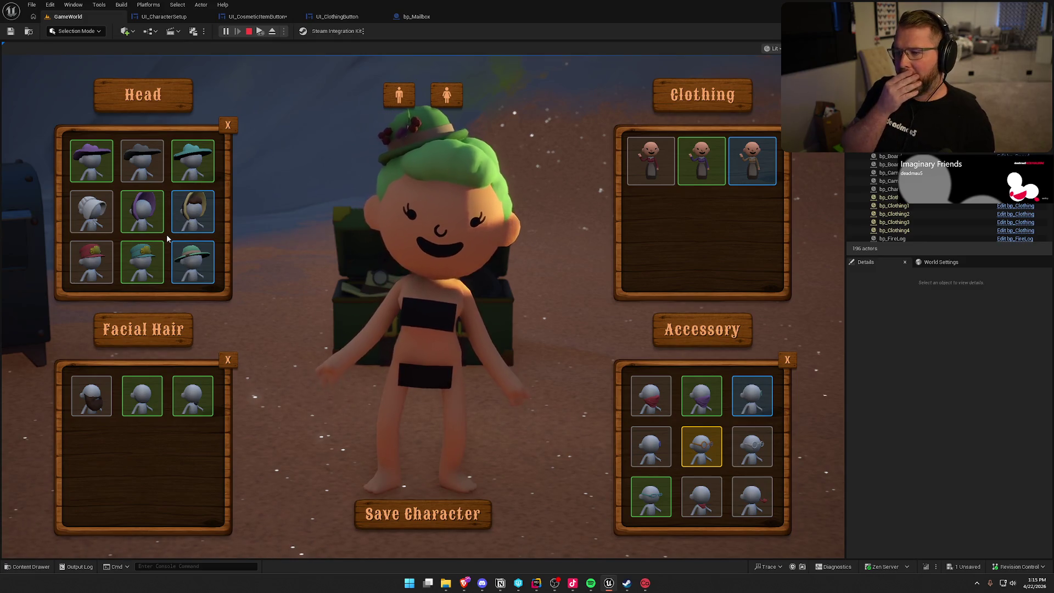
scroll(166, 233, "up", 3)
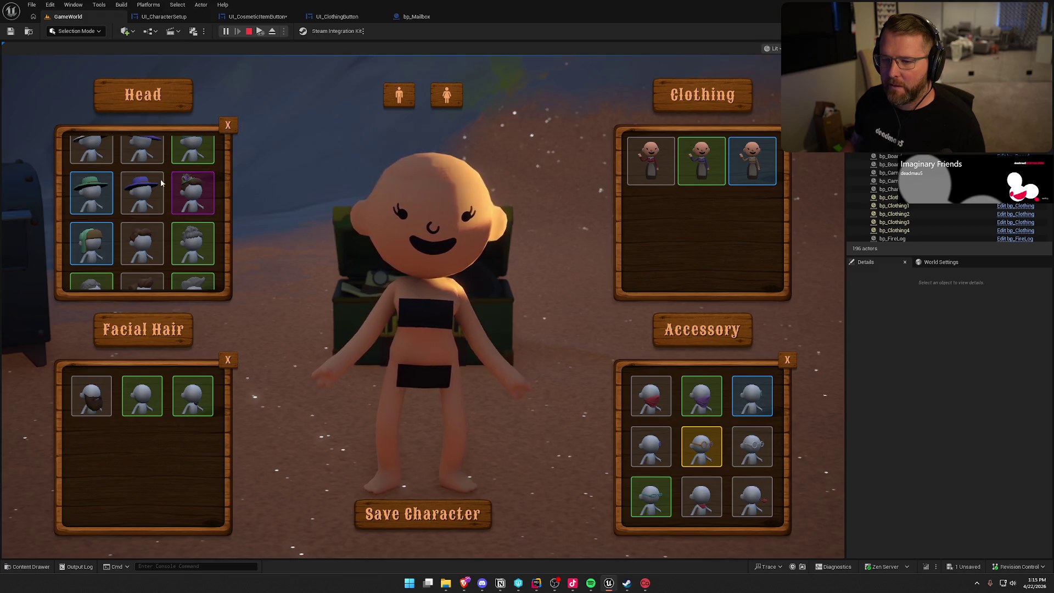
scroll(161, 183, "up", 5)
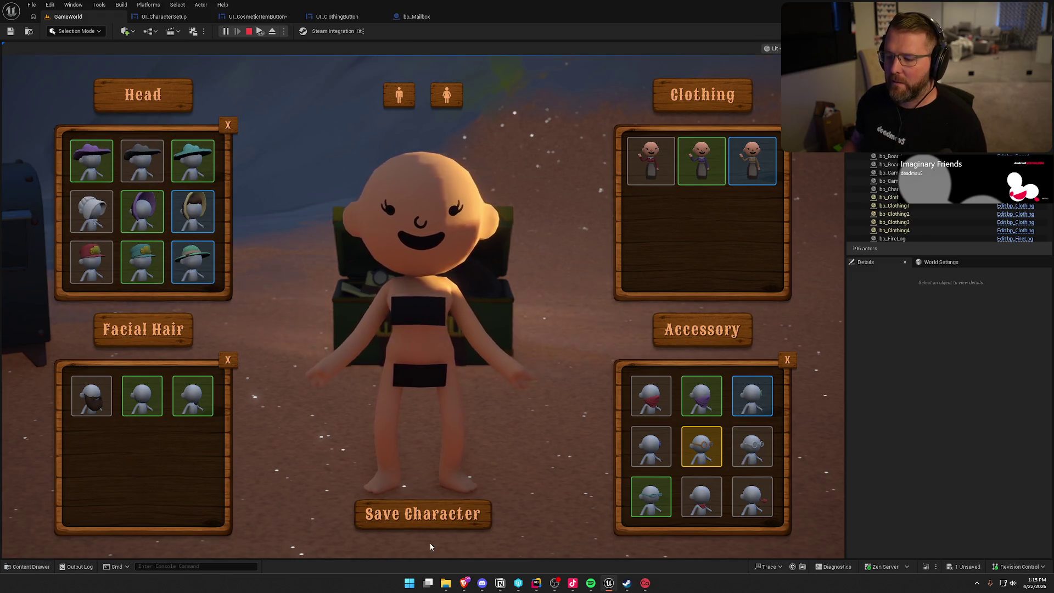
left_click(424, 523)
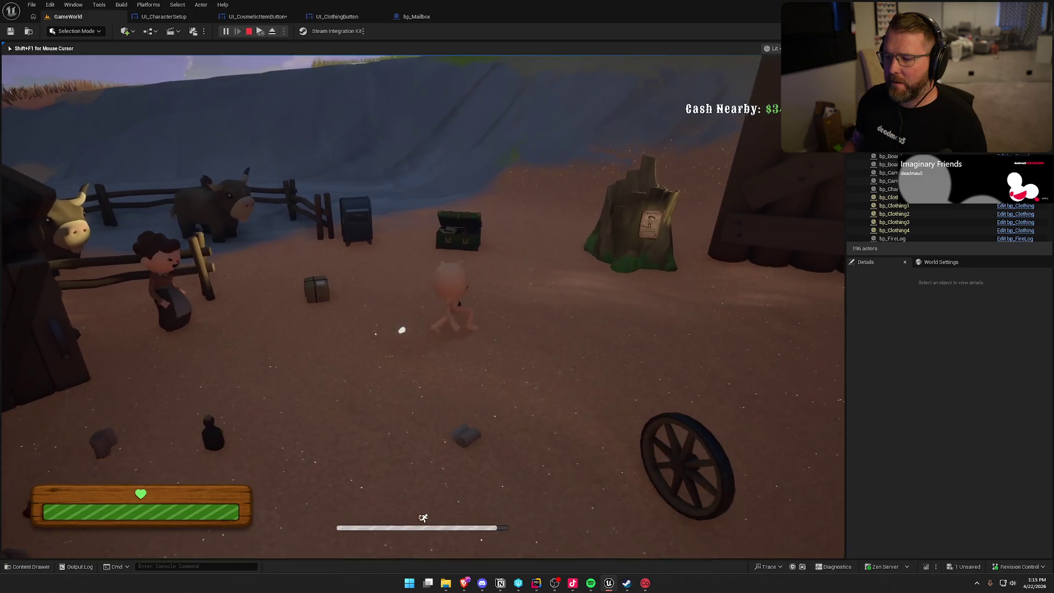
- Reopen the customizer, save the character in the cowboy hat, and stop the play session
key("w")
key("e")
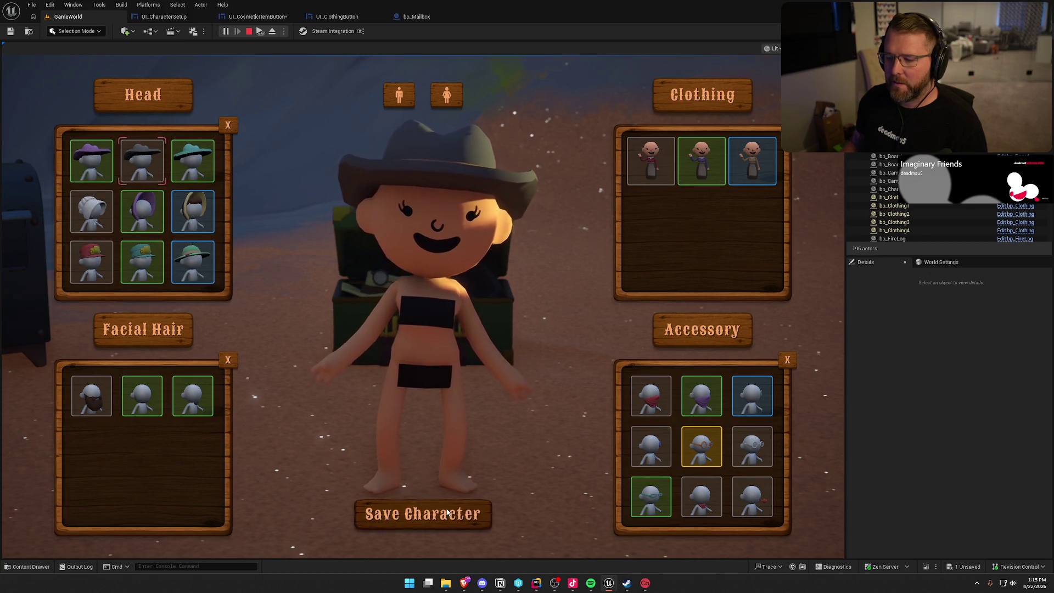
left_click(424, 515)
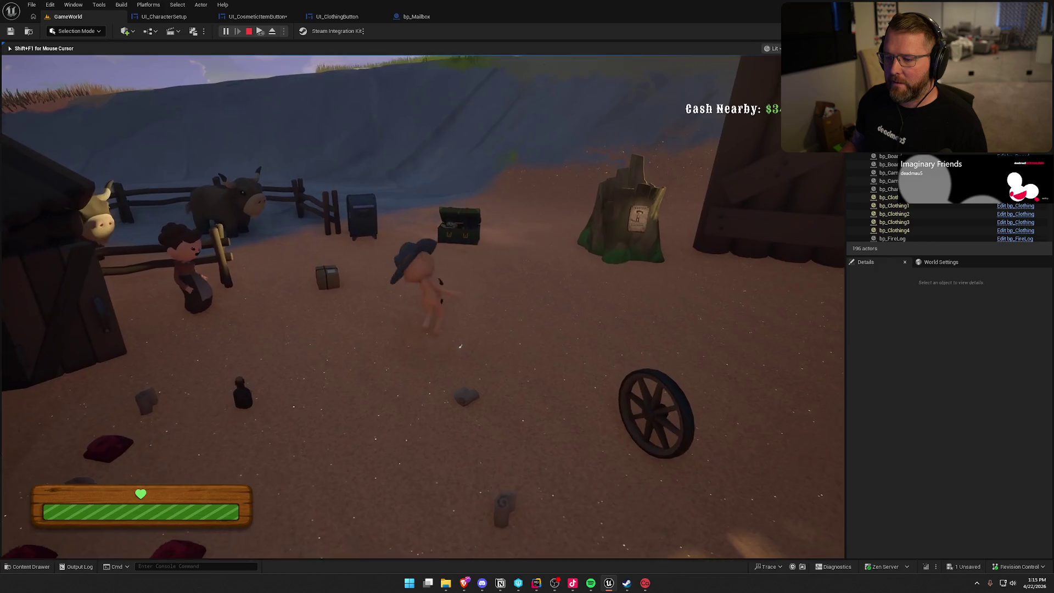
key("Escape")
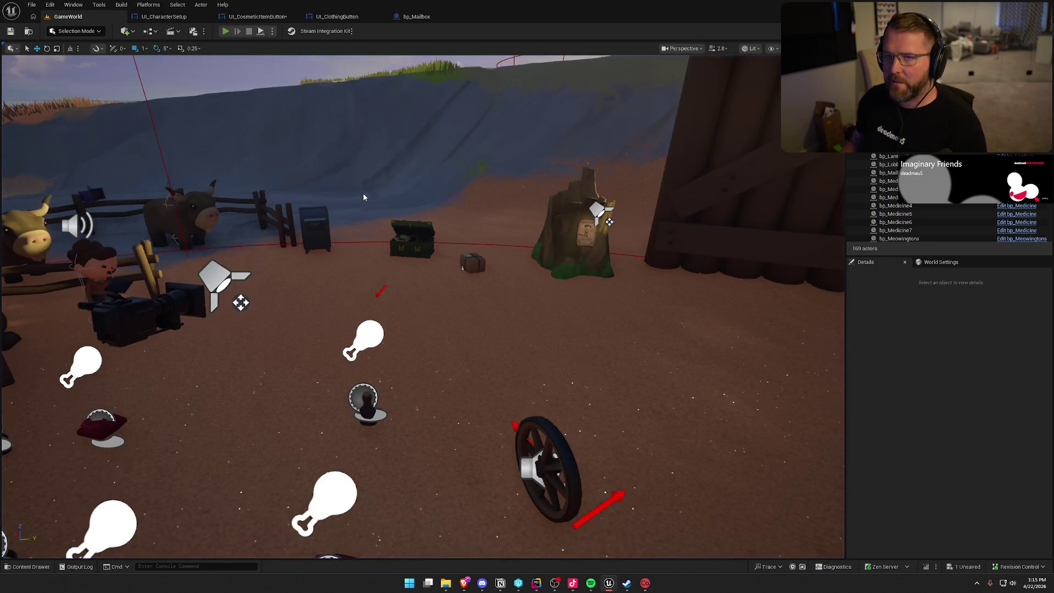
- Start a fresh play session, open the customizer at the chest, and toggle male, female, then male body
key("alt+p")
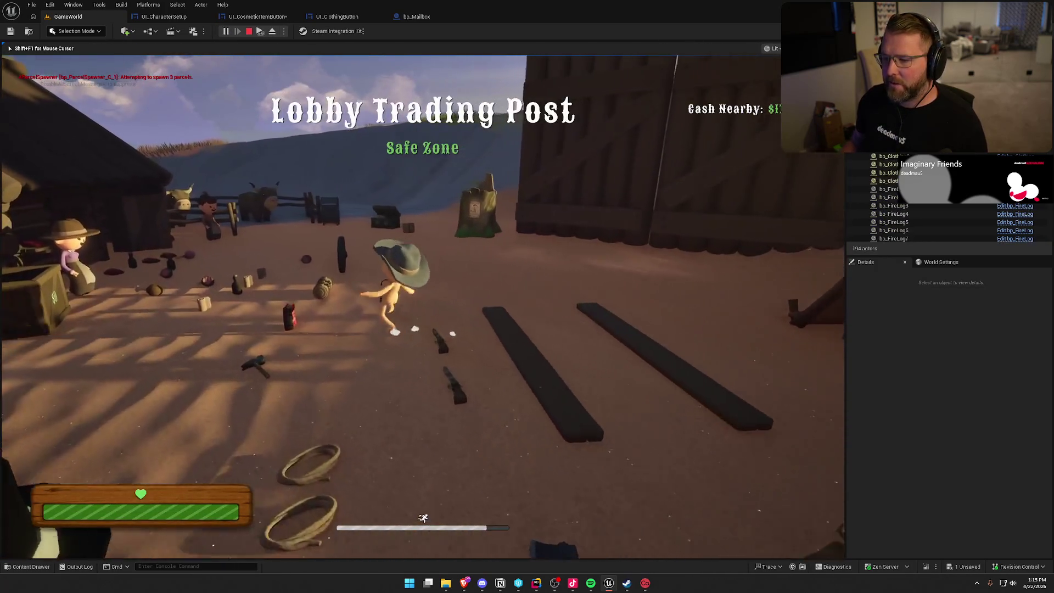
key("w")
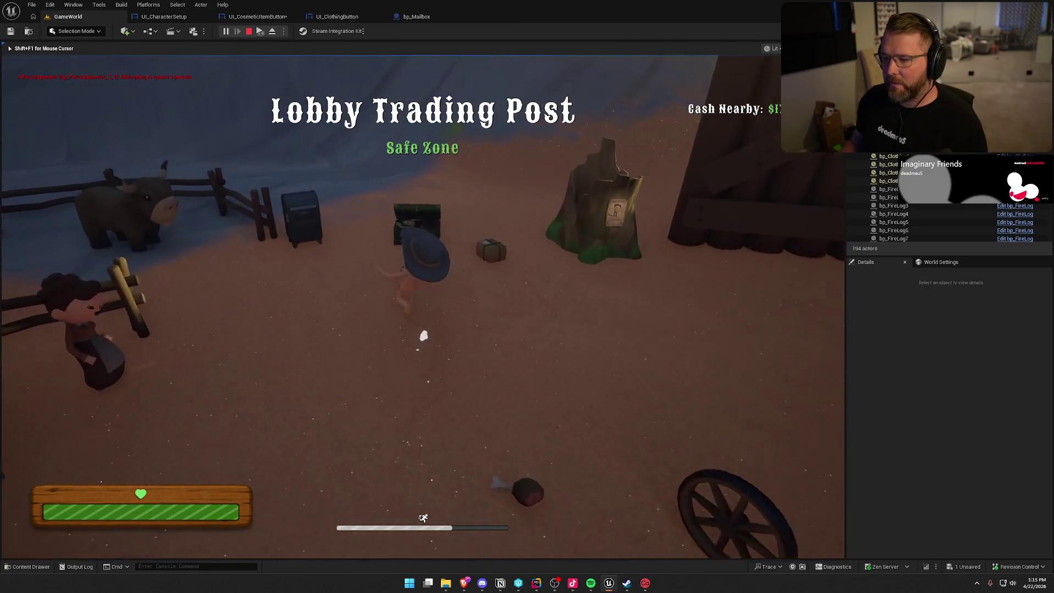
key("e")
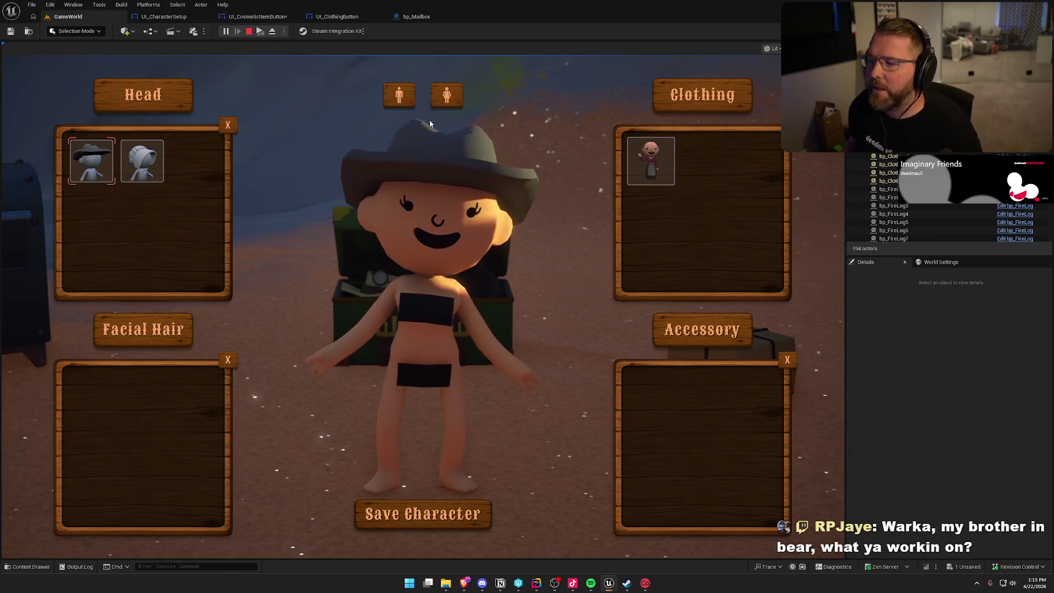
left_click(446, 98)
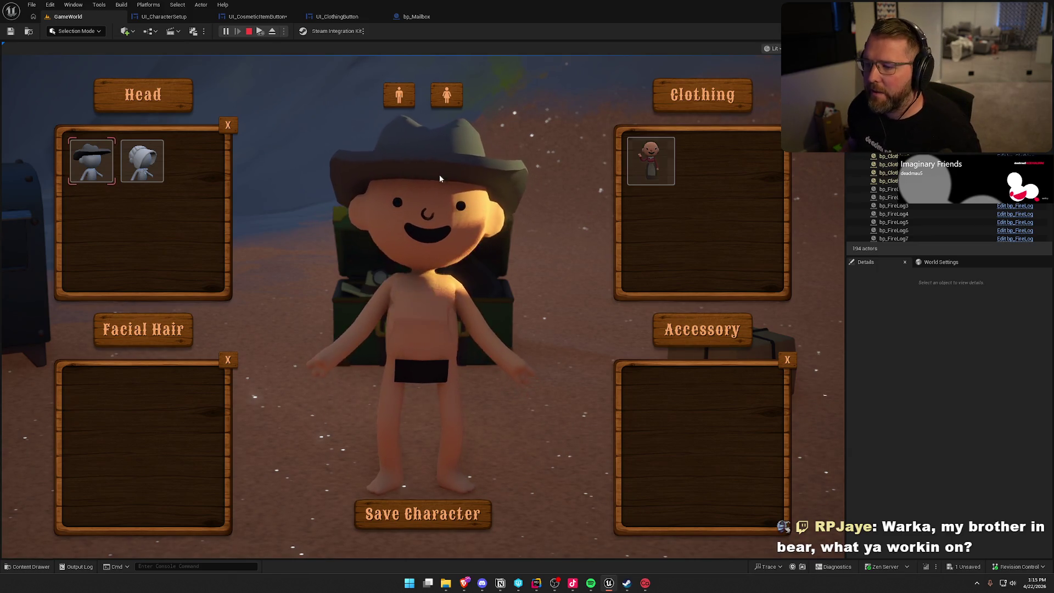
left_click(446, 98)
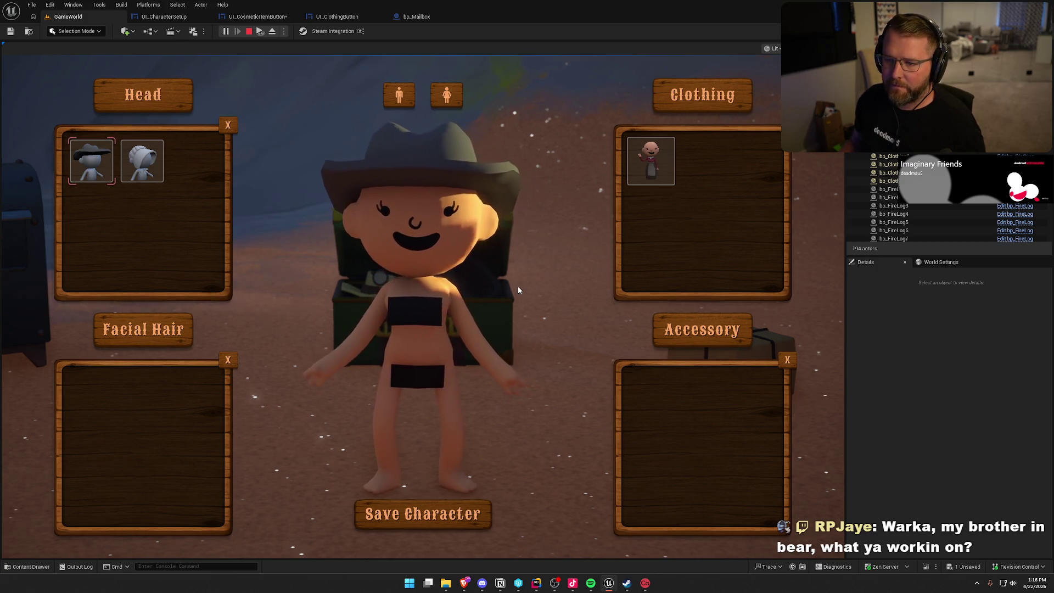
left_click(403, 100)
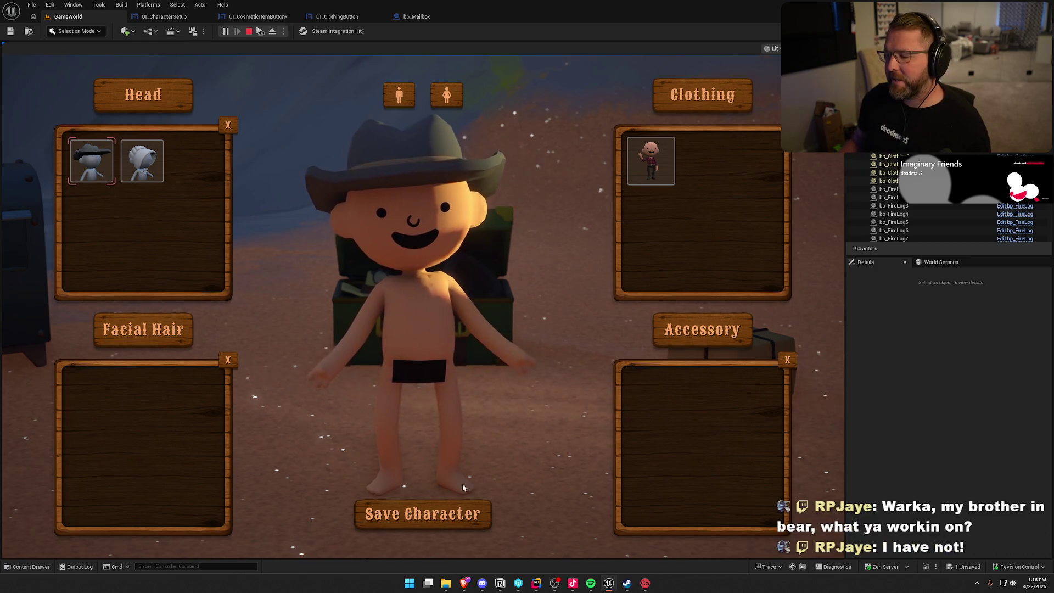
- Close the customizer and run the character around the camp
left_click(462, 513)
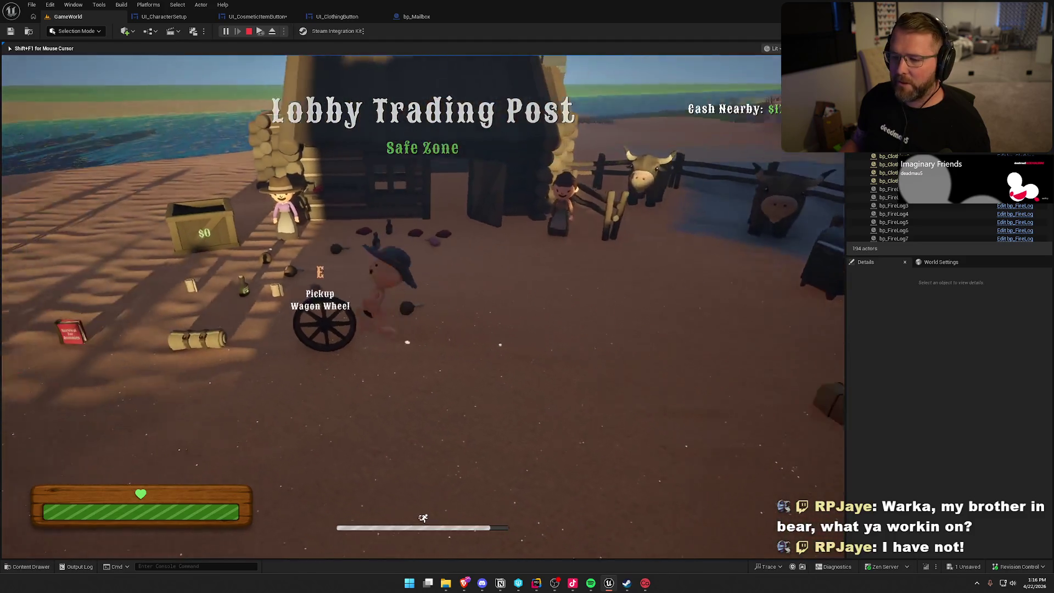
key("a")
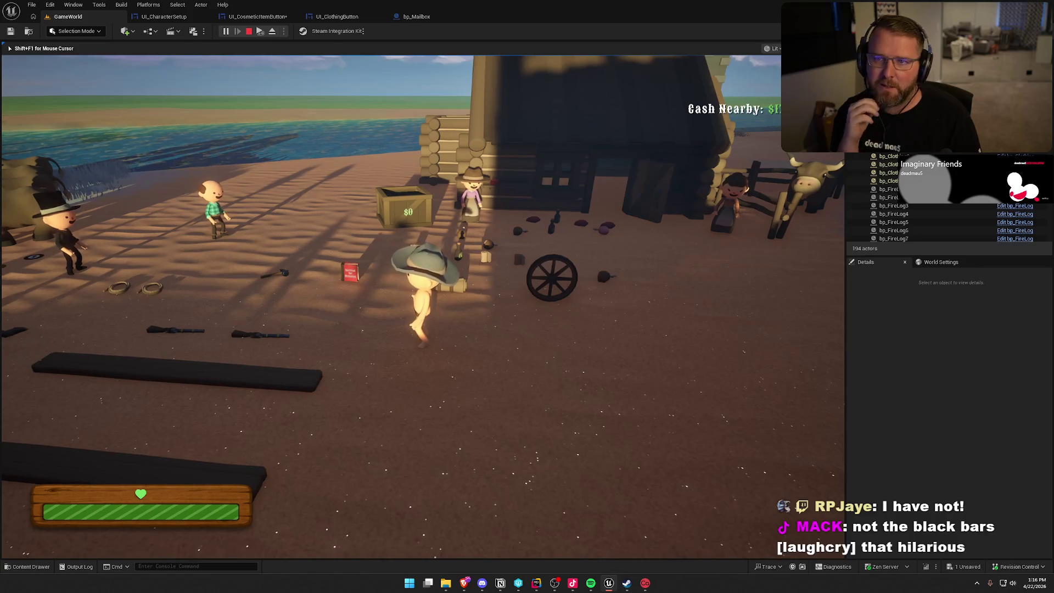
key("s")
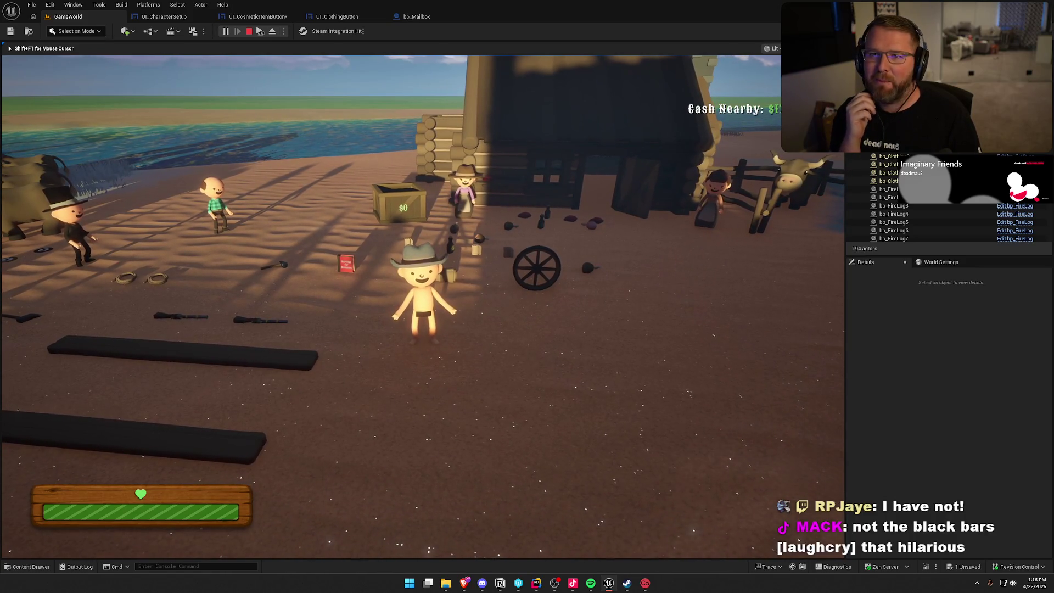
key("shift+w")
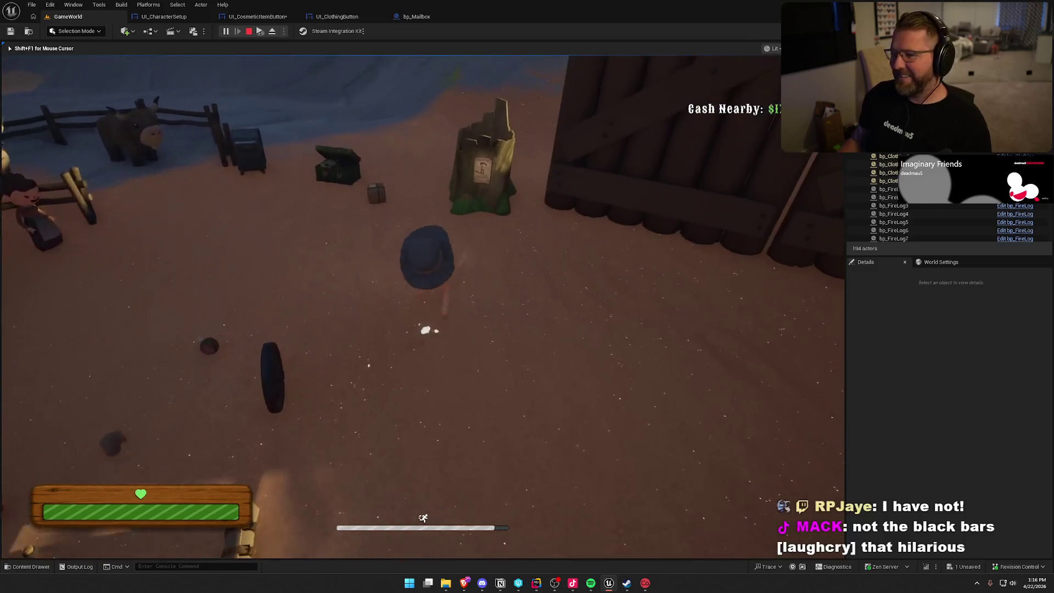
key("s")
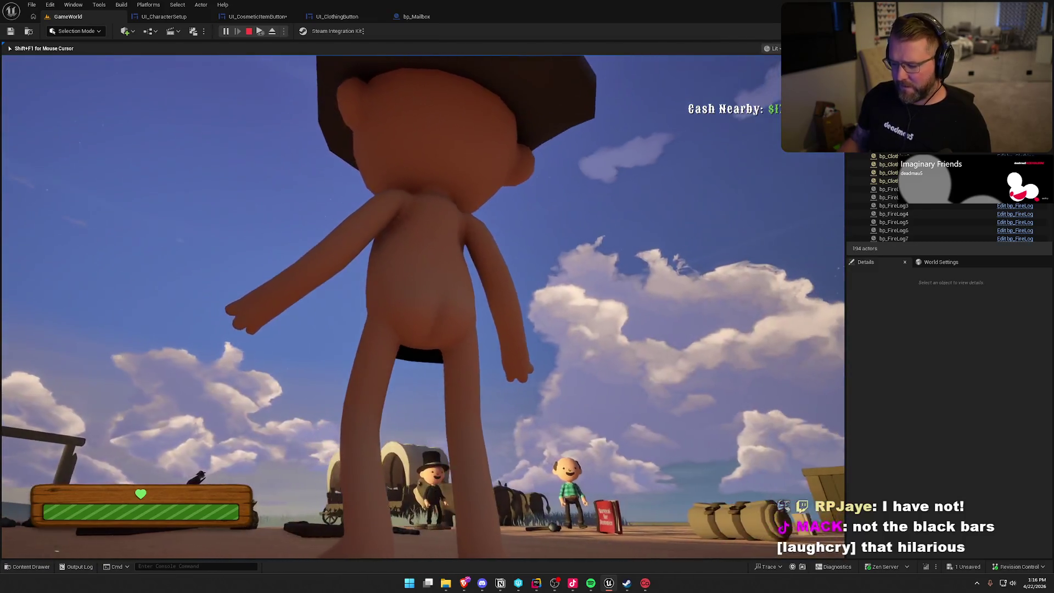
- Return to the chest, reopen the customizer and switch to the female body
mouse_move(527, 297)
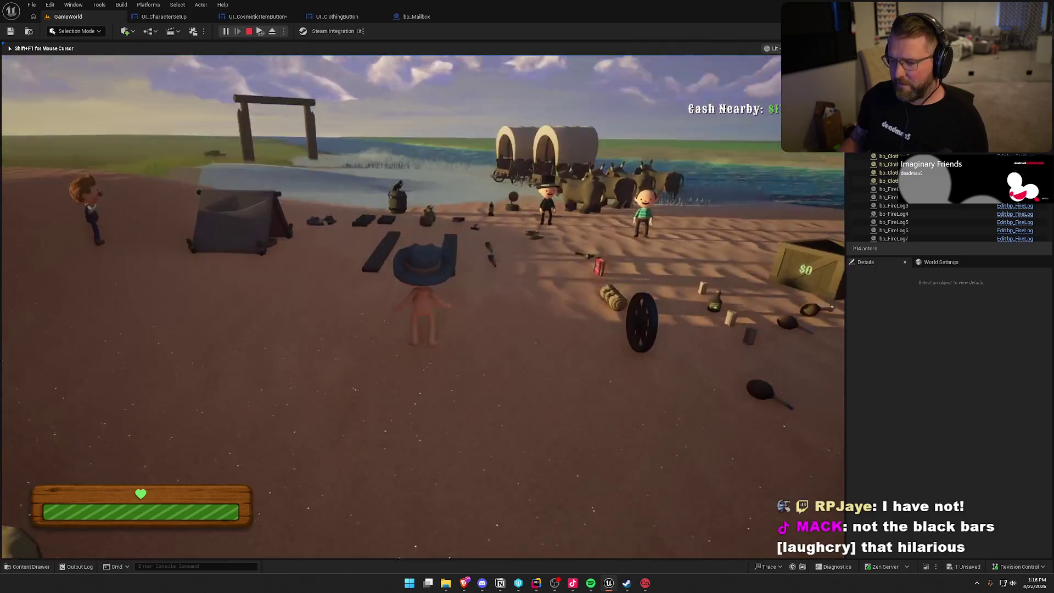
key("w")
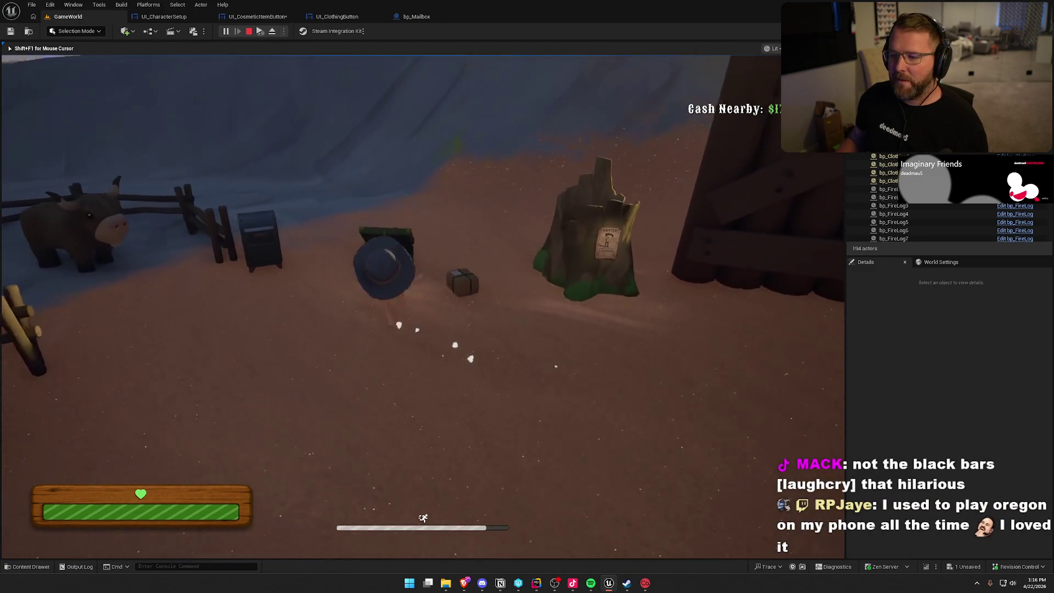
key("e")
left_click(455, 104)
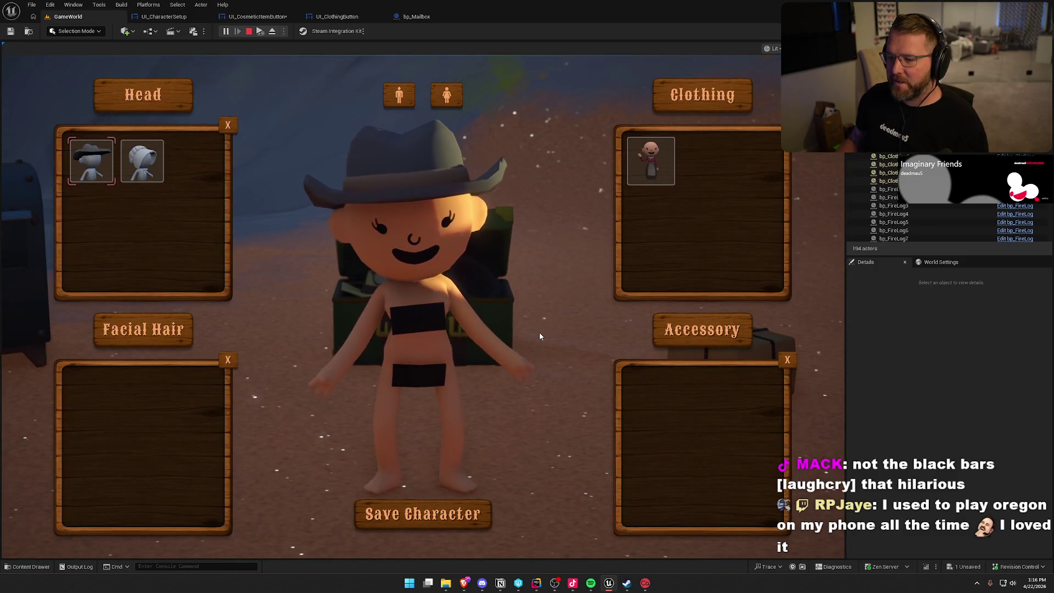
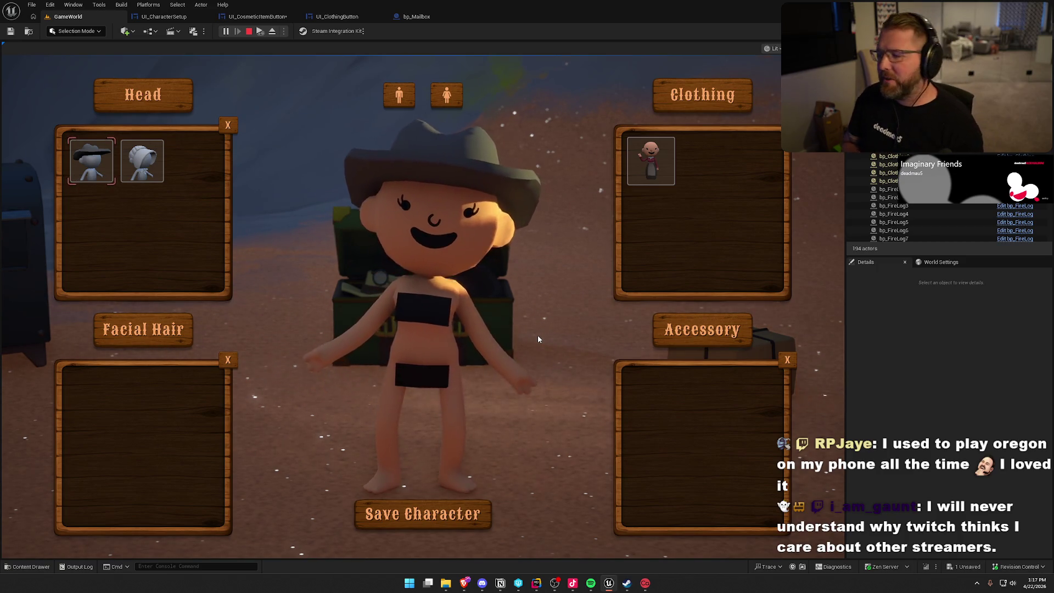
- Playtest the menu: try the bonnet, switch back to the cowboy hat, remove it, then stop
left_click(156, 175)
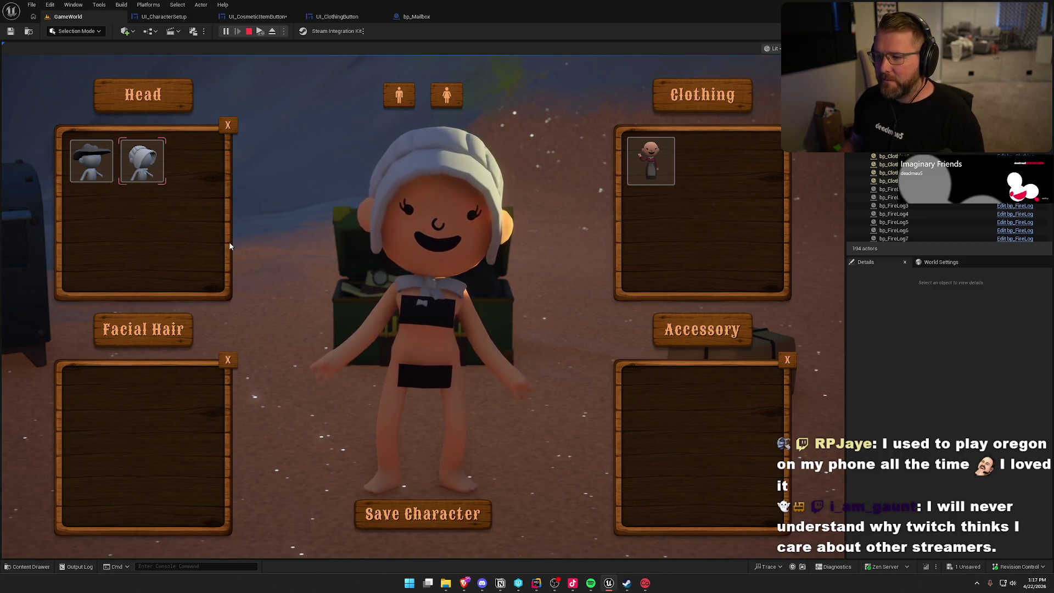
left_click(92, 165)
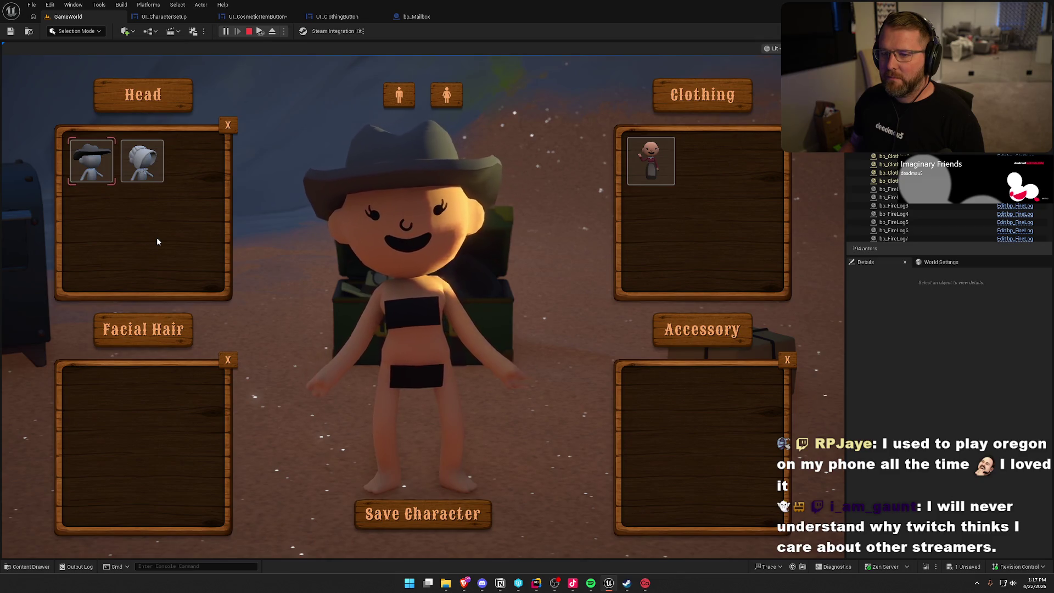
left_click(228, 125)
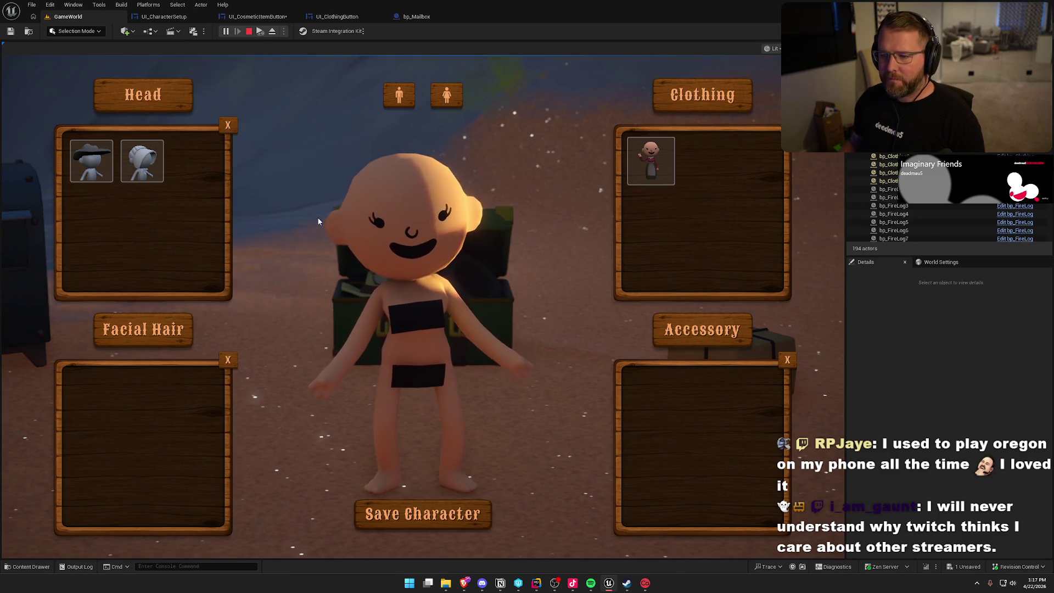
left_click(422, 513)
key("Escape")
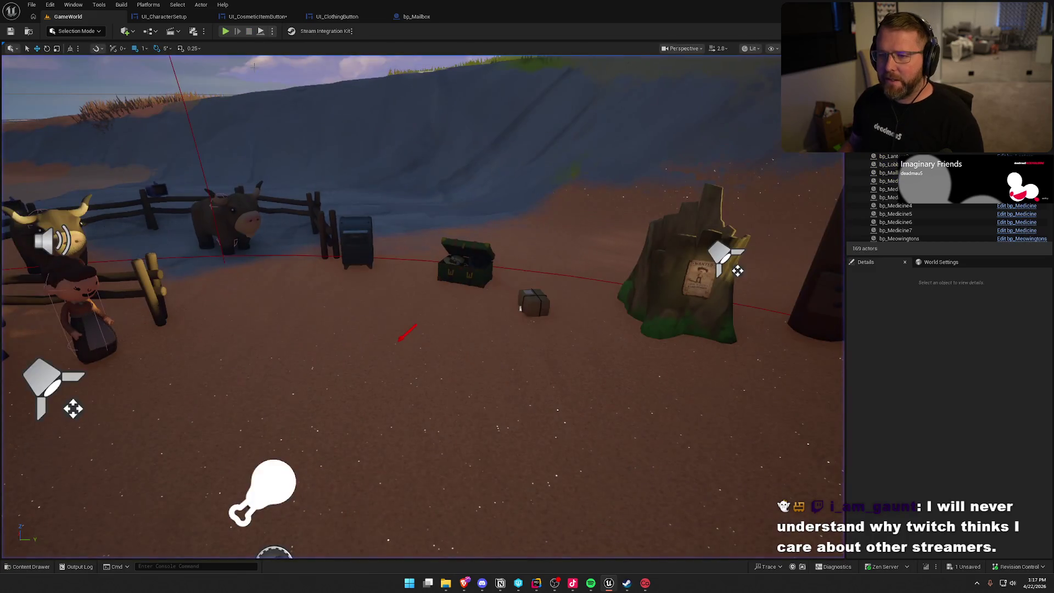
- Replay, open the menu at the stand with E to confirm the cowboy hat is pre-selected, then open UI_CharacterSetup
left_click(225, 31)
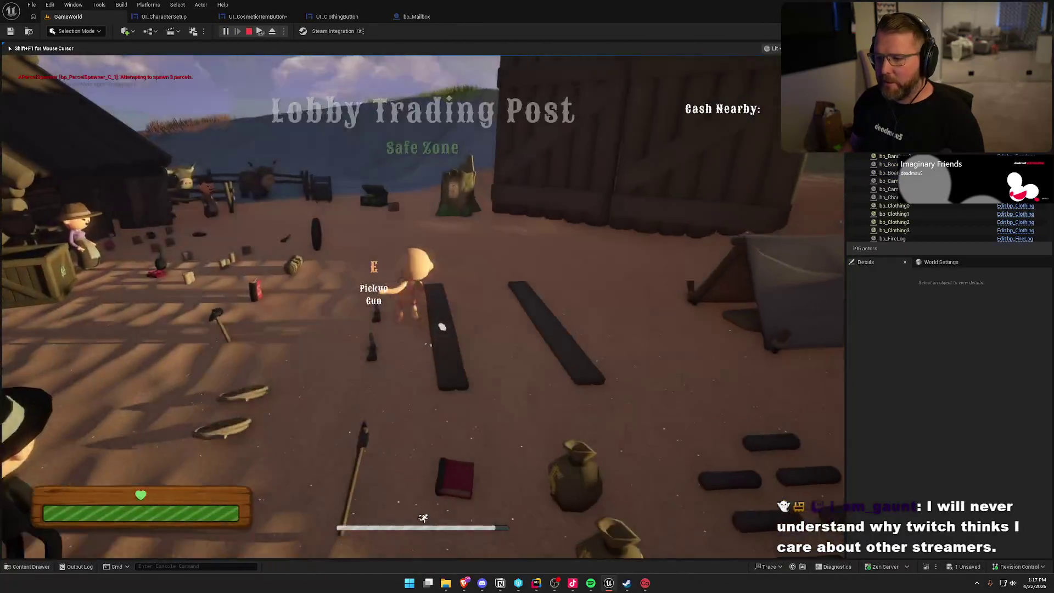
key("w")
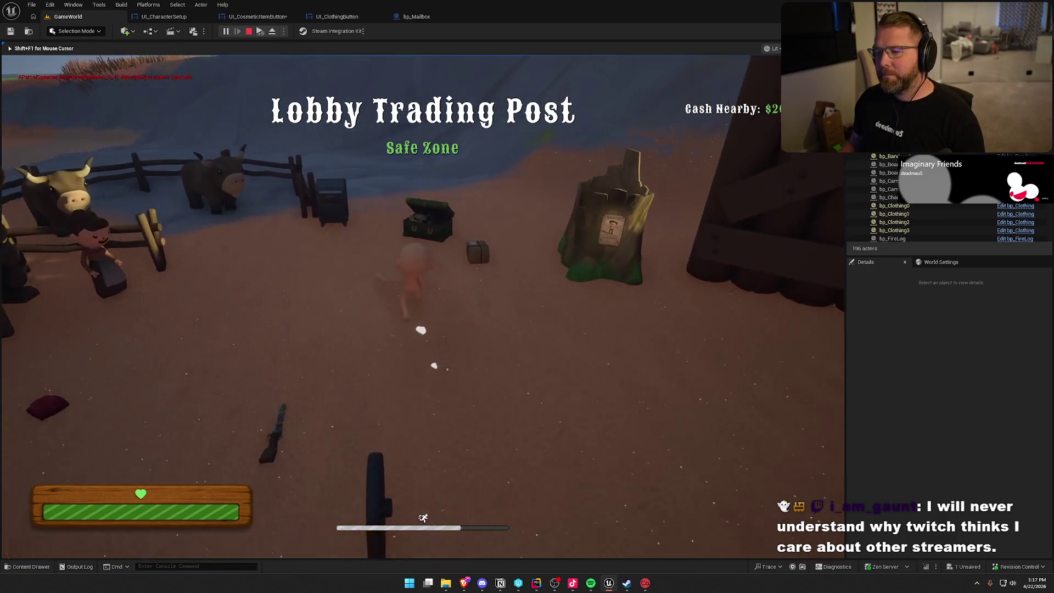
key("e")
left_click(91, 160)
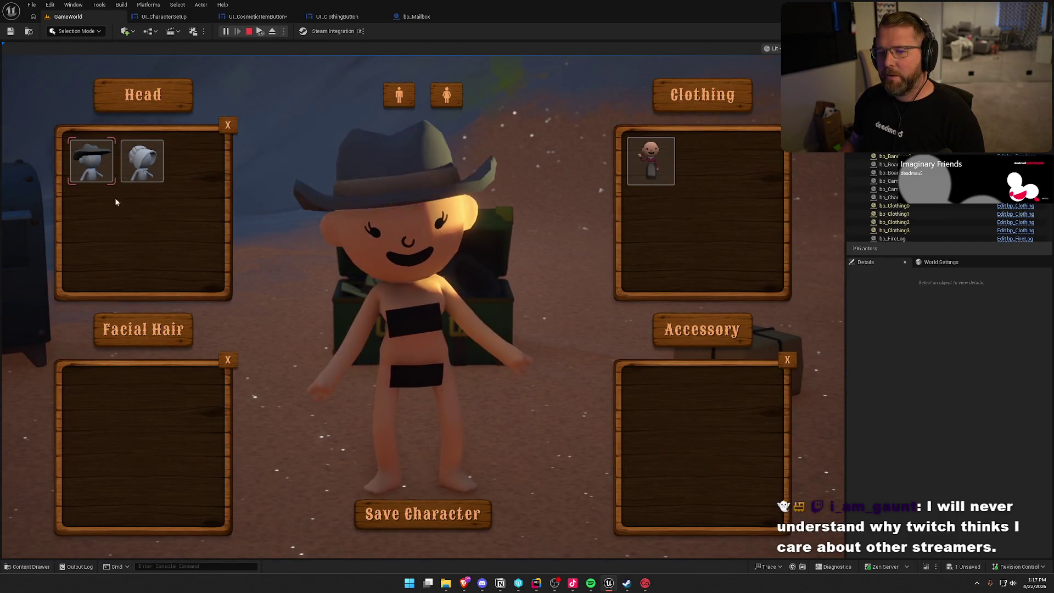
key("Escape")
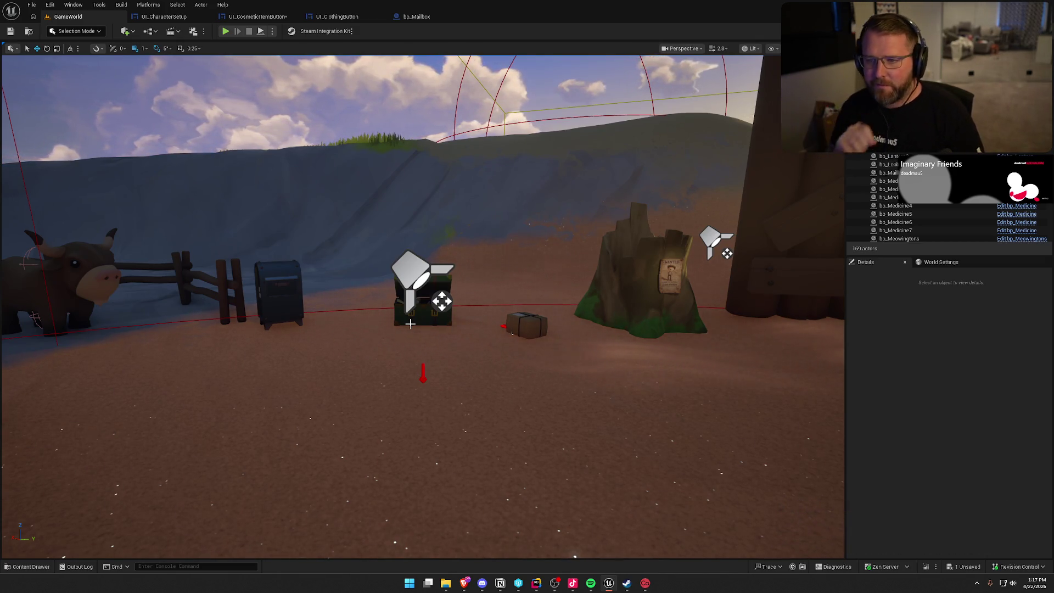
left_click(165, 17)
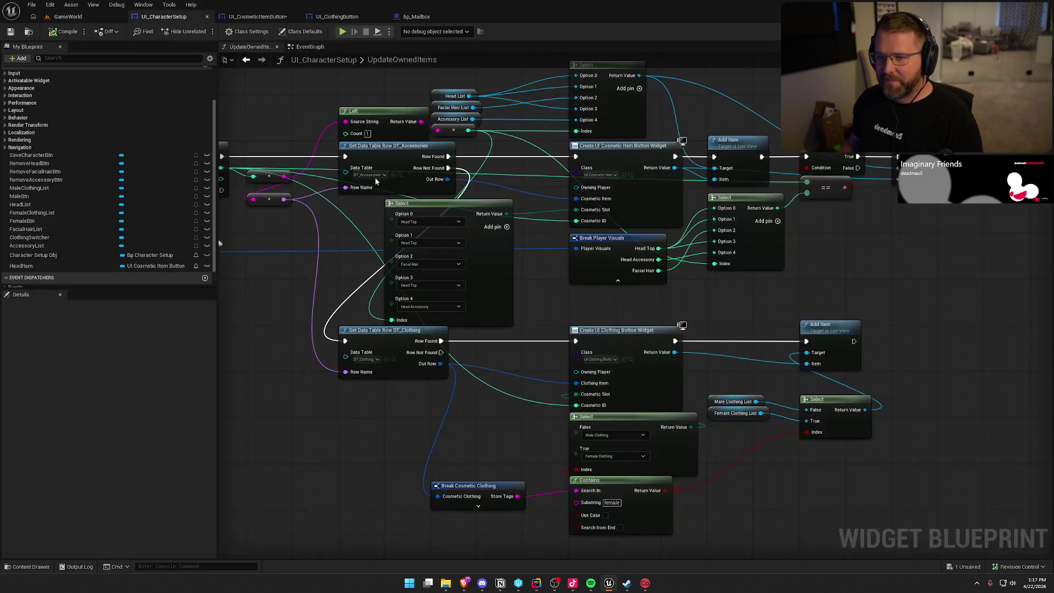
- Add a Break Player Visuals node from the Player Visuals pin
mouse_move(819, 261)
left_mouse_down()
mouse_move(769, 300)
mouse_move(739, 260)
mouse_move(902, 233)
left_mouse_up()
mouse_move(364, 179)
left_mouse_down()
mouse_move(670, 513)
mouse_move(740, 501)
left_mouse_up()
left_click(781, 422)
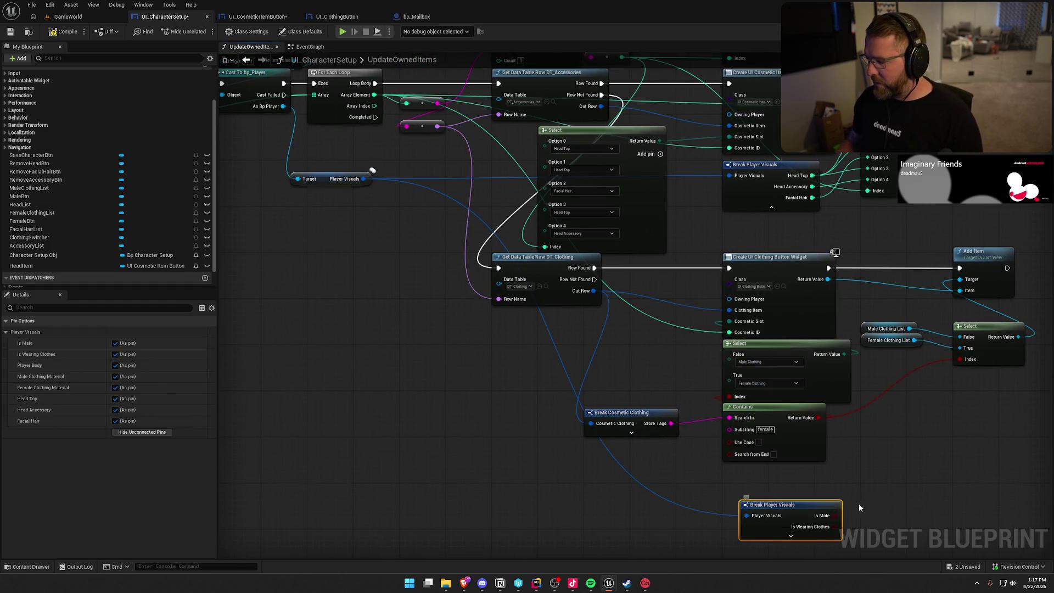
left_click_drag(859, 503, 829, 363)
mouse_move(701, 348)
left_mouse_down()
mouse_move(638, 343)
mouse_move(629, 330)
left_mouse_up()
left_click(671, 408)
left_click_drag(607, 419, 633, 446)
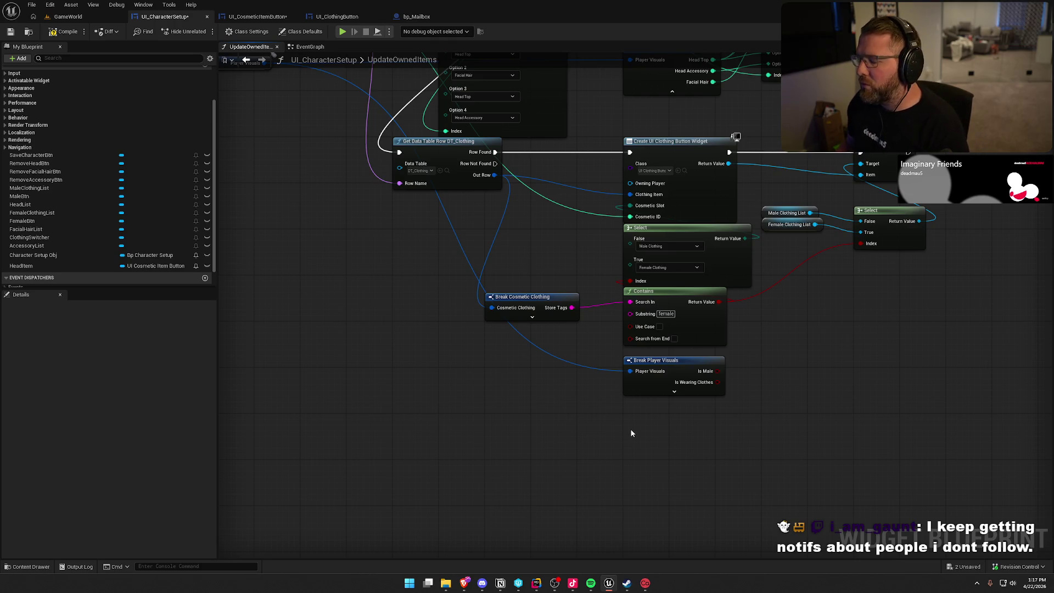
left_click(676, 364)
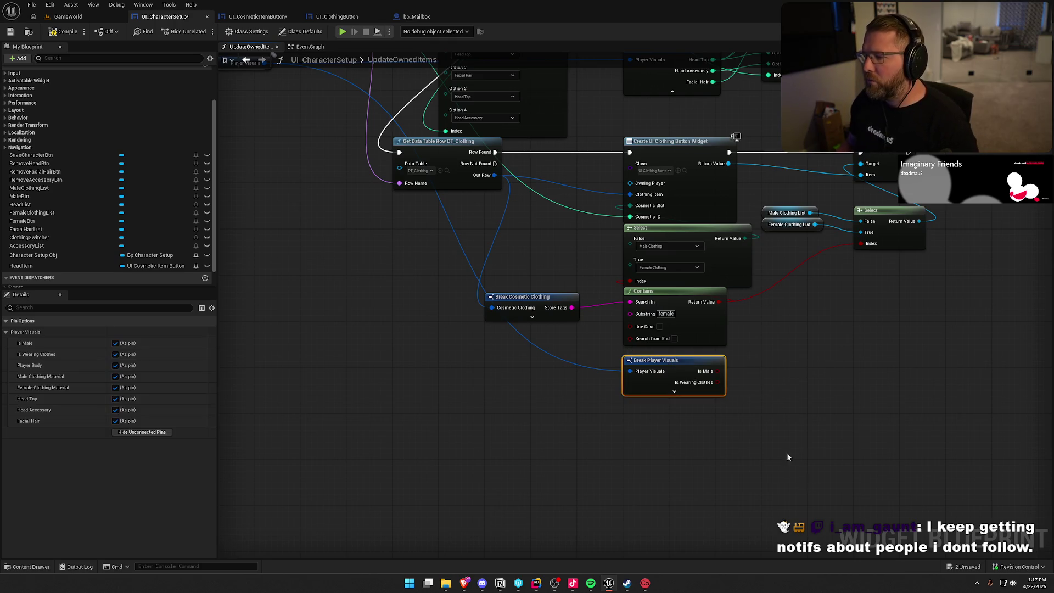
- Add a Branch node and wire the clothing Add Item's exec output into it
mouse_move(858, 362)
left_mouse_down()
mouse_move(647, 360)
mouse_move(652, 373)
mouse_move(681, 311)
left_mouse_up()
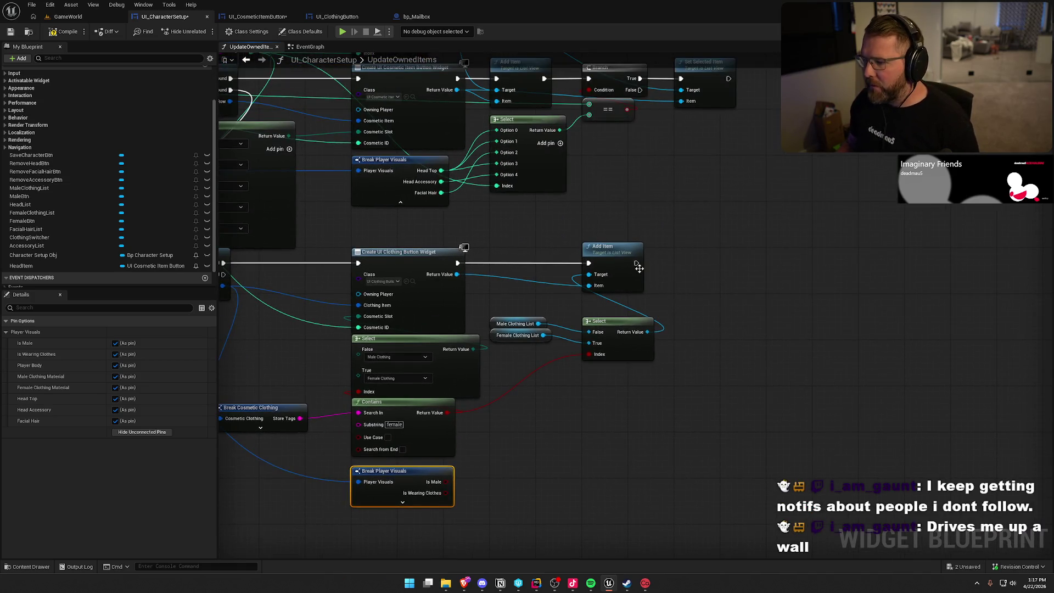
left_click(694, 250)
mouse_move(701, 263)
left_mouse_down()
mouse_move(631, 254)
mouse_move(631, 264)
left_mouse_up()
left_click(703, 263)
left_click_drag(730, 262, 738, 262)
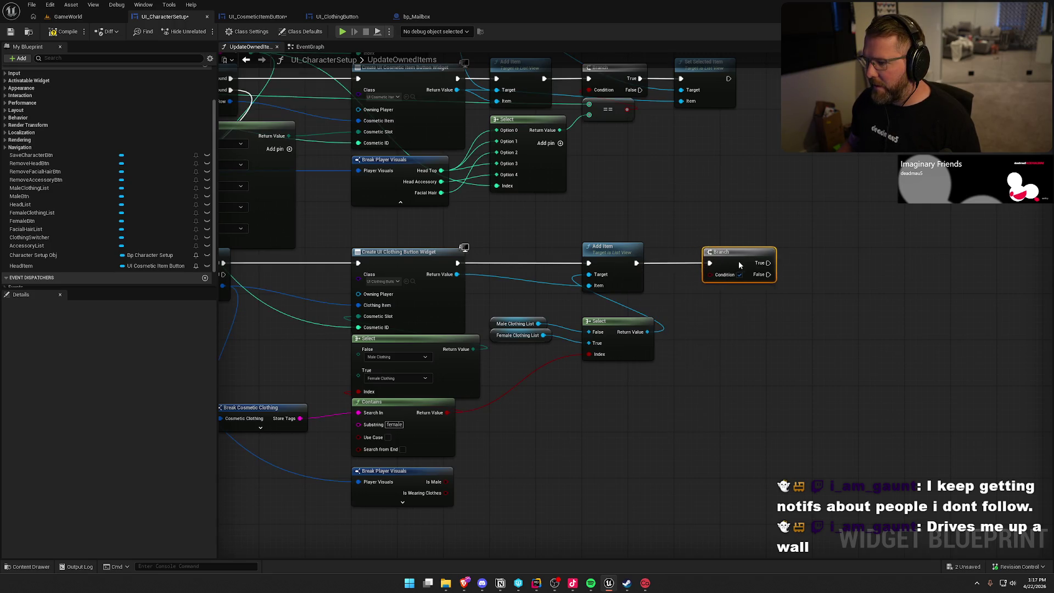
- Move the Select node up slightly and search for an Equal node for its output
left_click_drag(617, 321, 620, 305)
left_click(639, 370)
mouse_move(639, 371)
left_mouse_down()
mouse_move(711, 430)
mouse_move(747, 355)
left_mouse_up()
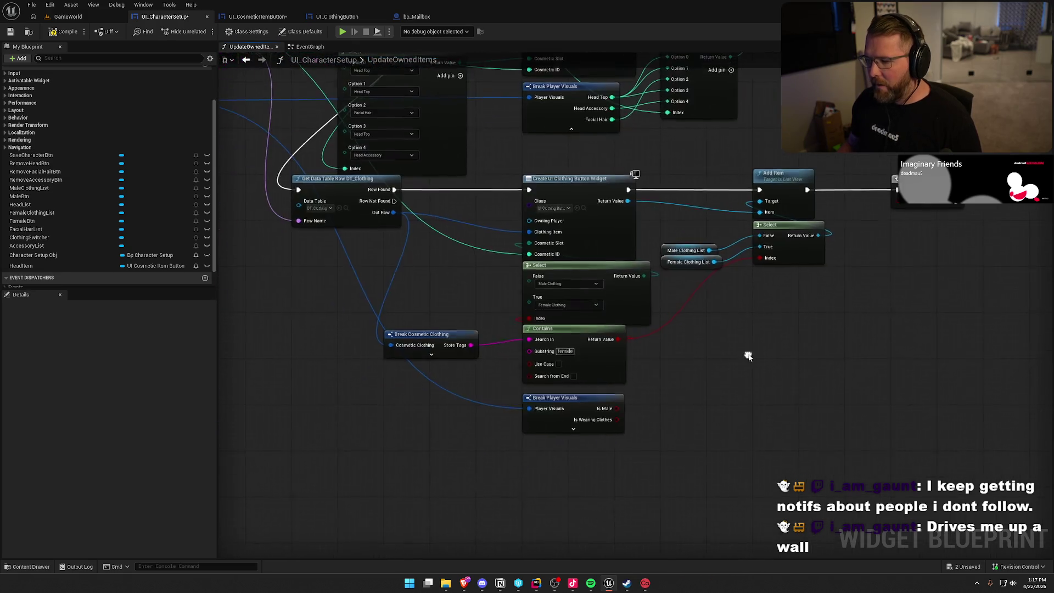
scroll(719, 388, "down", 1)
mouse_move(236, 85)
left_mouse_down()
mouse_move(824, 306)
mouse_move(839, 299)
left_mouse_up()
type("==")
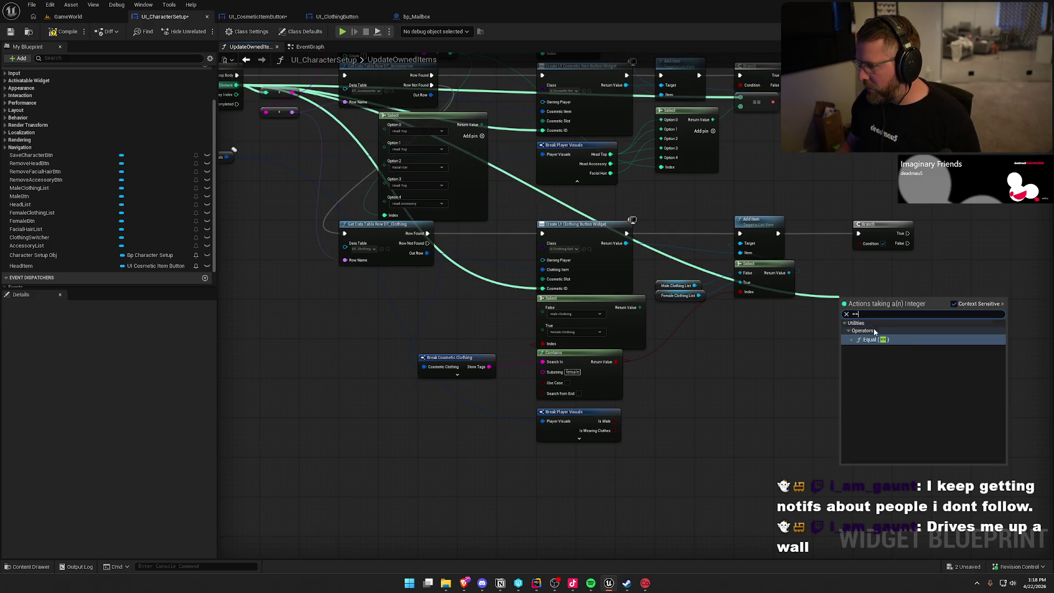
- Add the Equal node and feed its result into the Branch condition
key("Return")
mouse_move(816, 309)
left_mouse_down()
mouse_move(882, 244)
mouse_move(784, 235)
mouse_move(744, 274)
left_mouse_up()
left_click_drag(778, 244, 789, 210)
- Add a Set Selected Item node on the chosen clothing list for the Branch's True path
left_click_drag(700, 290, 812, 294)
type("set select")
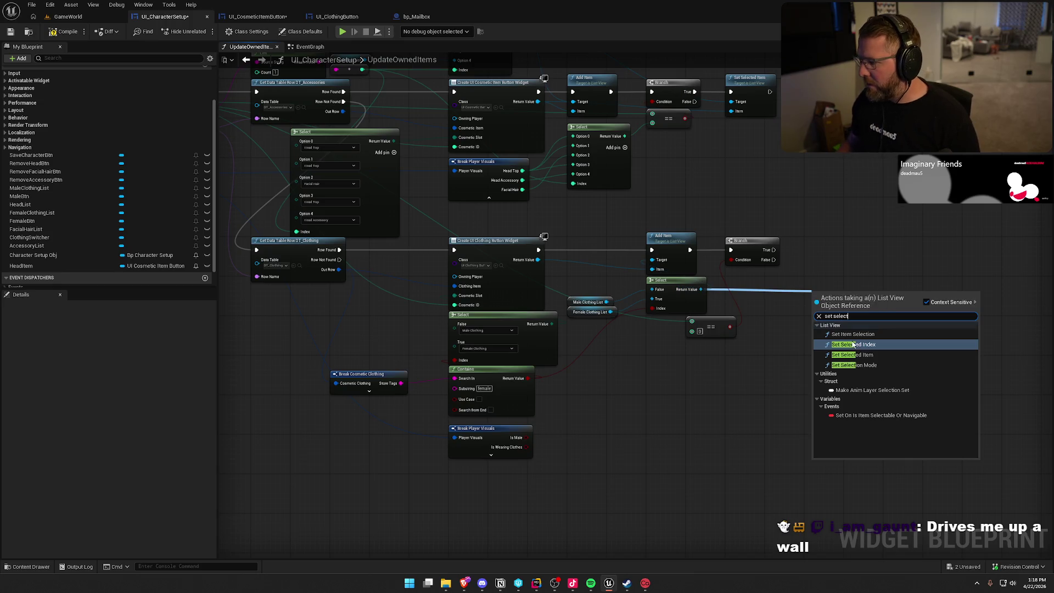
left_click(864, 355)
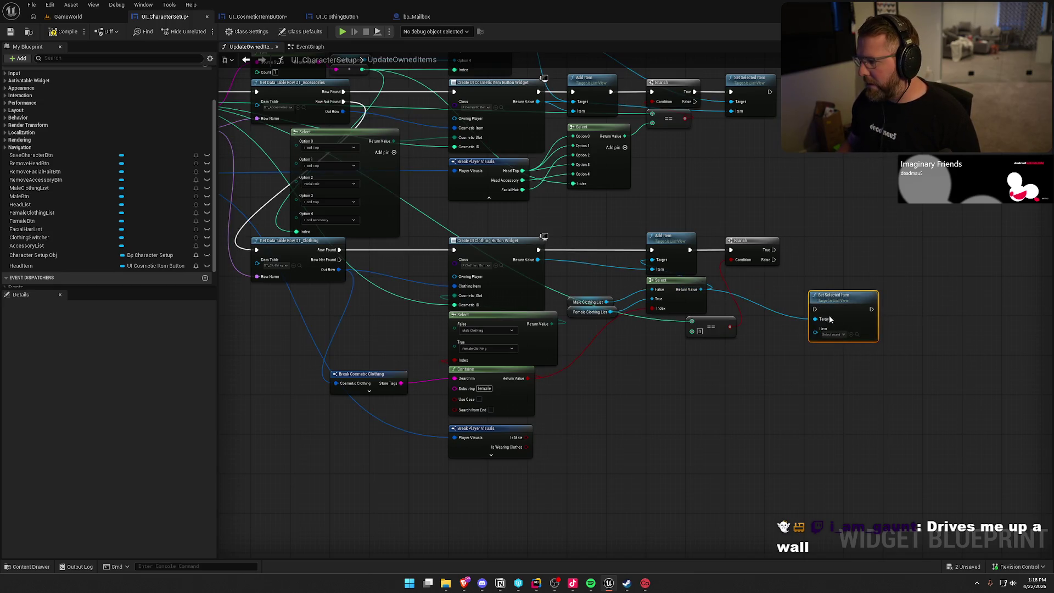
left_click_drag(827, 304, 823, 245)
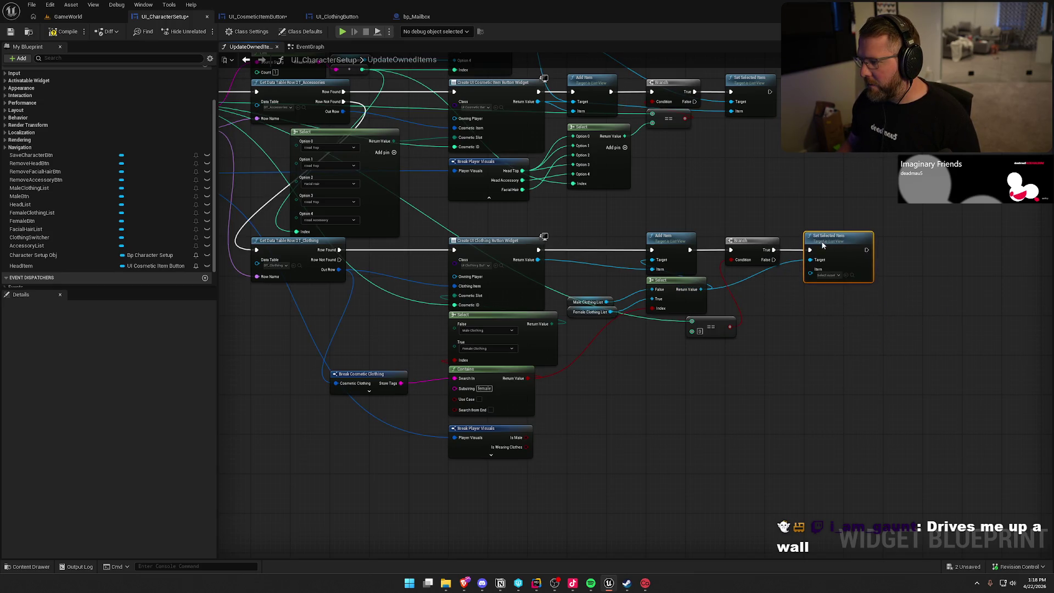
left_click_drag(753, 335, 785, 341)
left_click_drag(838, 276, 565, 265)
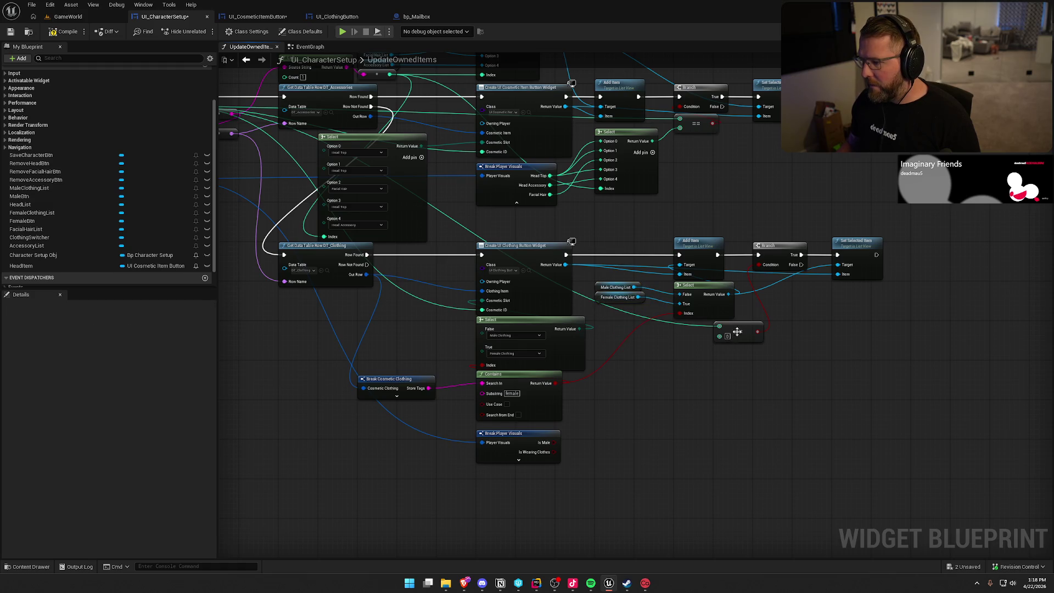
- Nudge the Equal node down and hide the Player Body pin on Break Player Visuals
left_click_drag(698, 326, 700, 336)
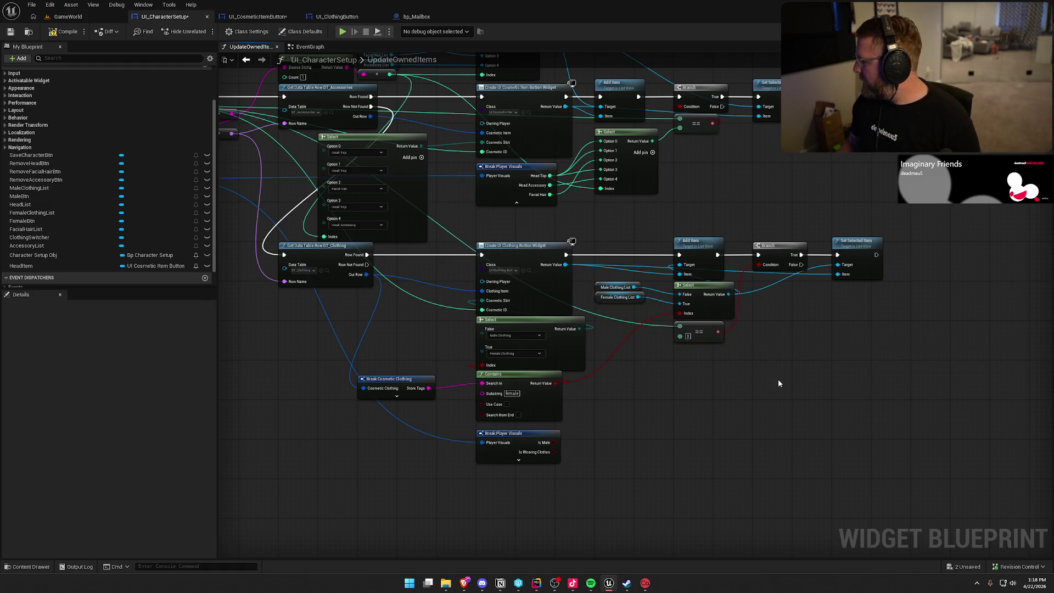
left_click_drag(810, 340, 830, 364)
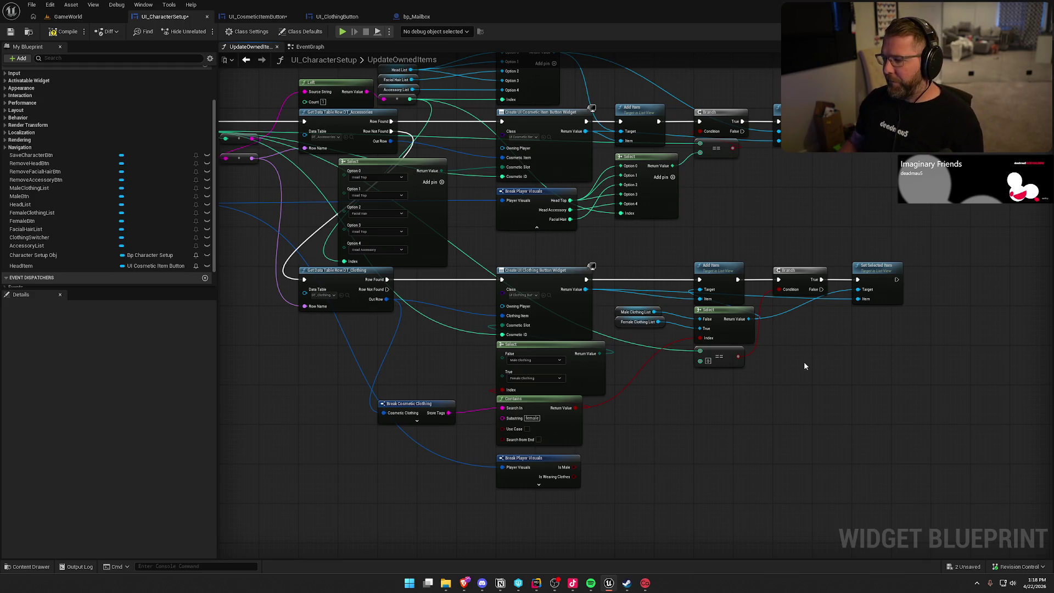
left_click_drag(669, 426, 762, 437)
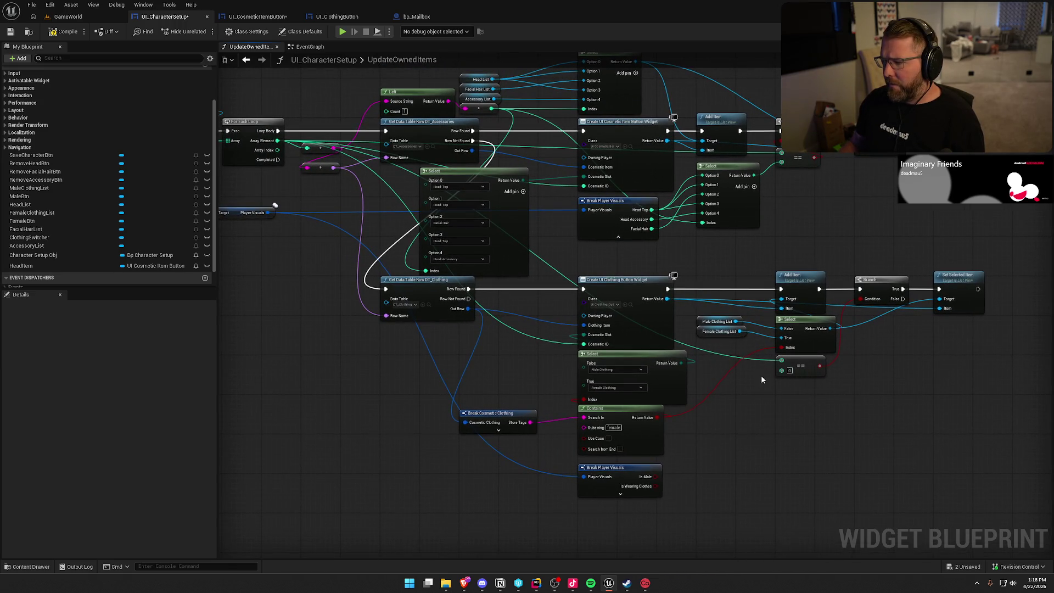
left_click(631, 469)
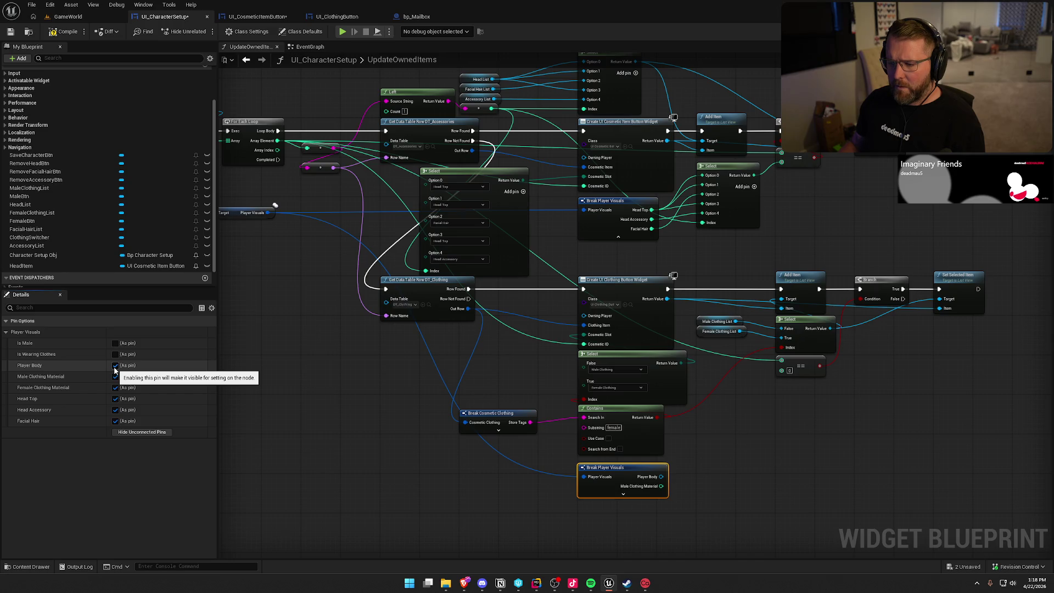
left_click(115, 365)
- Hide the Head Top and Head Accessory pins on Break Player Visuals
left_click(116, 398)
left_click(115, 410)
scroll(794, 471, "up", 2)
left_click(726, 390)
- Add a Select node feeding the Equal comparison, deleting a mistakenly added PCGMesh node
left_click_drag(736, 246, 720, 284)
type("selec")
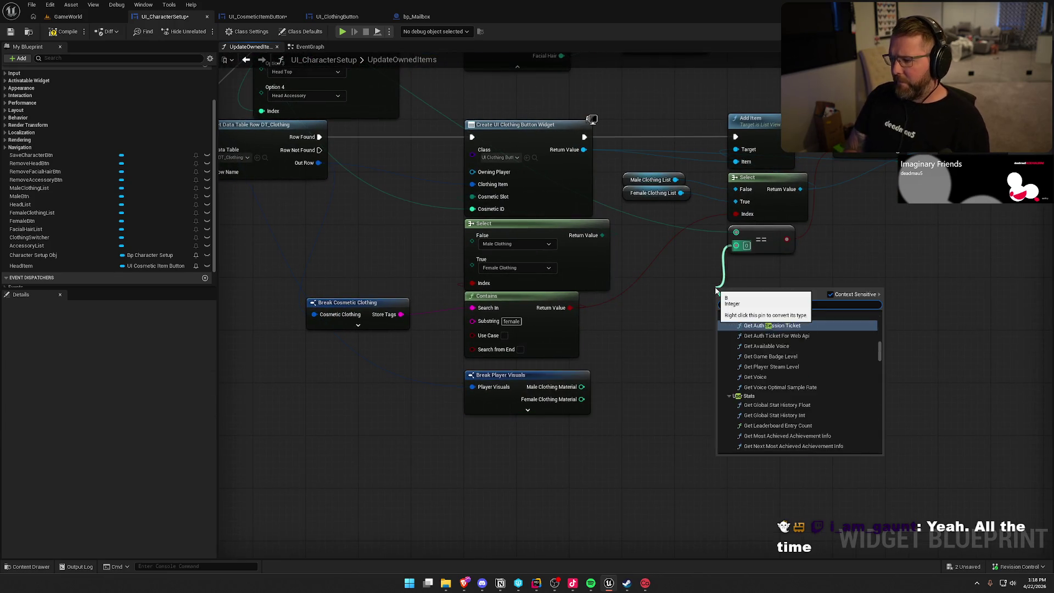
scroll(778, 394, "down", 3)
left_click(756, 443)
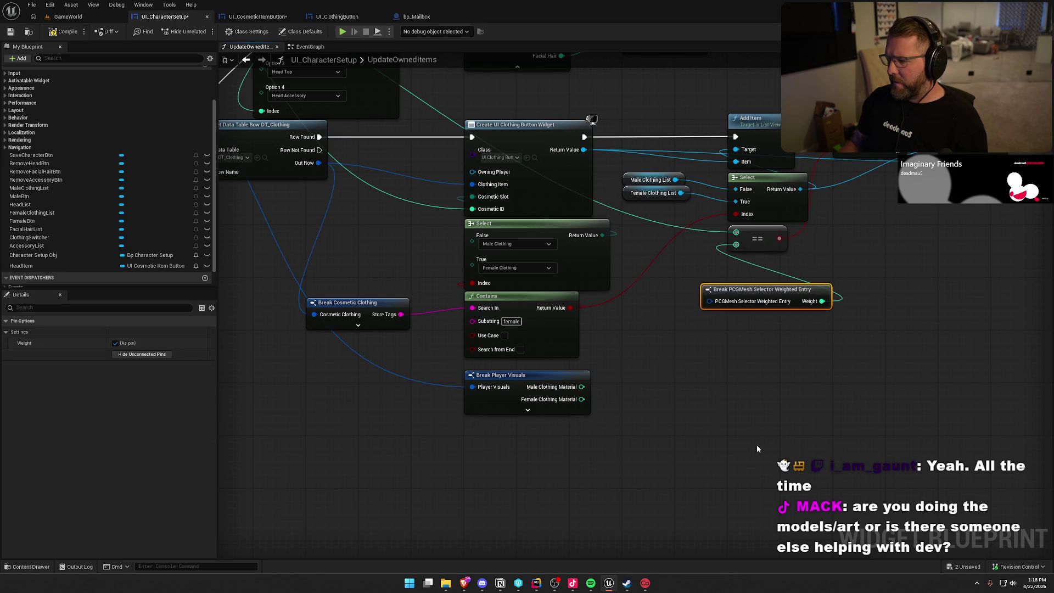
key("Delete")
left_click_drag(737, 245, 729, 311)
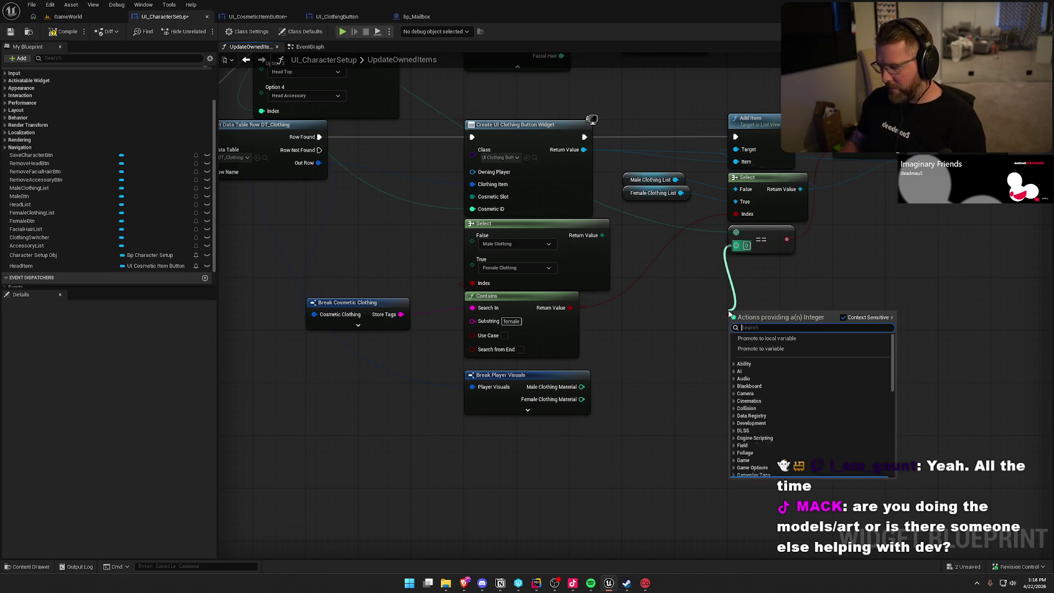
type("select")
scroll(770, 410, "down", 5)
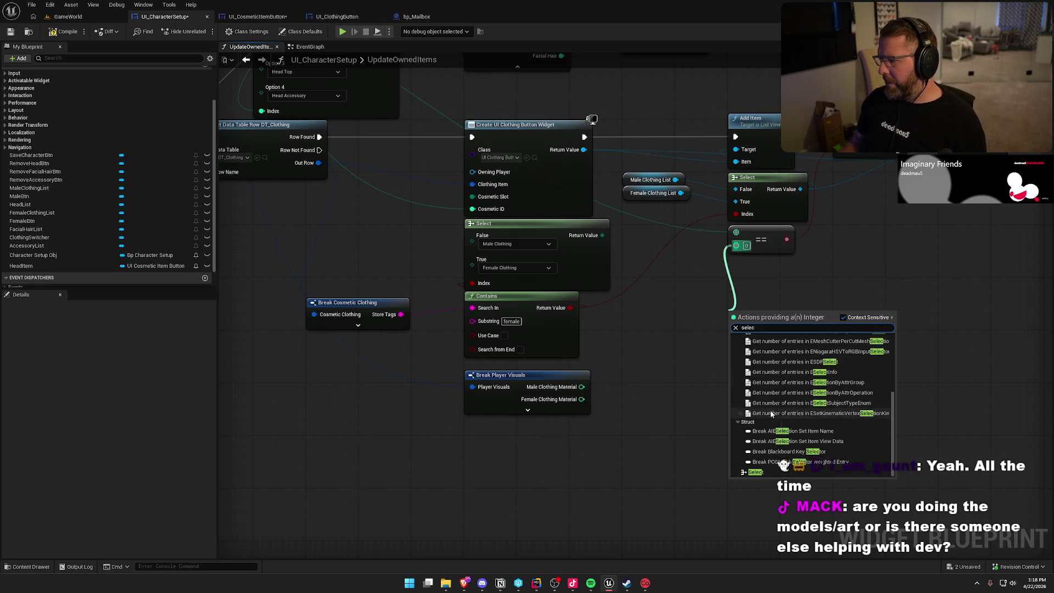
left_click(768, 474)
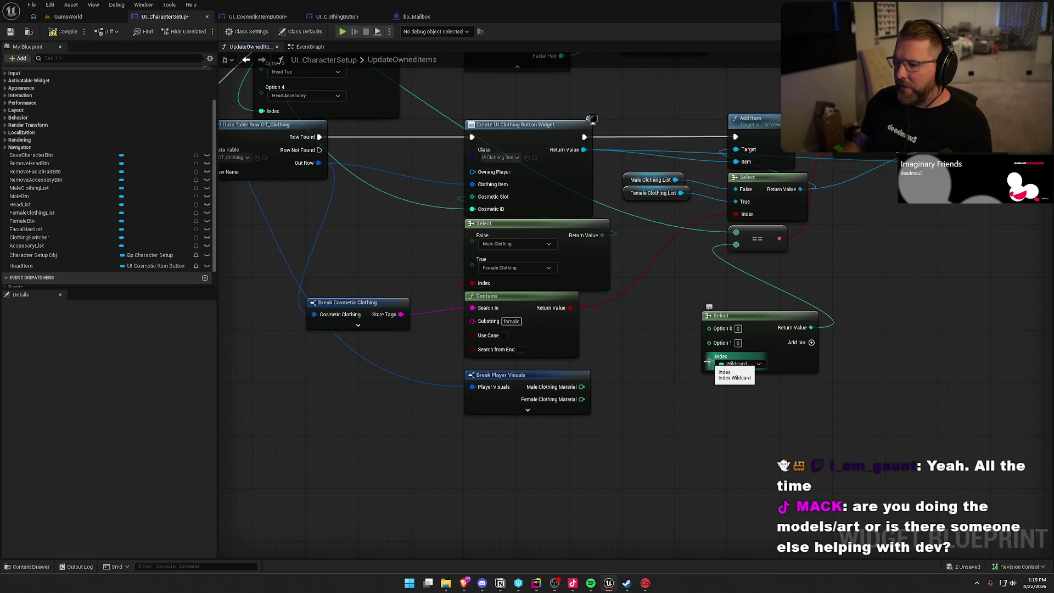
- Drive the Select index from the Contains result and place it beside the Equal node
left_click_drag(710, 365, 570, 308)
left_click_drag(747, 326, 720, 293)
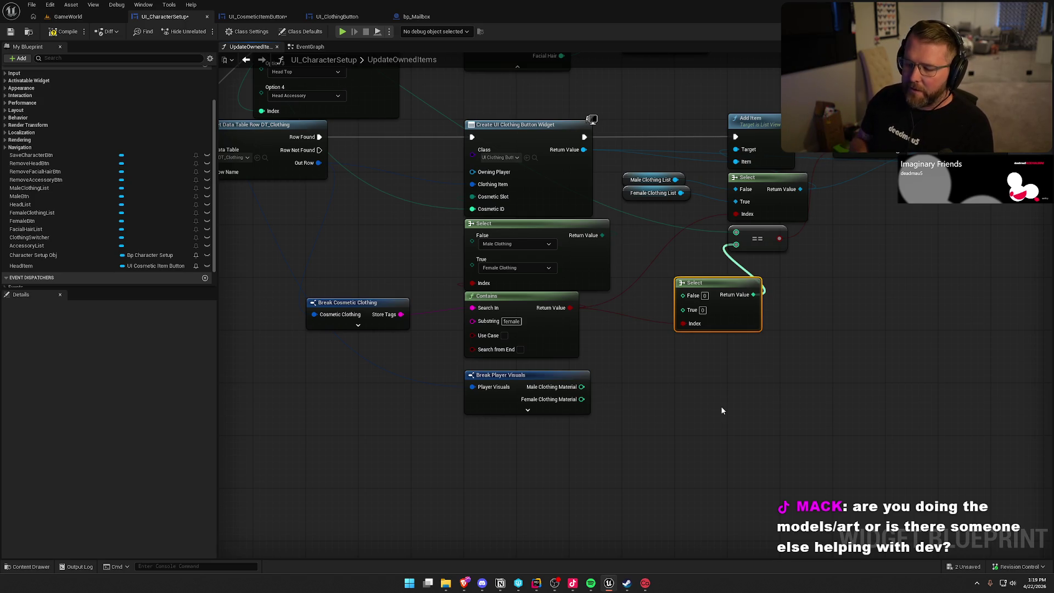
left_click(721, 410)
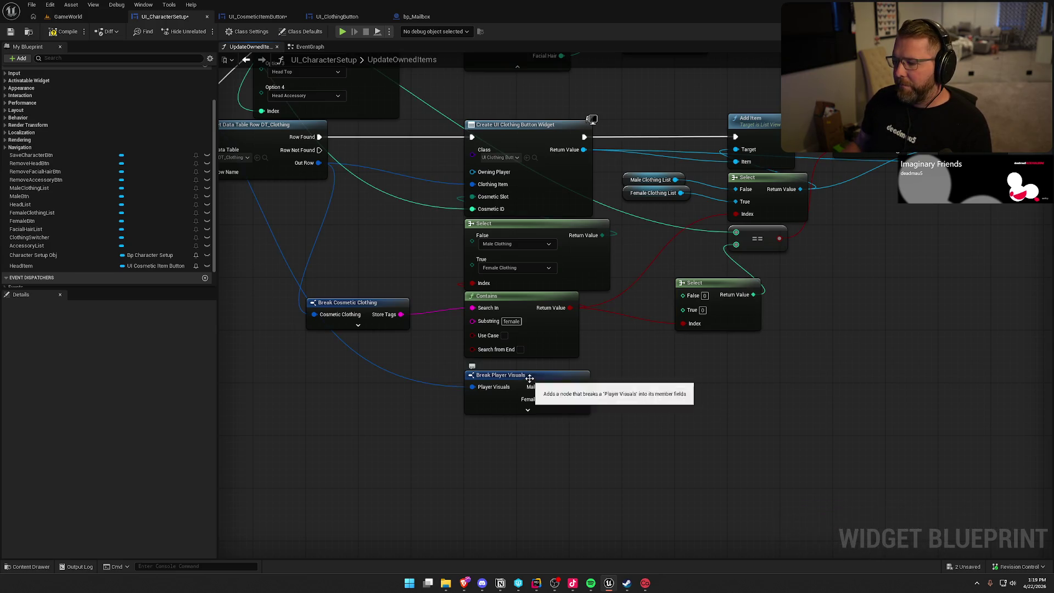
- Wire Male Clothing Material to the Select's False input and Female to True, then save
left_click_drag(549, 406, 549, 399)
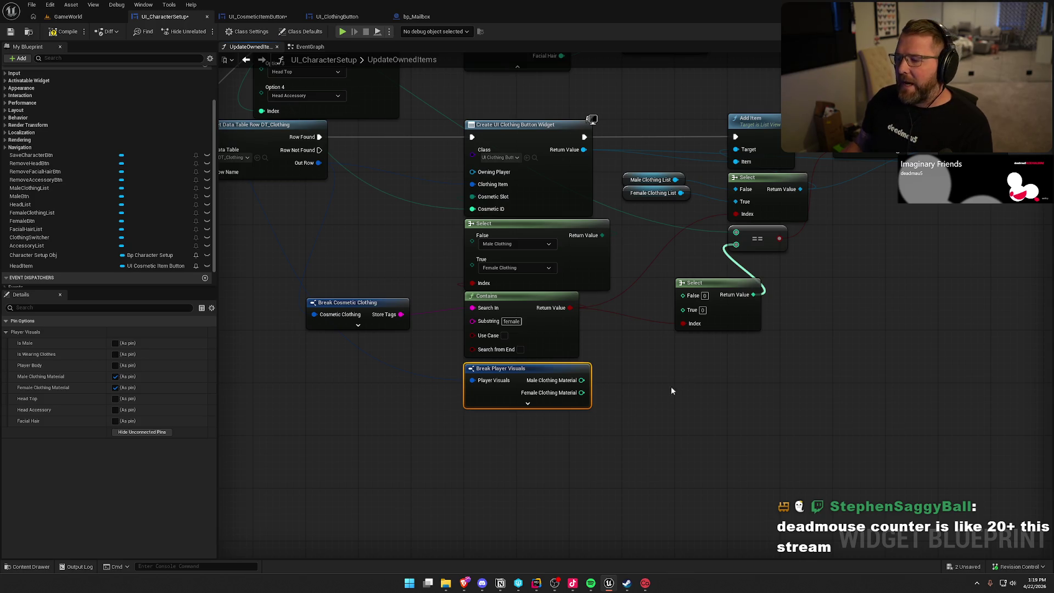
left_click_drag(651, 383, 585, 385)
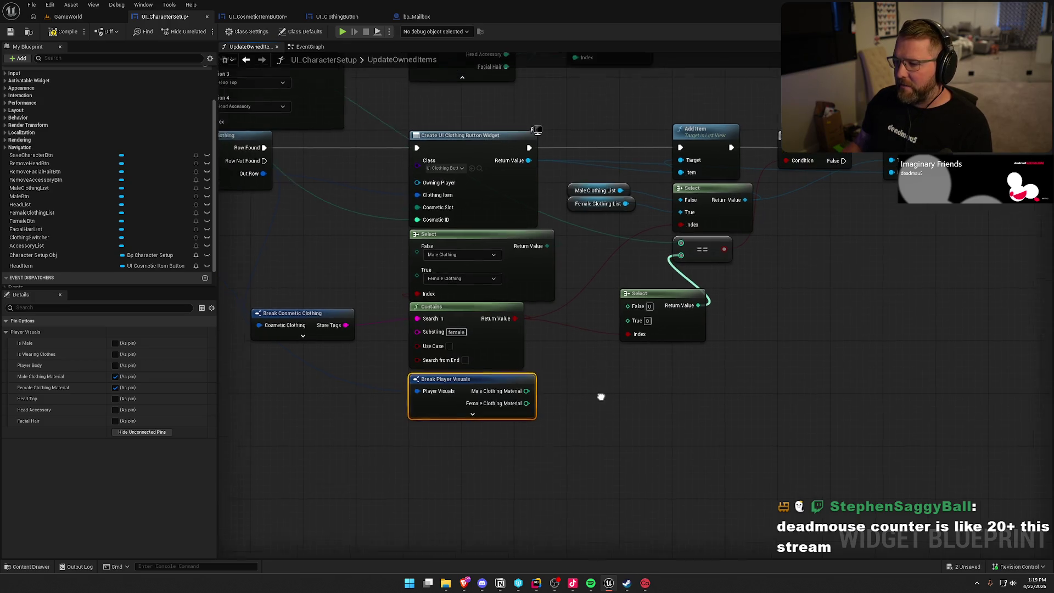
left_click_drag(600, 395, 584, 414)
left_click(583, 413)
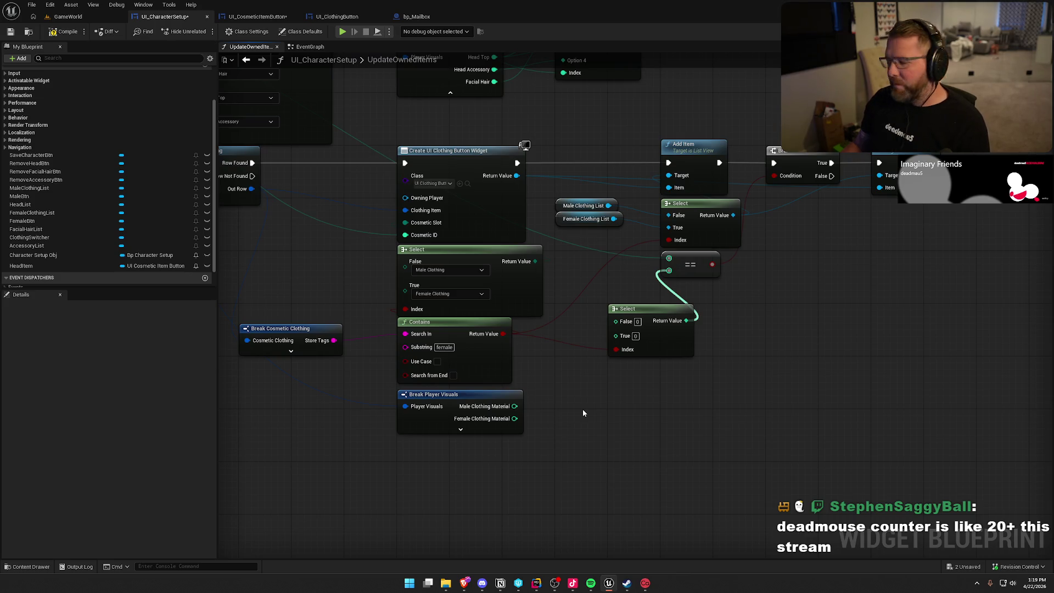
left_click_drag(473, 403, 473, 396)
left_click(551, 407)
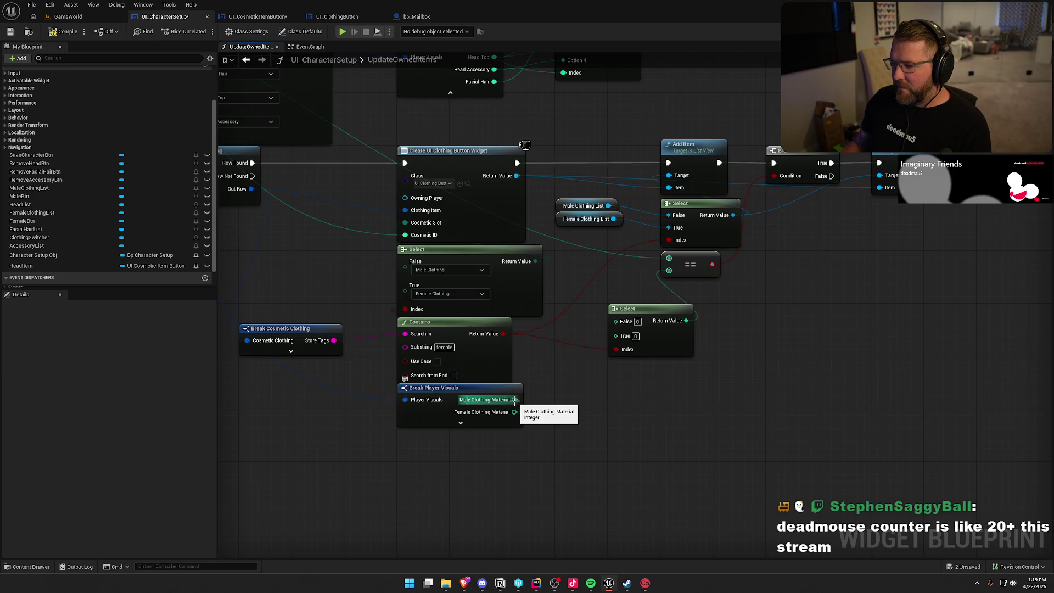
mouse_move(514, 400)
left_mouse_down()
mouse_move(615, 321)
mouse_move(516, 415)
left_mouse_up()
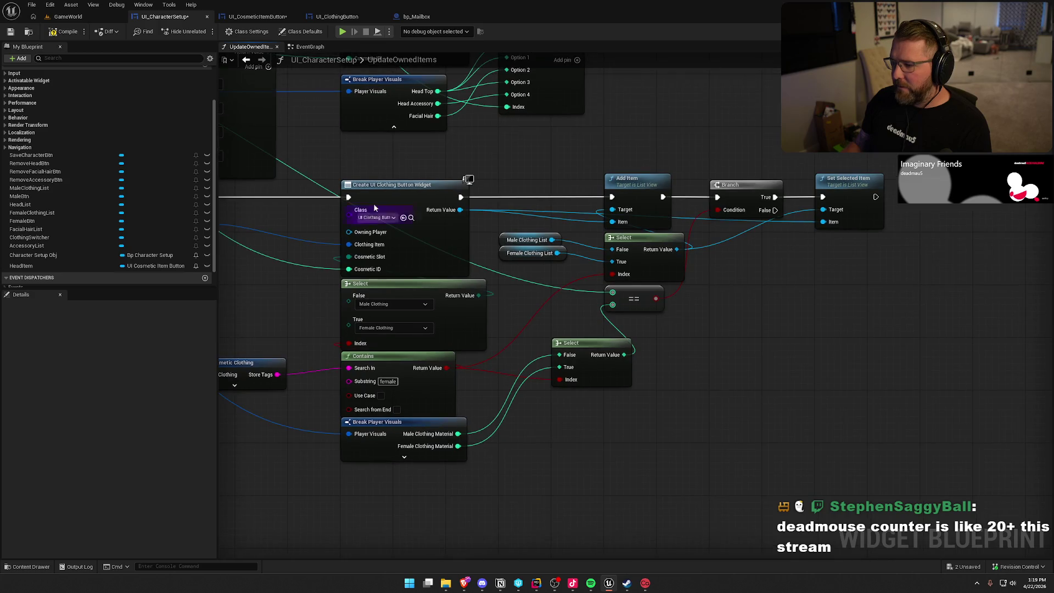
key("ctrl+s")
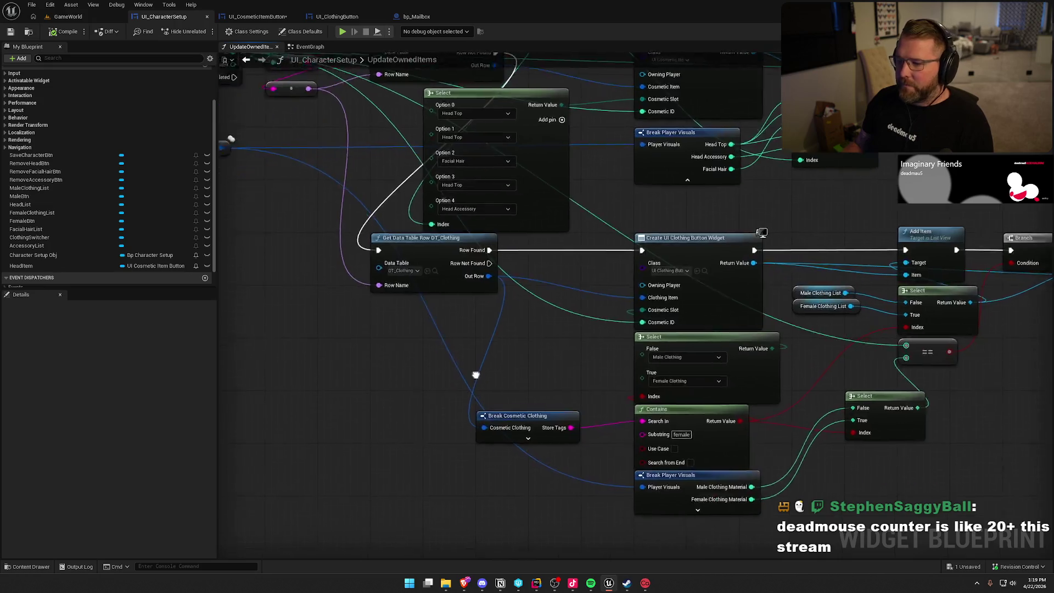
left_click(68, 17)
- Play in editor, walk through the trading post, open customization with E, then stop
left_click(225, 32)
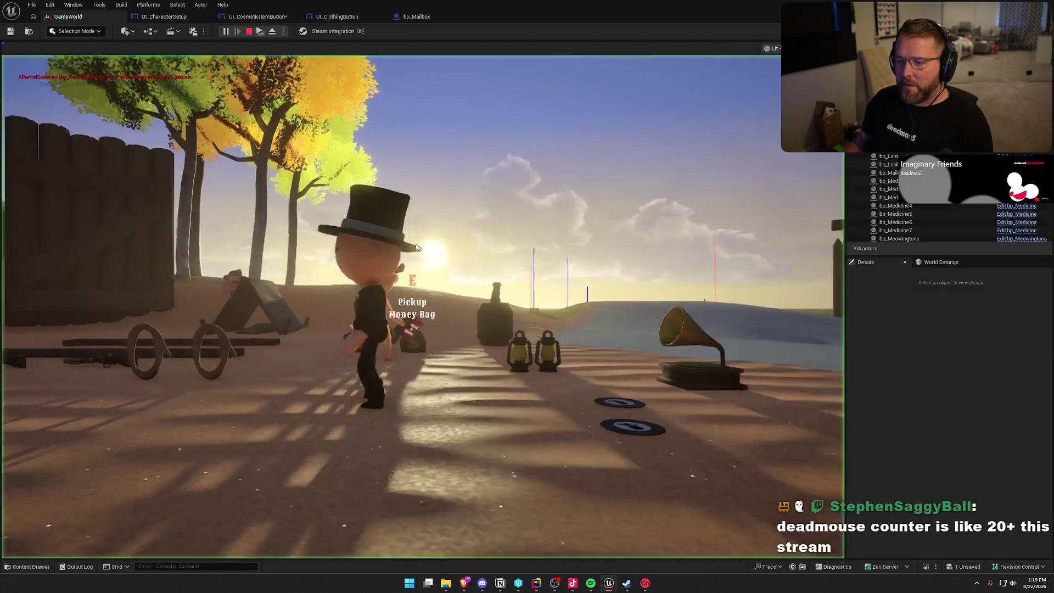
key("w")
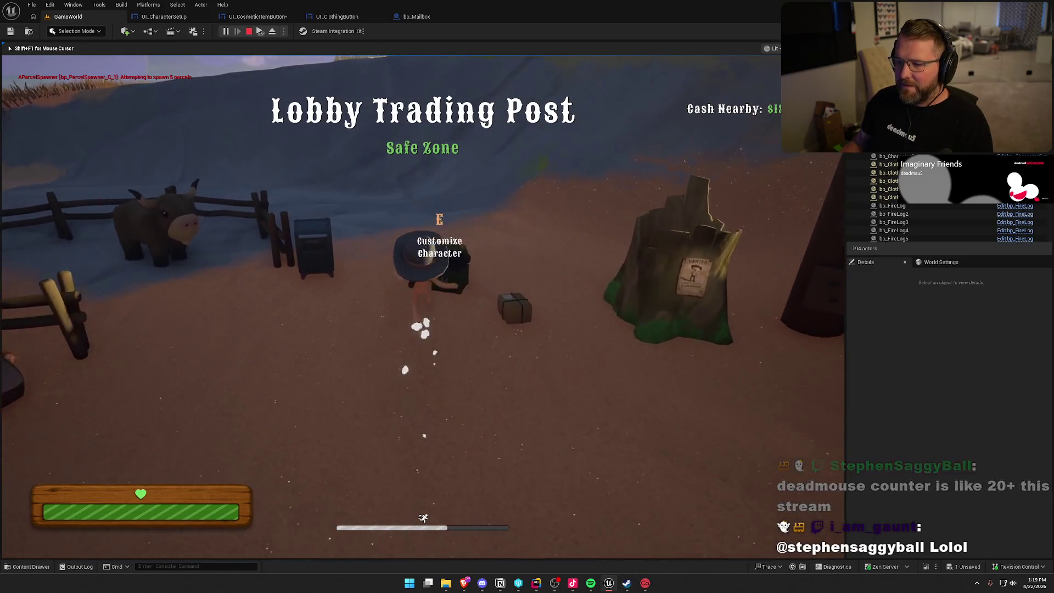
key("e")
key("Escape")
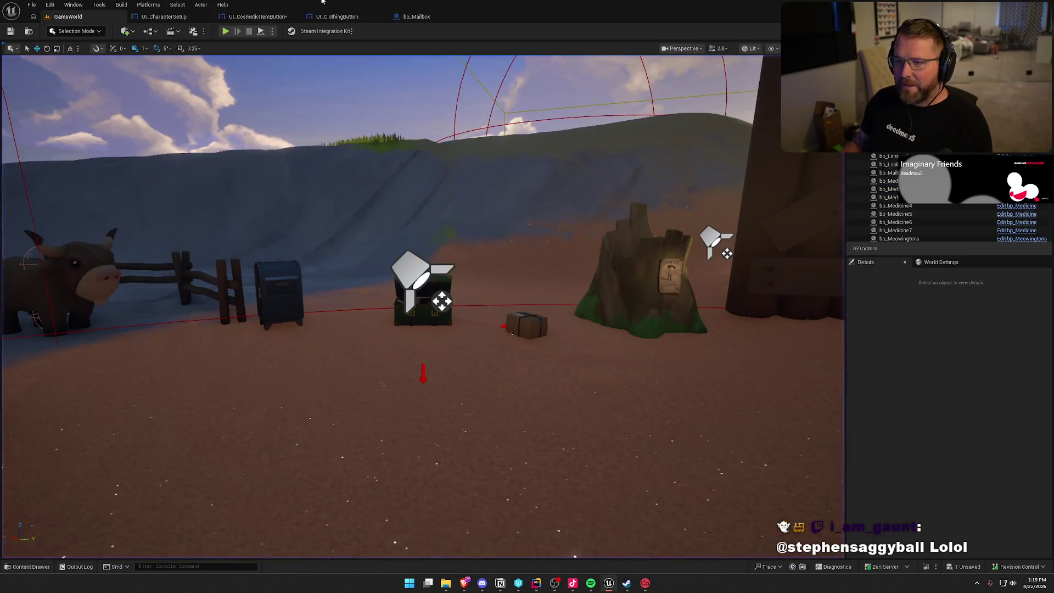
left_click(256, 17)
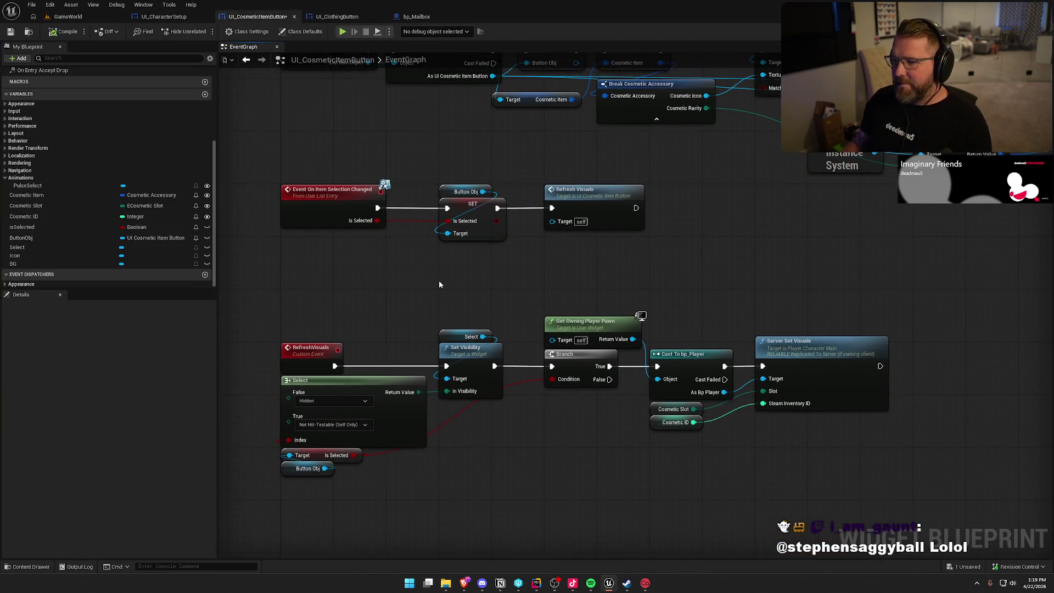
- Copy the Select widget from UI_CosmeticItemButton and paste it into UI_ClothingButton above BG
scroll(408, 195, "down", 2)
scroll(450, 269, "down", 2)
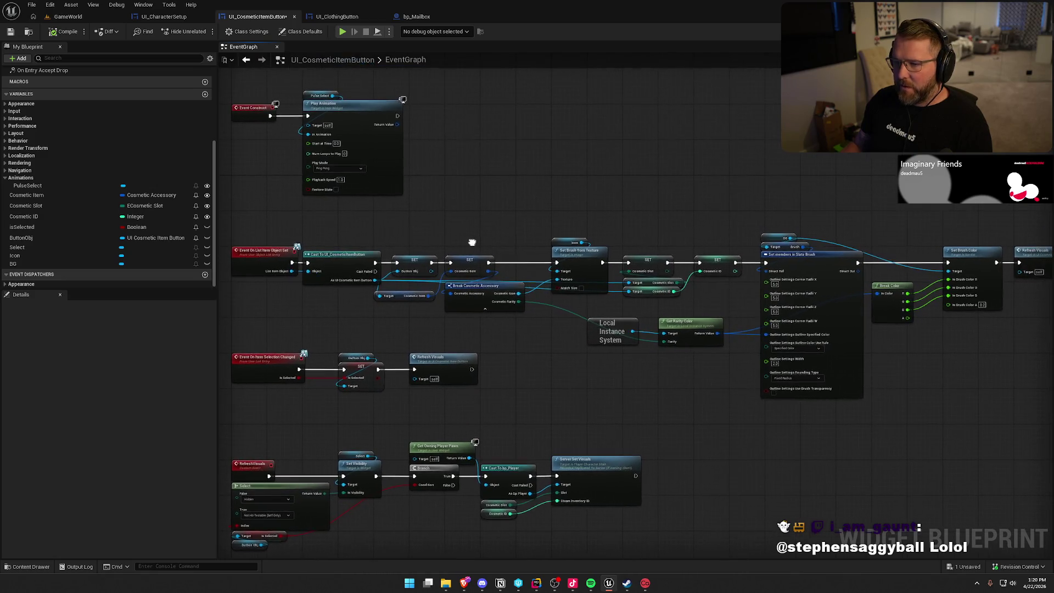
left_click(332, 16)
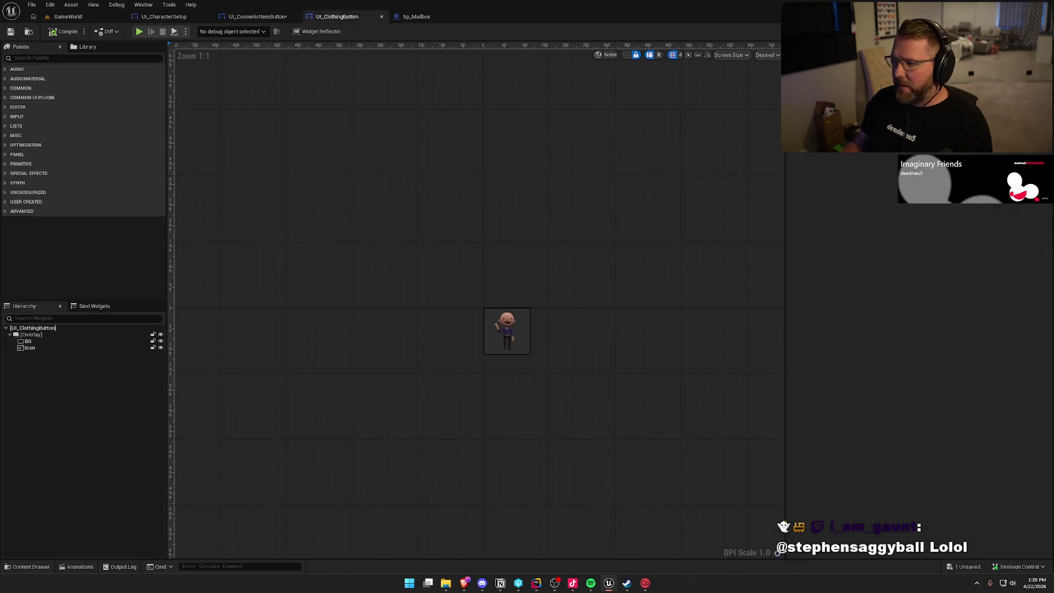
left_click(243, 17)
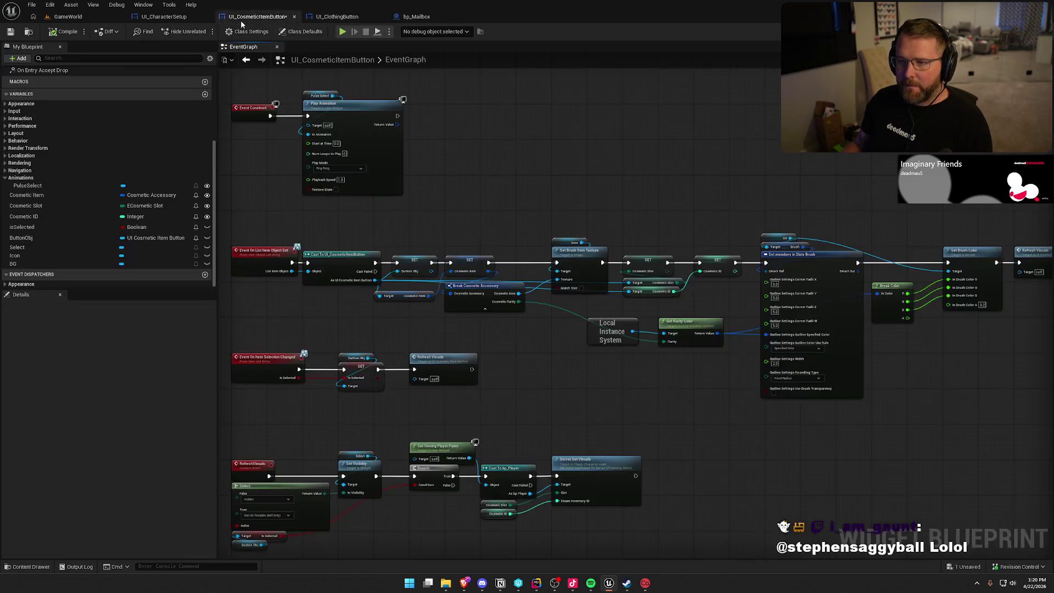
left_click(1010, 31)
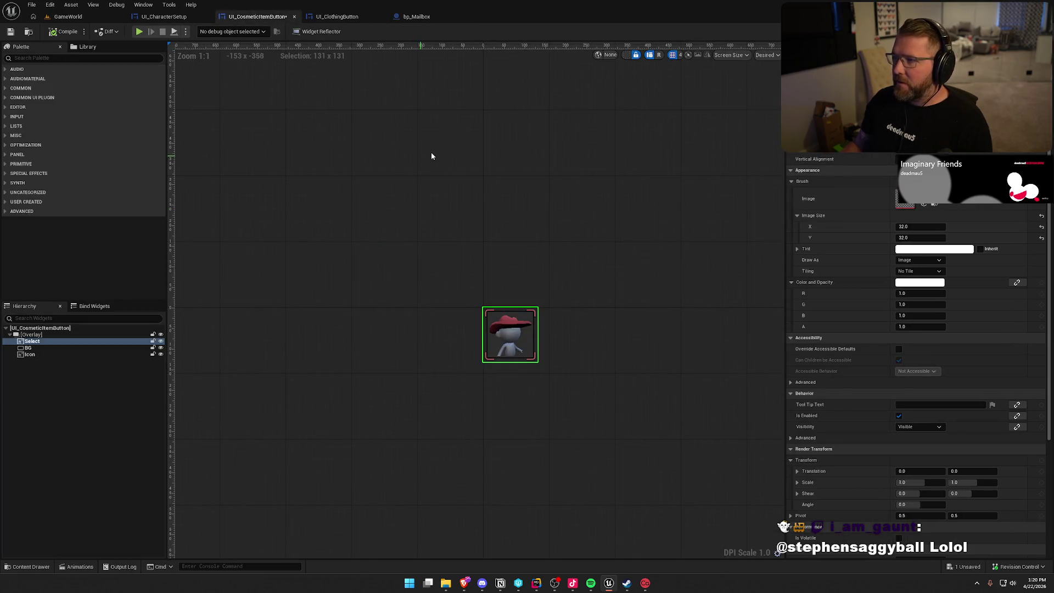
left_click(32, 342)
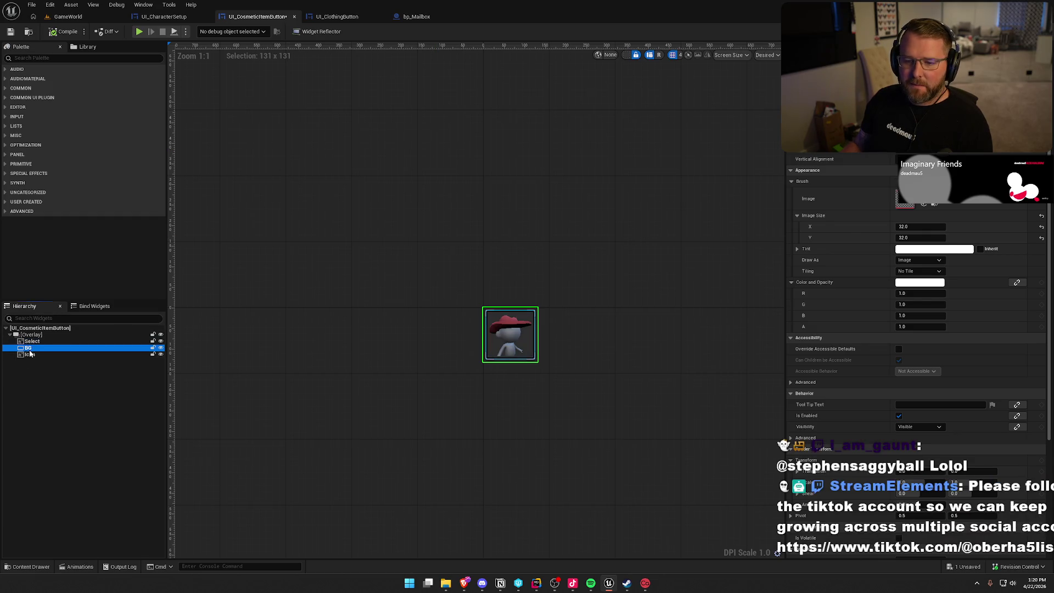
left_click(337, 16)
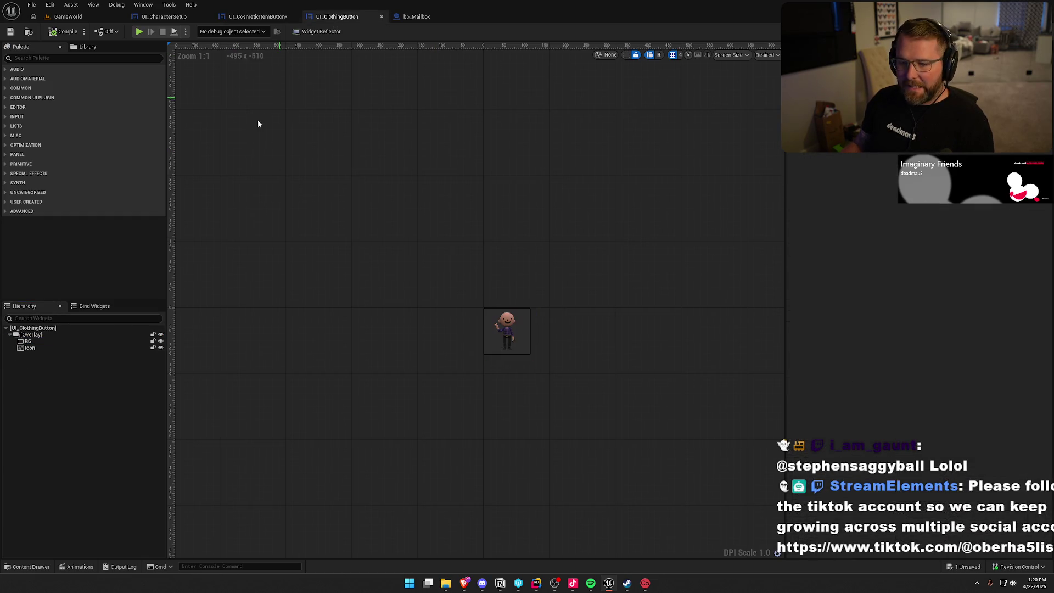
key("ctrl+v")
left_click_drag(30, 356, 29, 339)
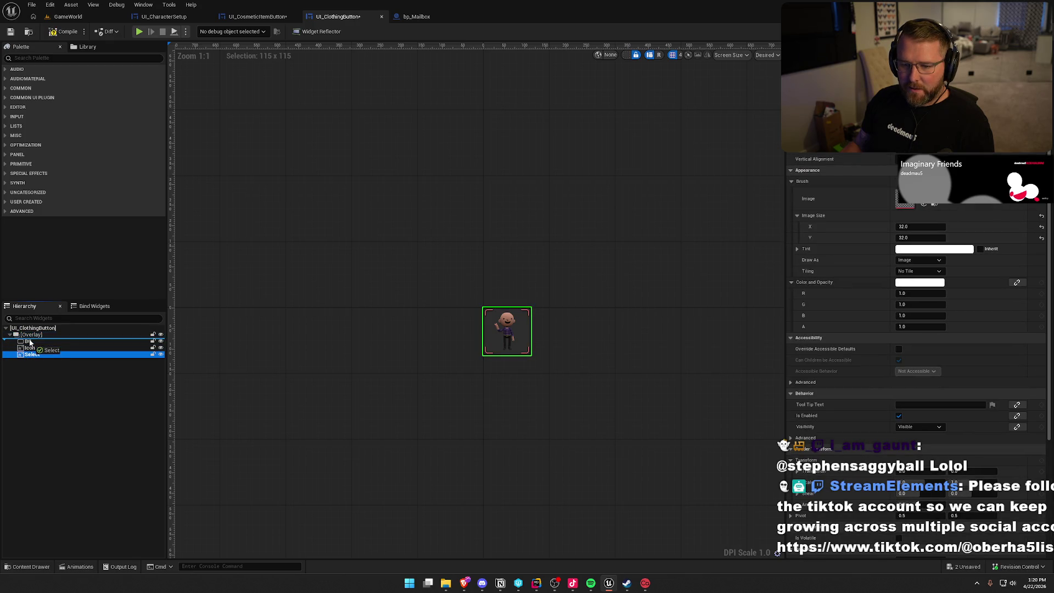
left_click(53, 408)
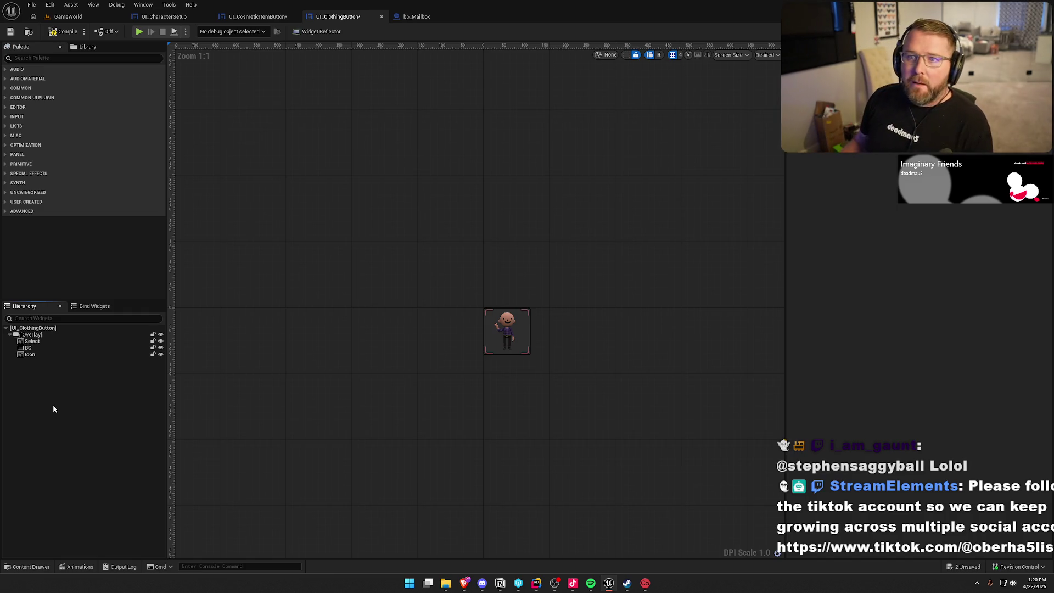
- Inspect the BG and Icon image properties in UI_ClothingButton
scroll(519, 383, "up", 5)
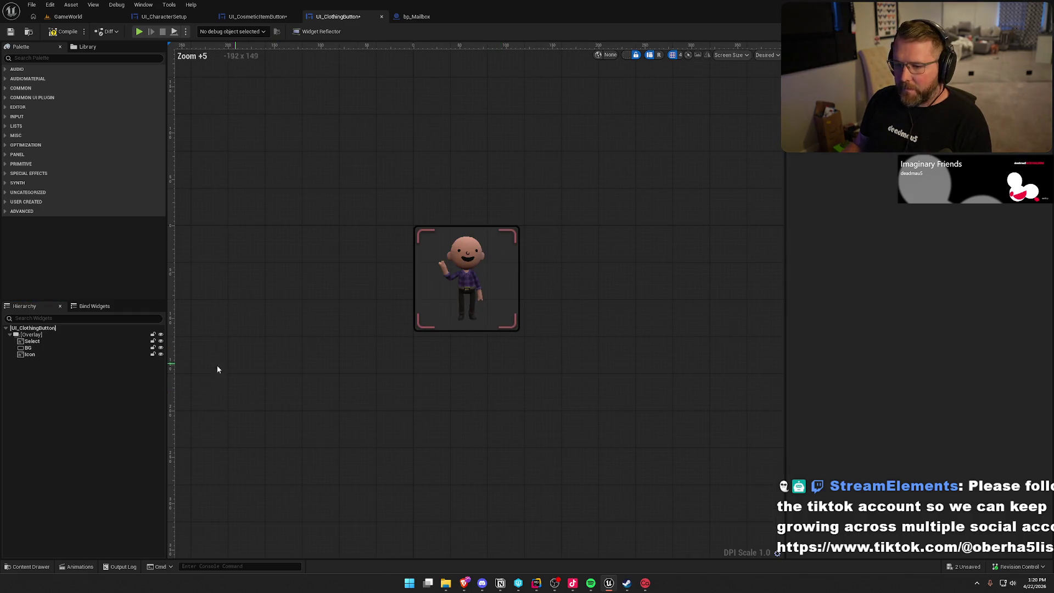
left_click(50, 349)
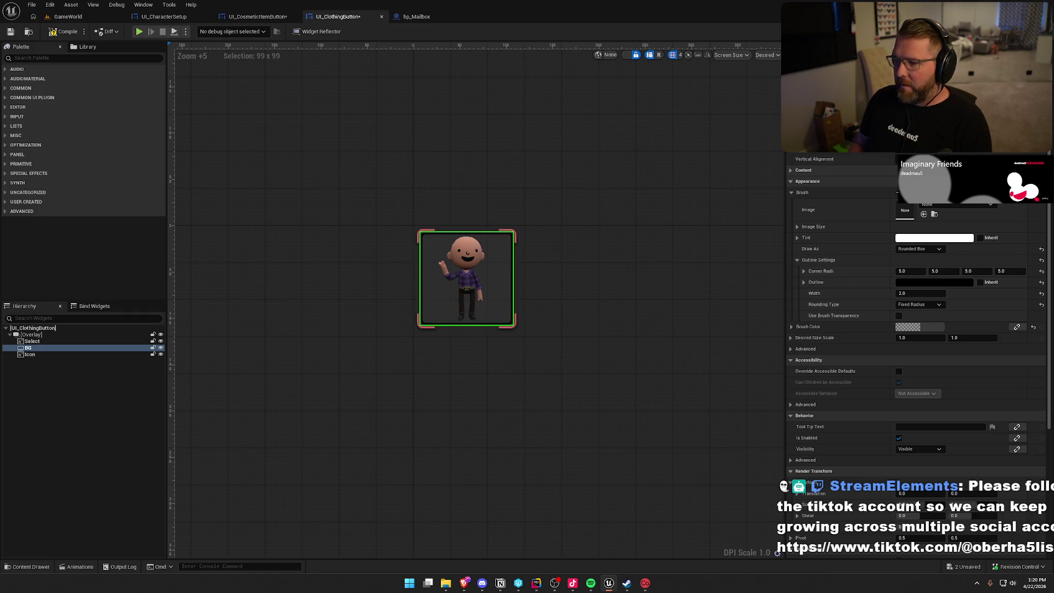
left_click(31, 354)
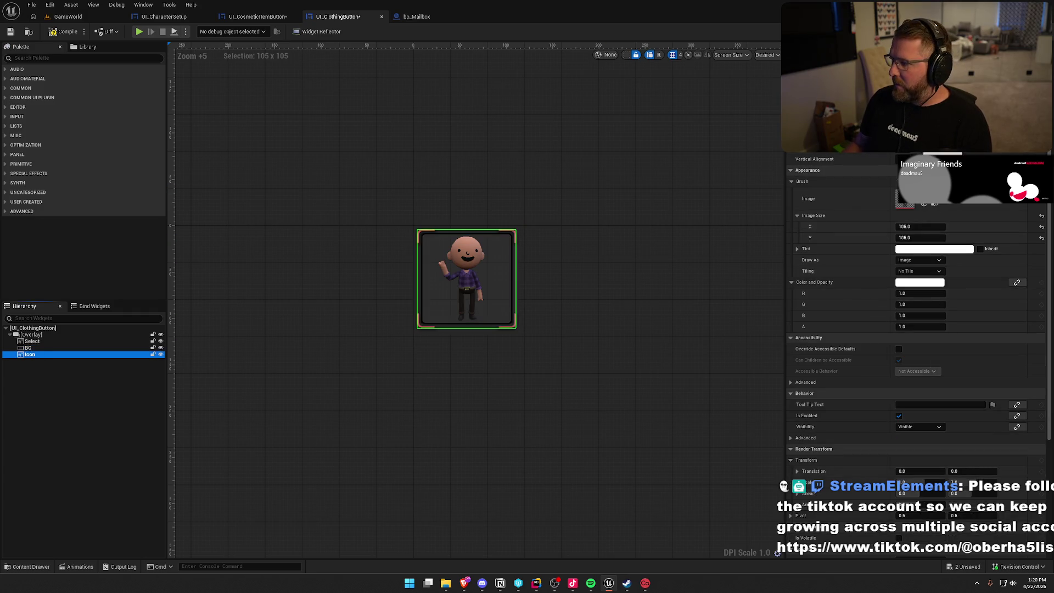
left_click(611, 400)
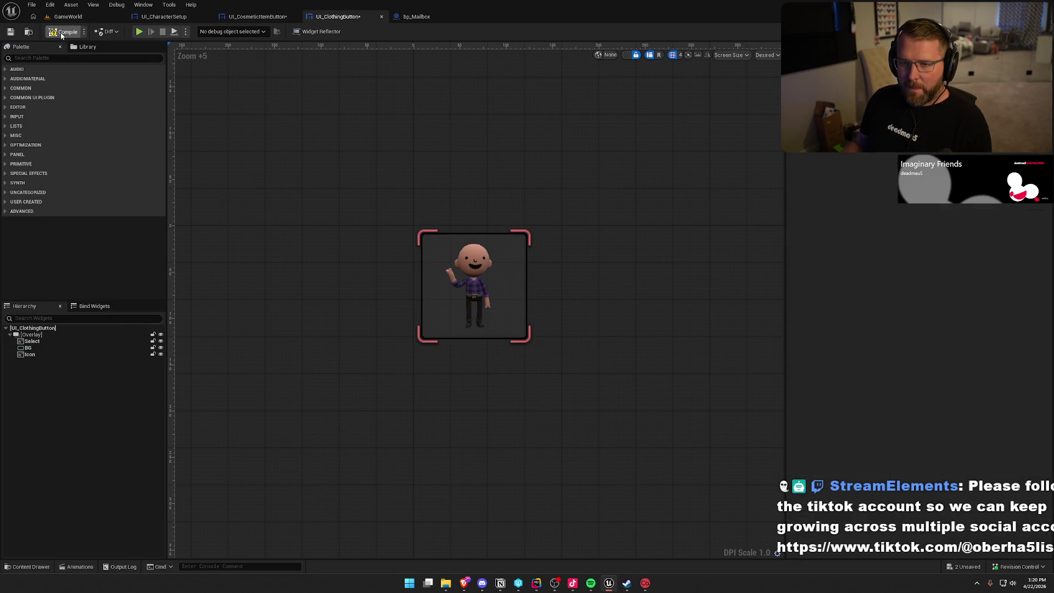
- Show UI_CosmeticItemButton's Animations panel and view the PulseSelect animation's tracks
left_click(257, 17)
left_click(143, 4)
left_click(171, 67)
left_click(211, 397)
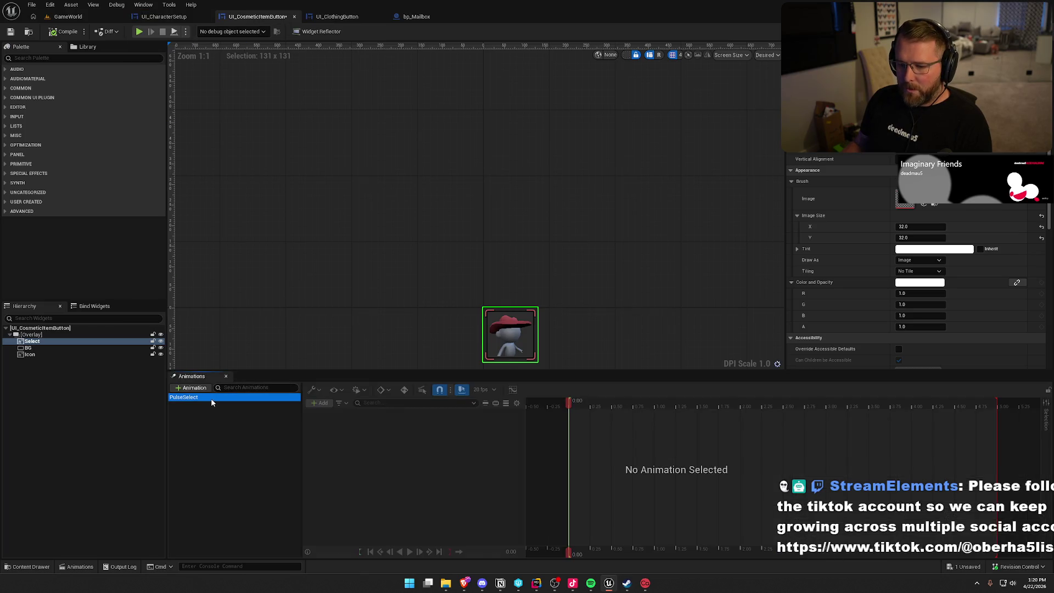
- Create a new widget animation in UI_ClothingButton named PulseSelect
left_click(337, 16)
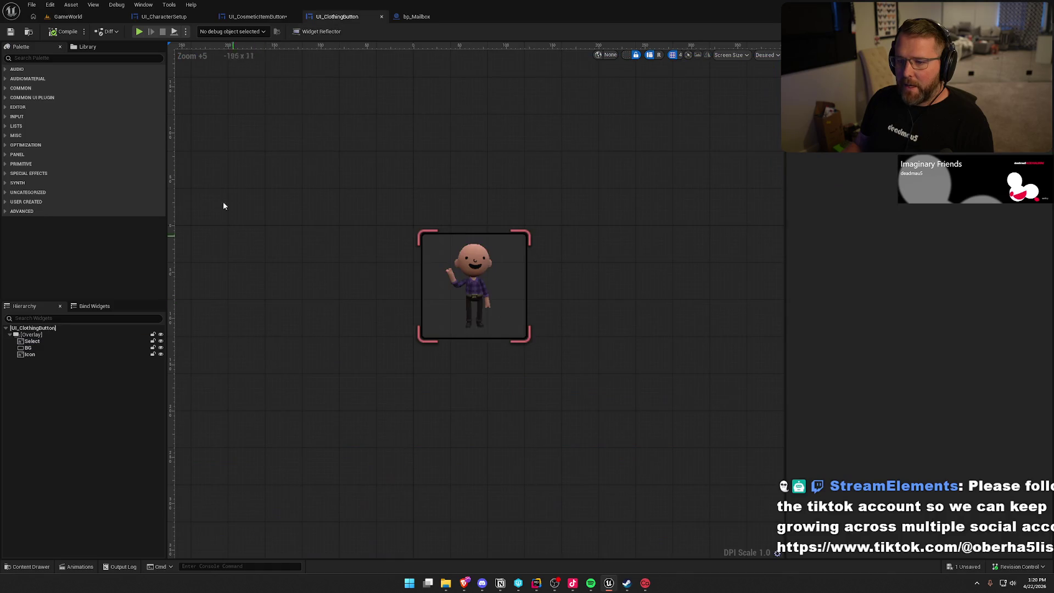
left_click(143, 5)
left_click(171, 67)
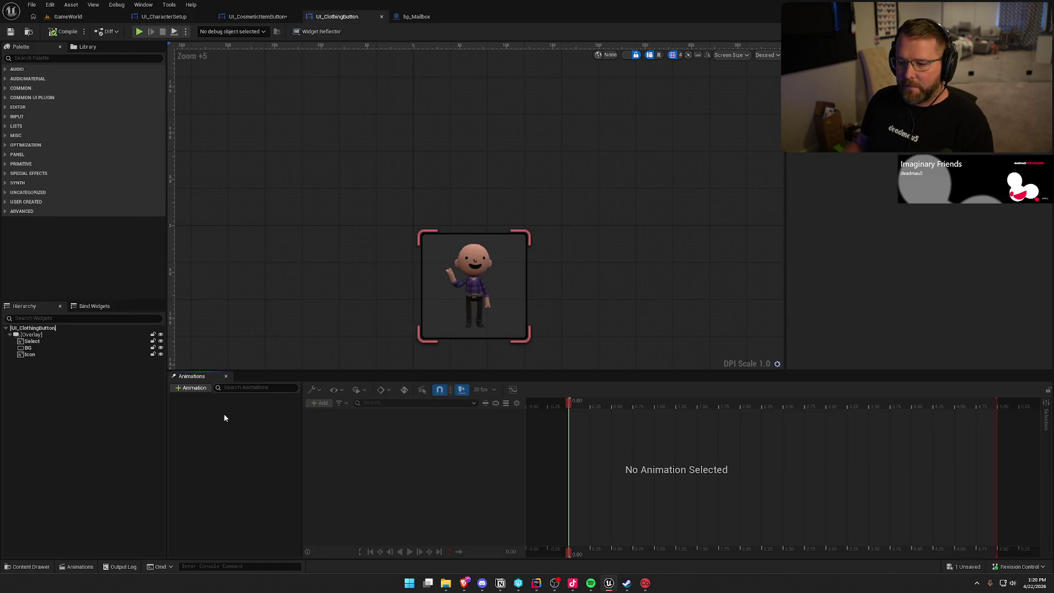
left_click(189, 389)
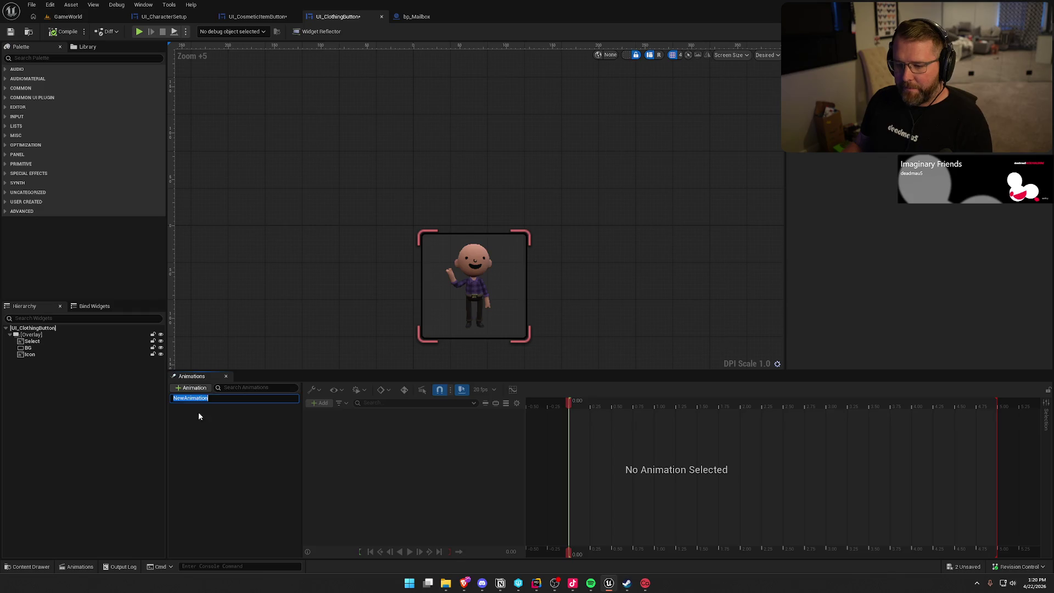
type("PO")
key("BackSpace")
type("uls")
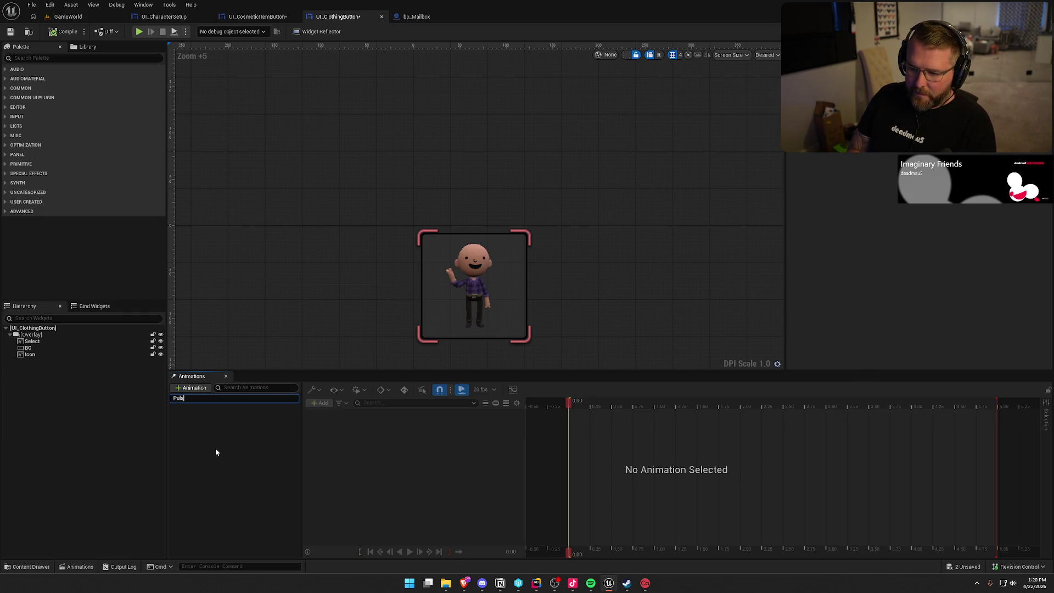
type("eSelec")
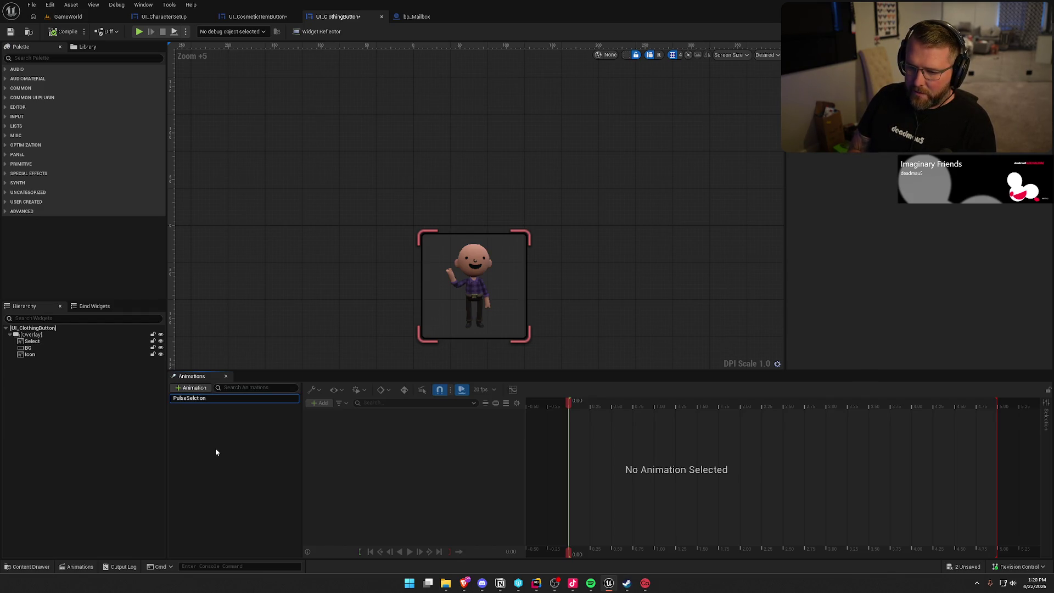
type("t")
key("Return")
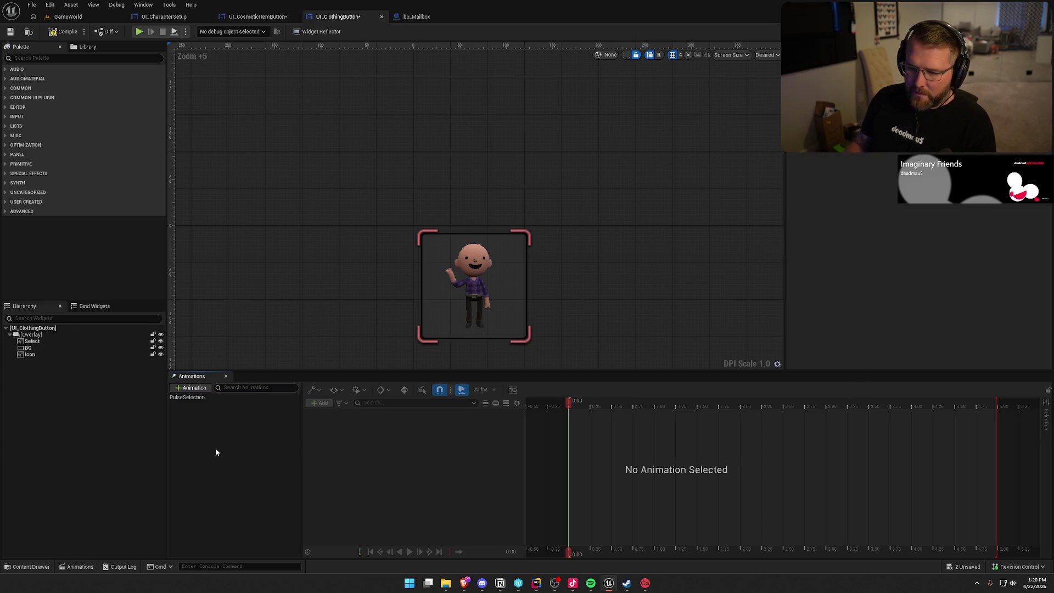
- Open the new animation's timeline and correct its name to PulseSelect
left_click(269, 19)
left_click(335, 17)
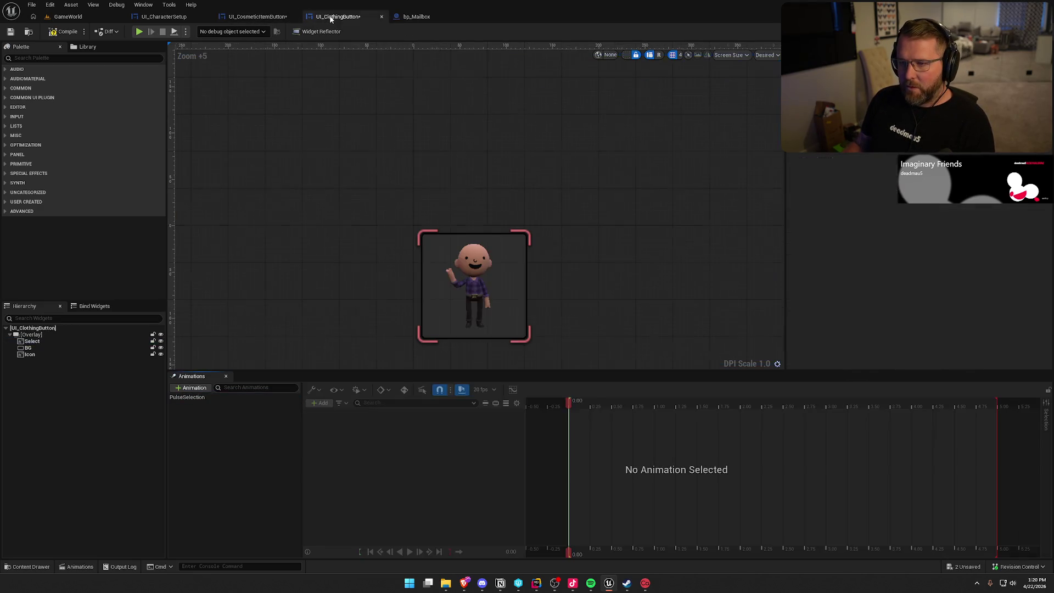
left_click(204, 396)
key("F2")
key("BackSpace")
key("BackSpace")
key("BackSpace")
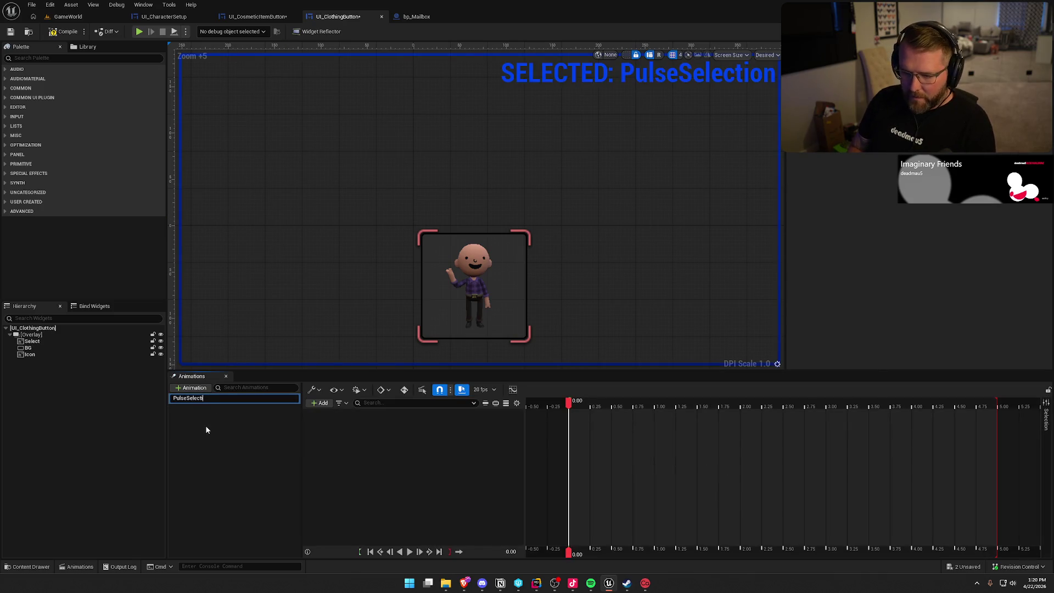
key("Return")
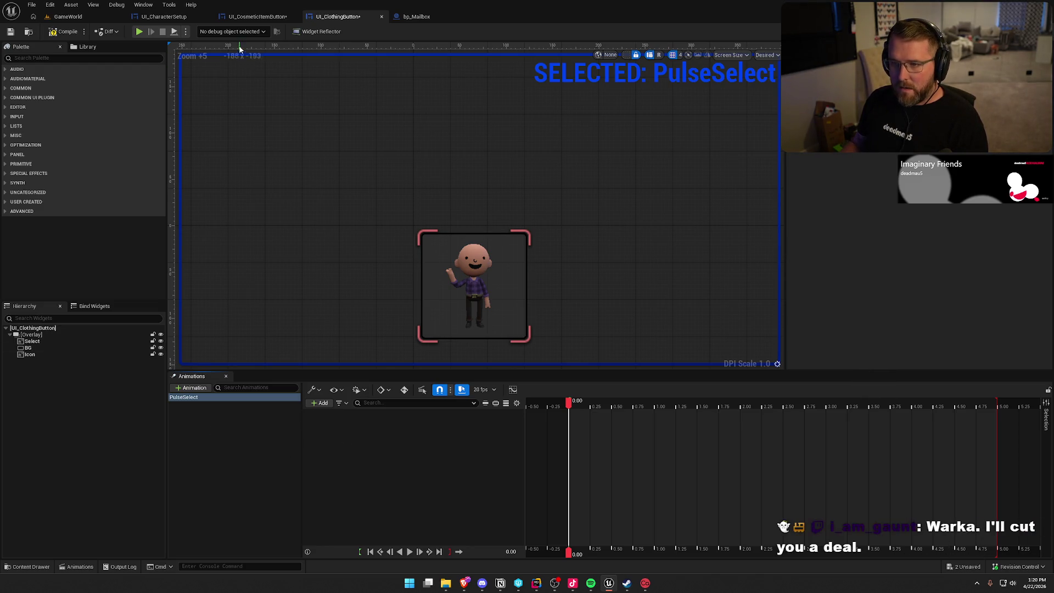
- Copy the Select scale track from UI_CosmeticItemButton, end the animation at 0.25 seconds, and preview
left_click(245, 19)
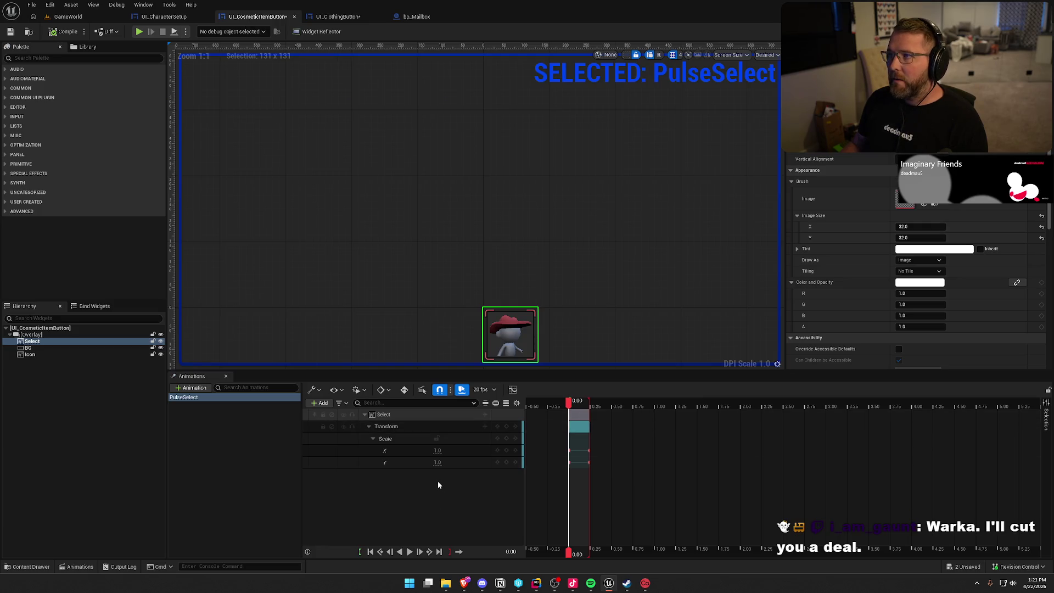
left_click(395, 417)
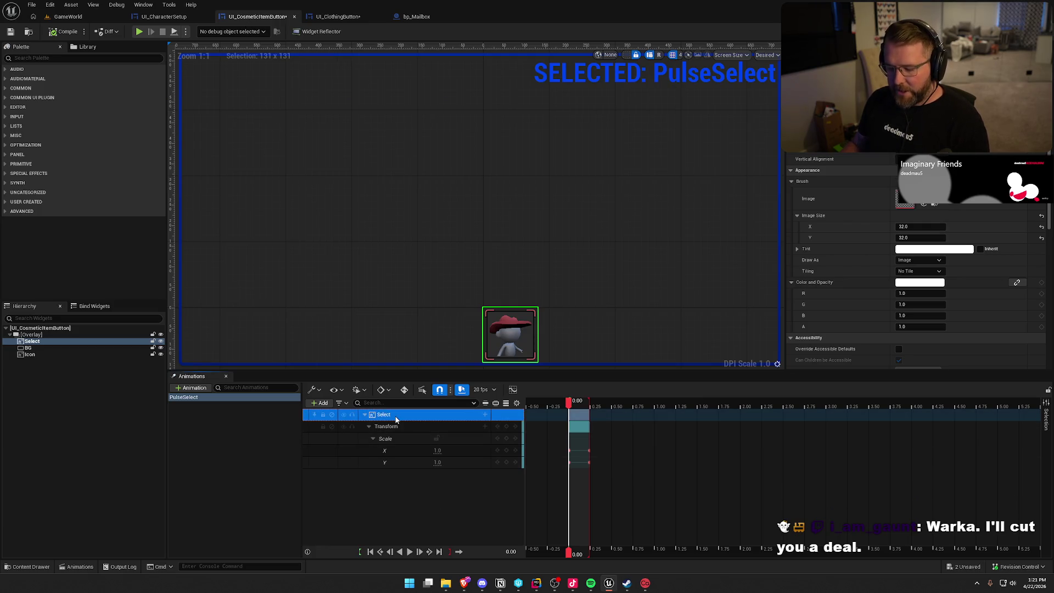
left_click(329, 18)
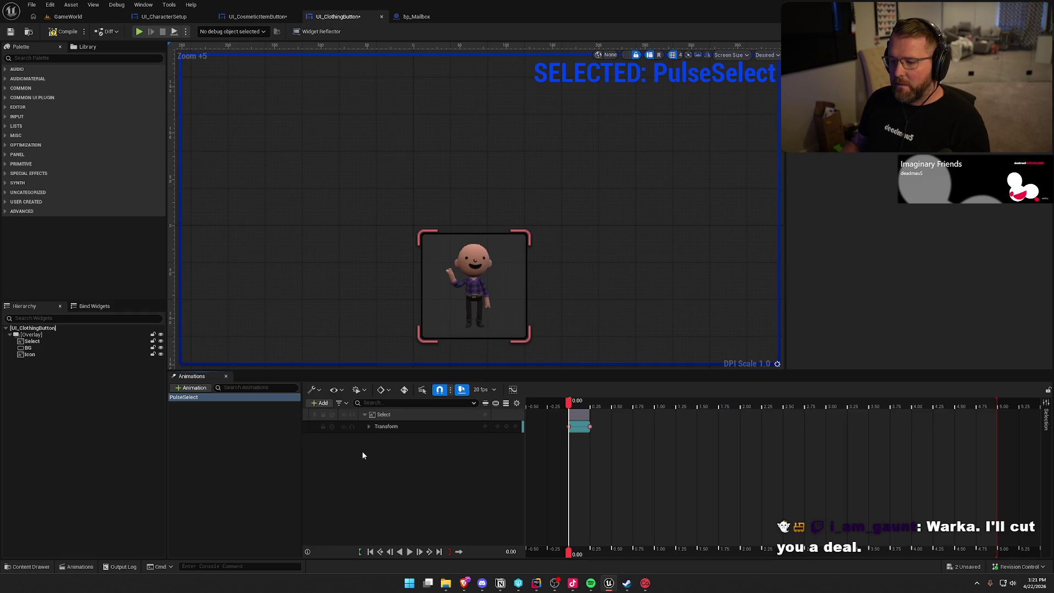
left_click(409, 551)
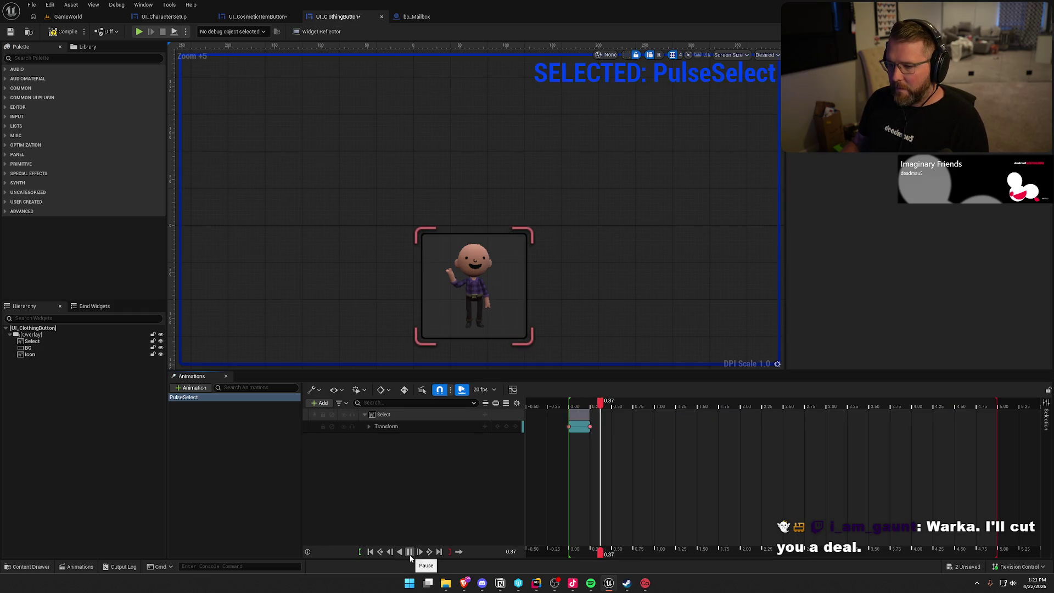
left_click(400, 552)
left_click_drag(998, 412, 589, 406)
left_click(409, 551)
left_click(267, 474)
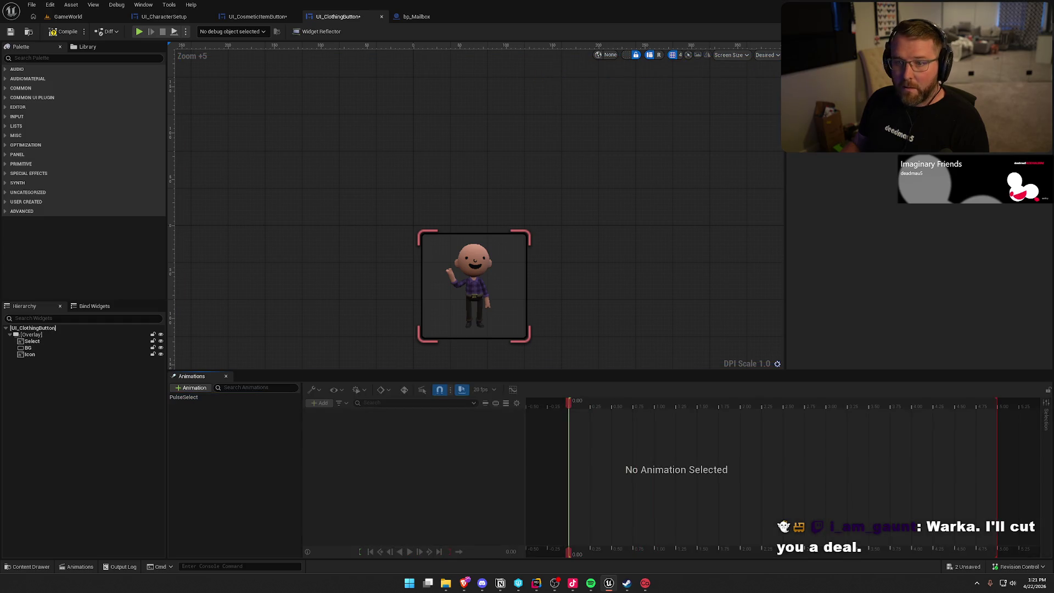
- Save UI_ClothingButton, close UI_CosmeticItemButton's Animations panel and save it too
key("ctrl+s")
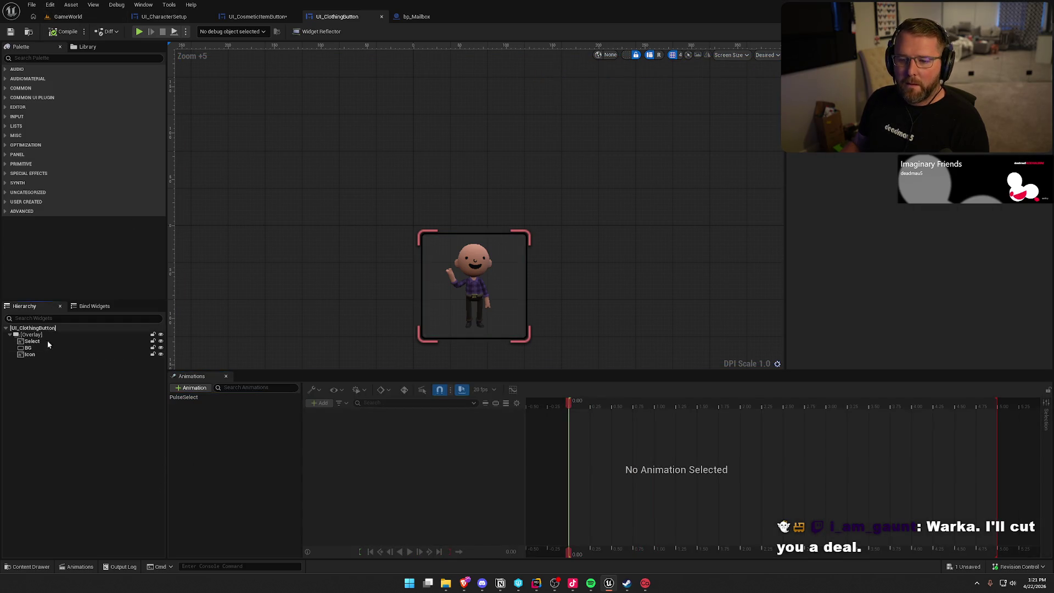
left_click(257, 16)
left_click(216, 413)
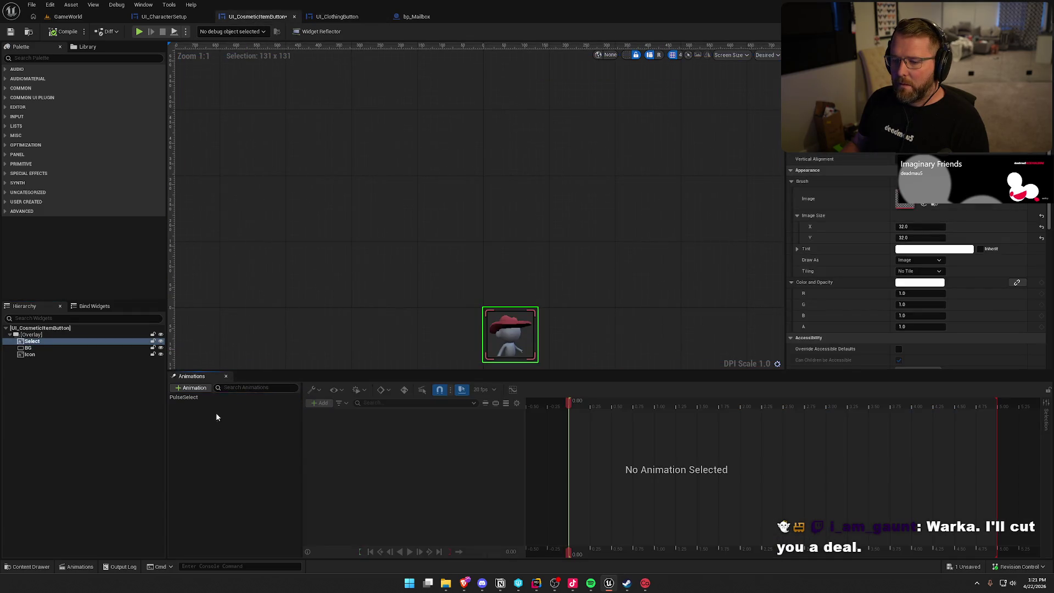
left_click(226, 376)
scroll(356, 338, "up", 3)
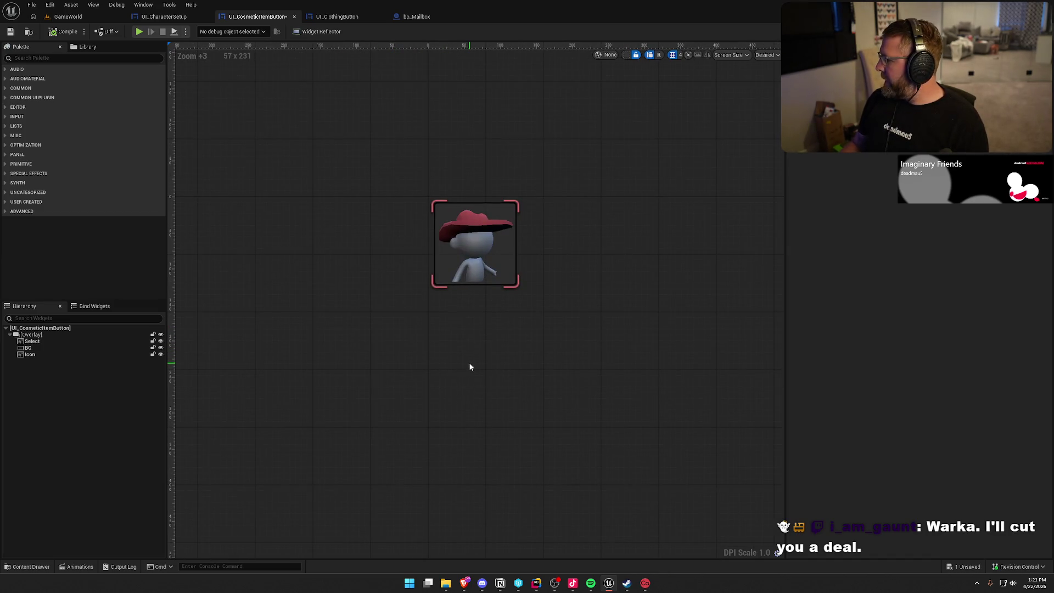
key("ctrl+s")
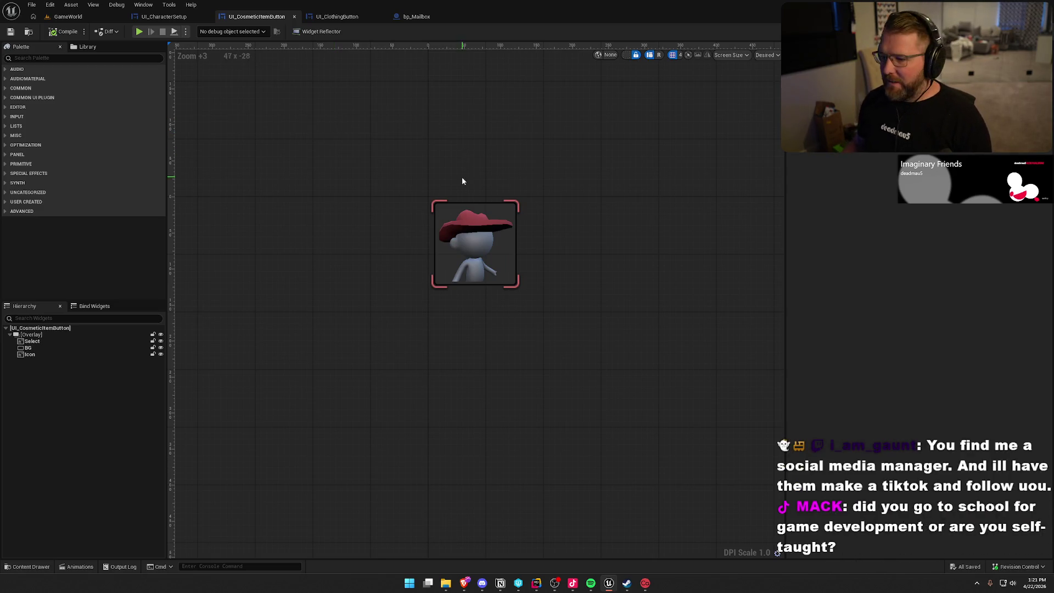
left_click_drag(462, 177, 459, 170)
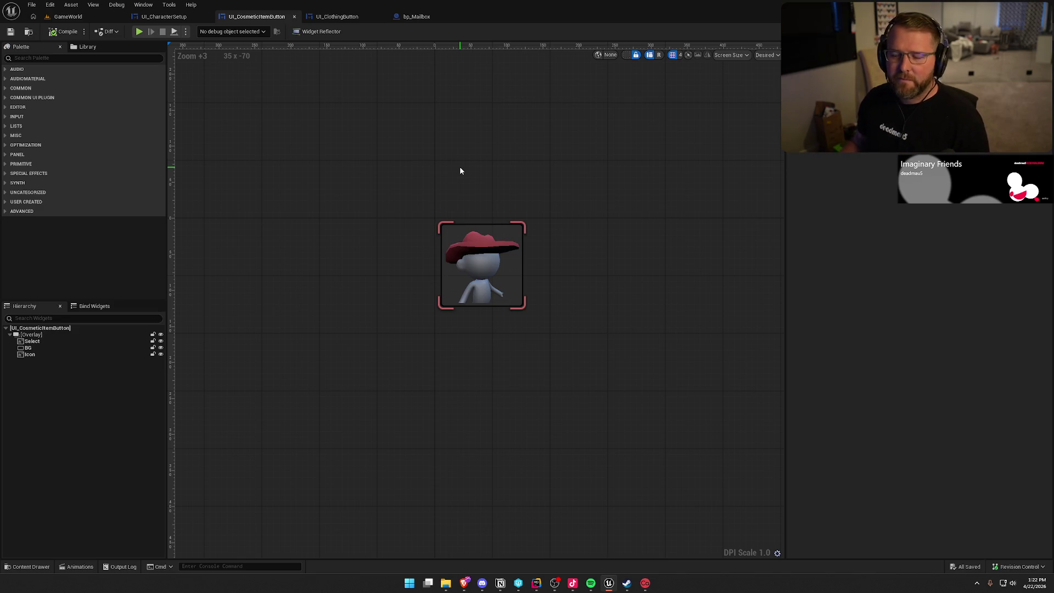
left_click(164, 16)
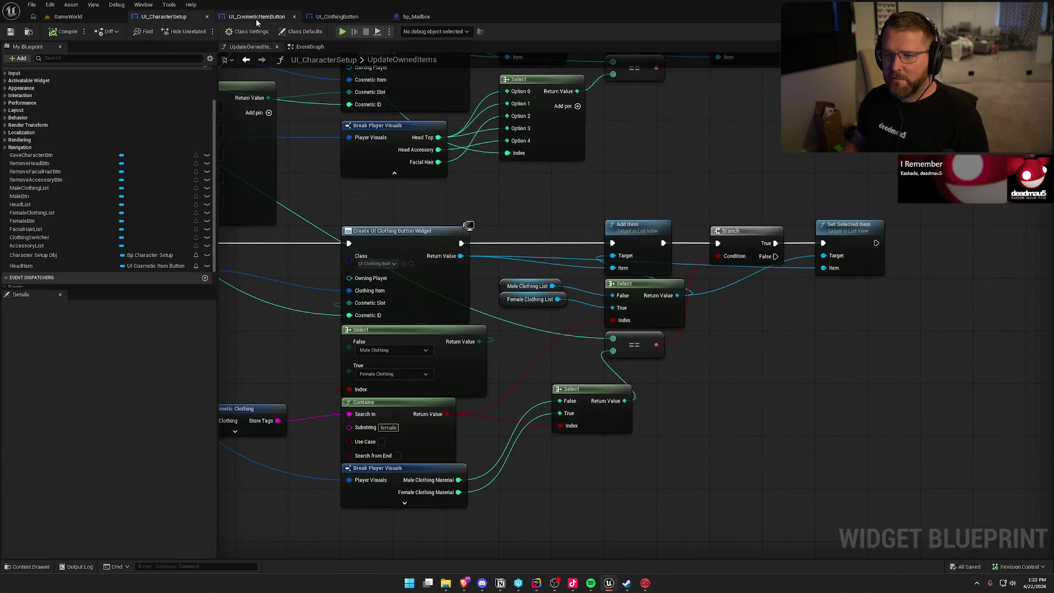
- Pan to the Get Data Table Row nodes, then go back to the UI_ClothingButton designer
mouse_move(560, 178)
left_mouse_down()
mouse_move(834, 242)
mouse_move(1015, 385)
mouse_move(899, 377)
left_mouse_up()
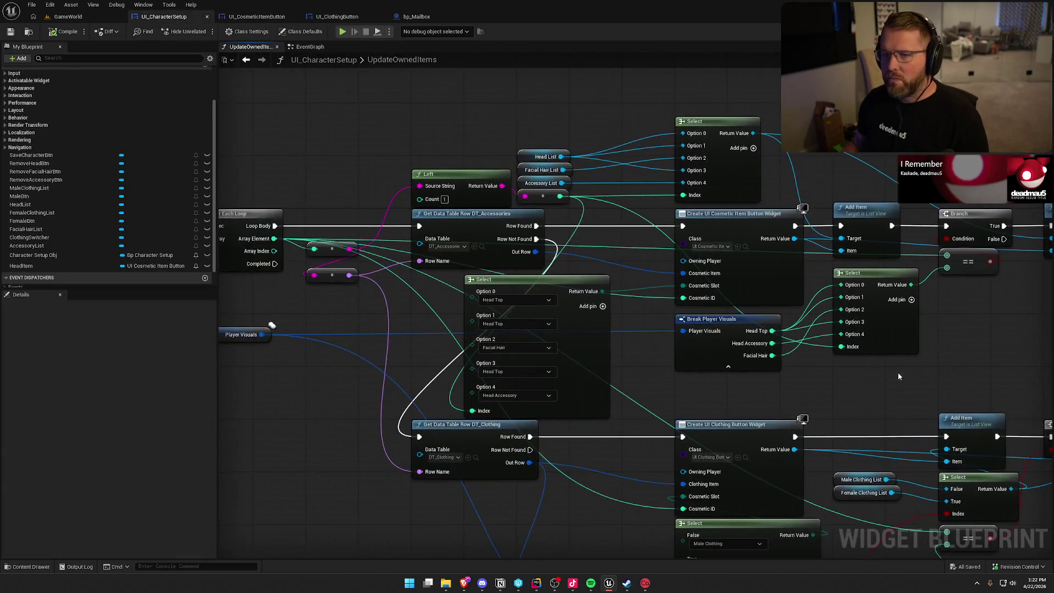
left_click(337, 17)
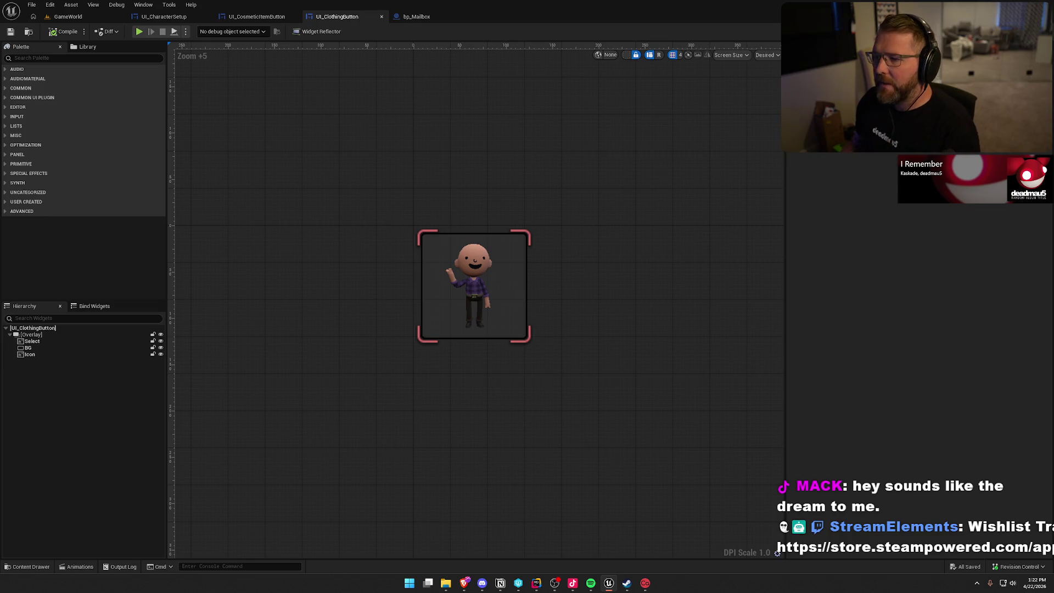
- Shift the nodes in both button graphs to free space above for Event Construct and Play Animation
scroll(482, 429, "down", 3)
left_click_drag(324, 230, 941, 476)
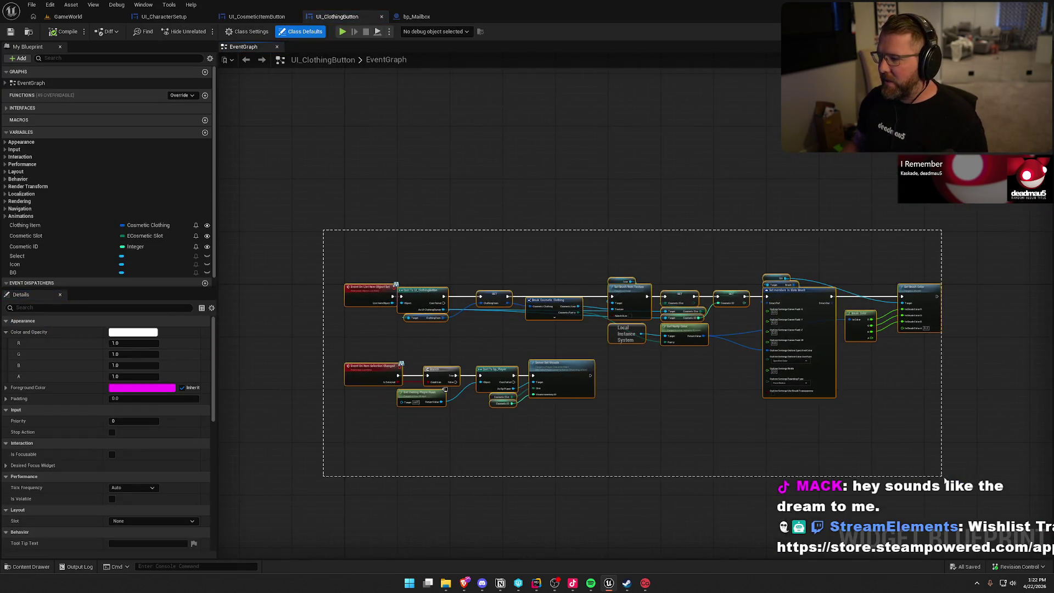
mouse_move(361, 294)
left_mouse_down()
mouse_move(358, 219)
mouse_move(364, 295)
mouse_move(348, 308)
left_mouse_up()
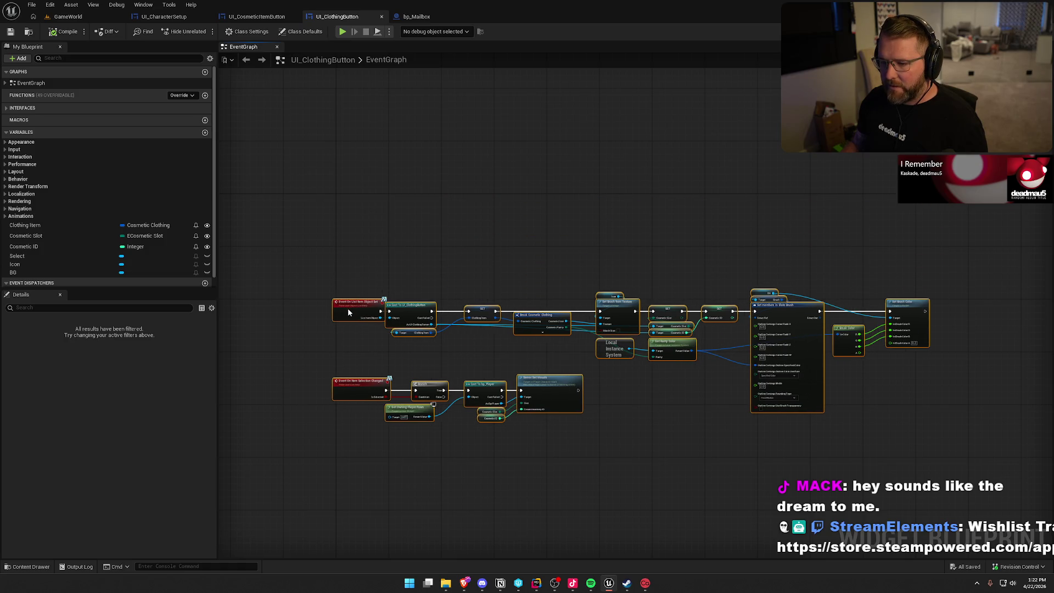
left_click(245, 19)
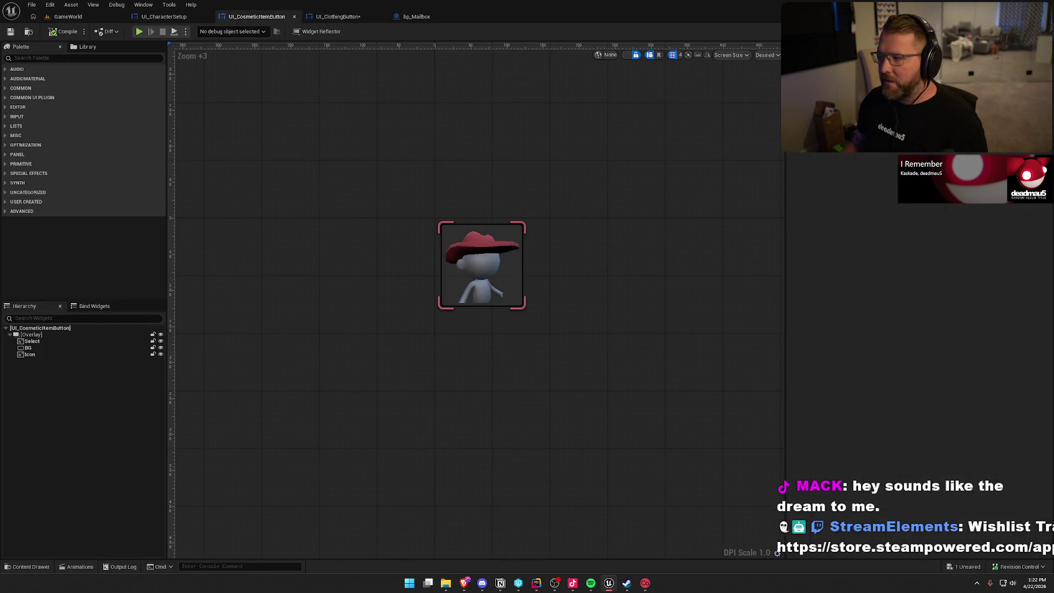
left_click(1035, 31)
scroll(533, 199, "down", 3)
mouse_move(360, 126)
left_mouse_down()
mouse_move(486, 196)
mouse_move(538, 209)
mouse_move(900, 433)
left_mouse_up()
mouse_move(373, 151)
left_mouse_down()
mouse_move(373, 190)
mouse_move(369, 176)
mouse_move(494, 234)
left_mouse_up()
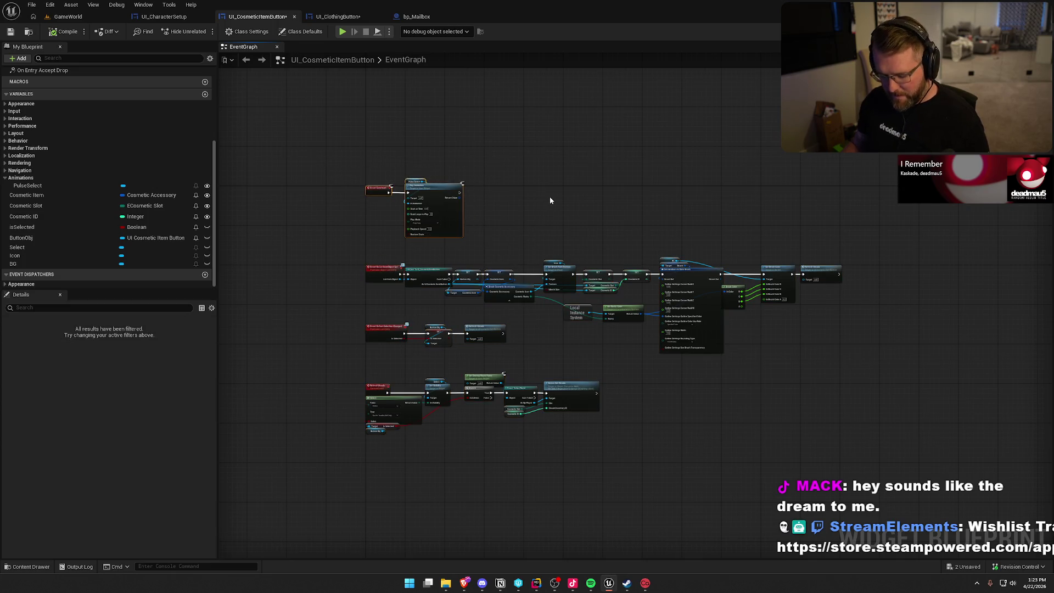
- Paste Event Construct and Play Animation into UI_ClothingButton's graph above the other events
left_click(337, 16)
key("ctrl+v")
mouse_move(388, 194)
left_mouse_down()
mouse_move(406, 206)
mouse_move(411, 196)
left_mouse_up()
left_click(532, 204)
scroll(542, 224, "up", 2)
scroll(459, 190, "down", 4)
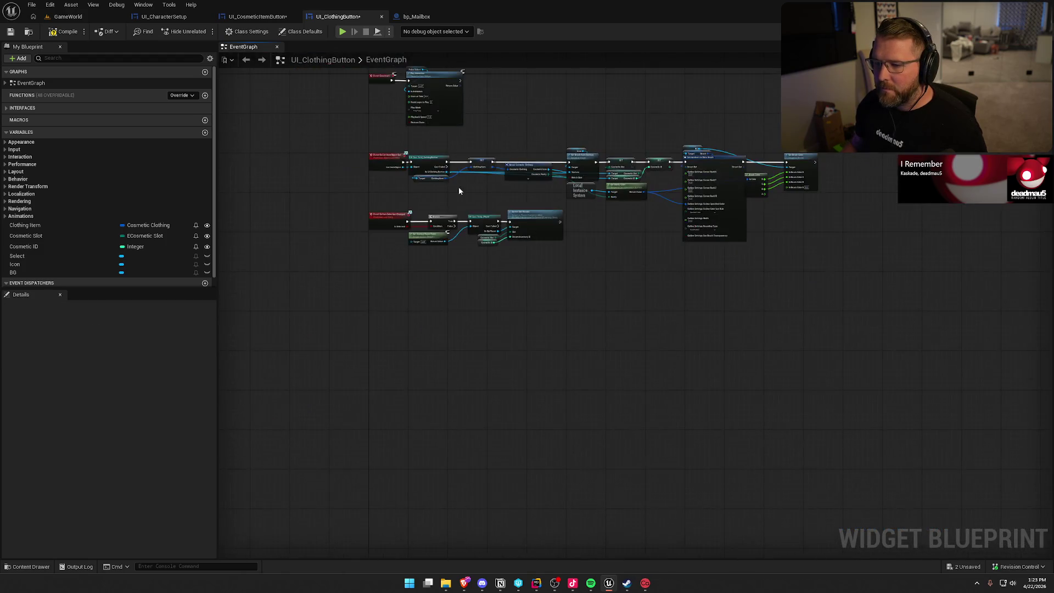
left_click_drag(357, 137, 835, 313)
scroll(732, 439, "up", 3)
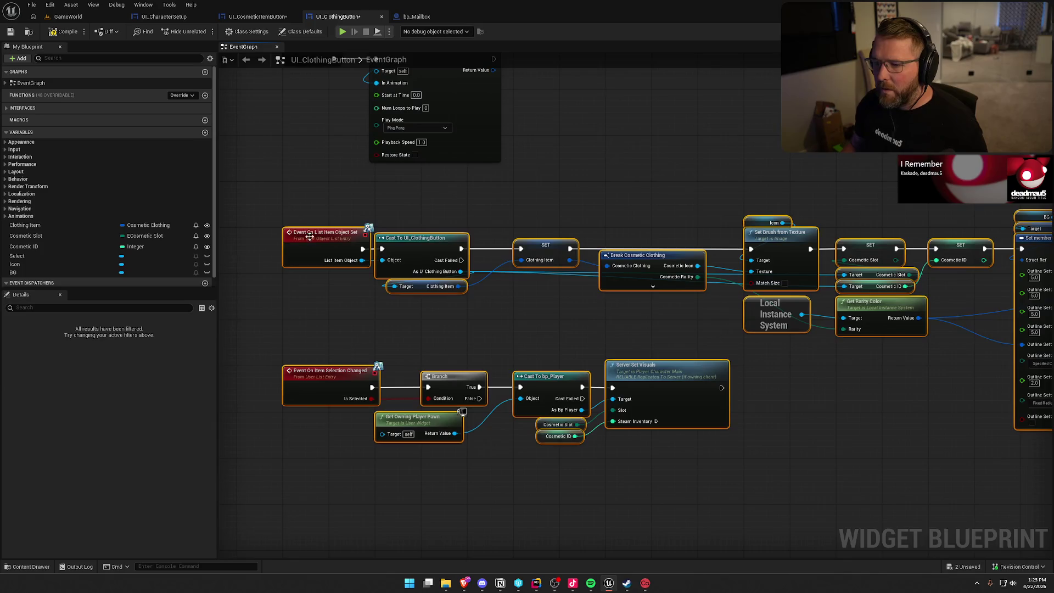
left_click(345, 318)
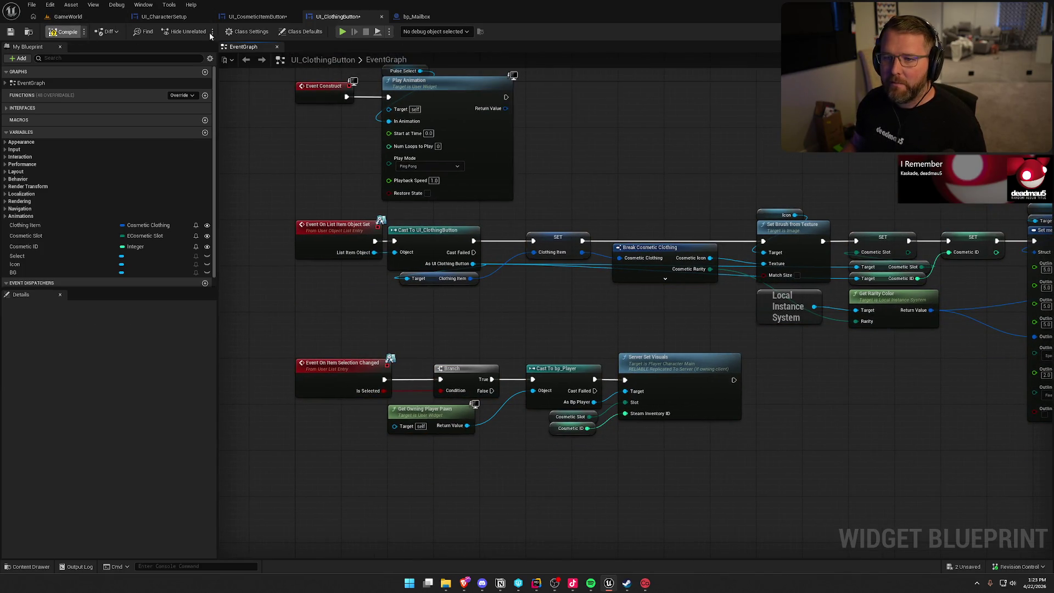
- Check the reference Play Animation setup, then drag a wire from the cast's As UI Clothing Button output
left_click(256, 17)
scroll(556, 181, "up", 4)
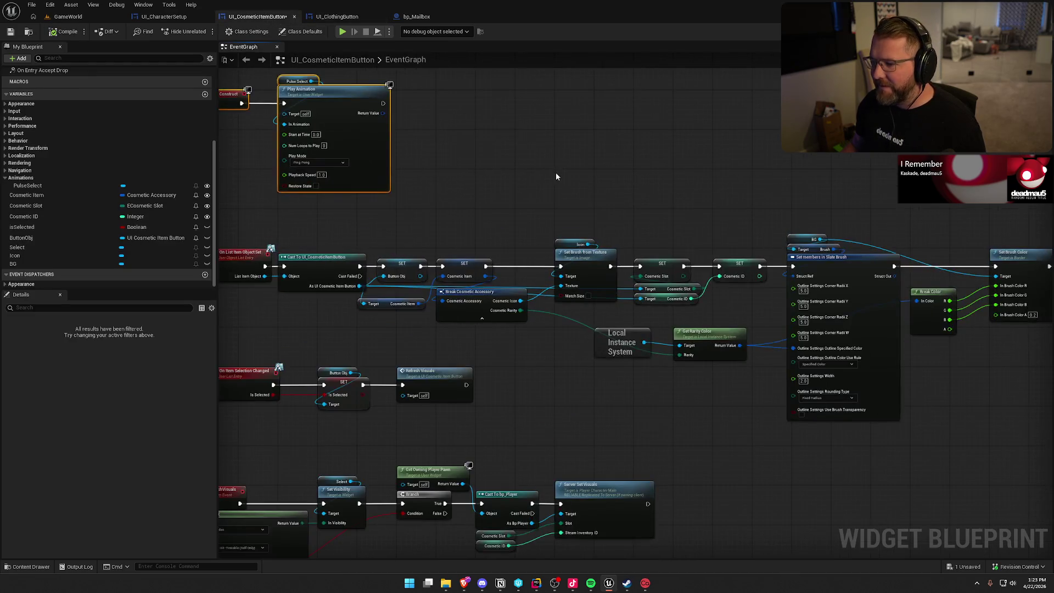
left_click_drag(556, 176, 585, 180)
left_click(334, 20)
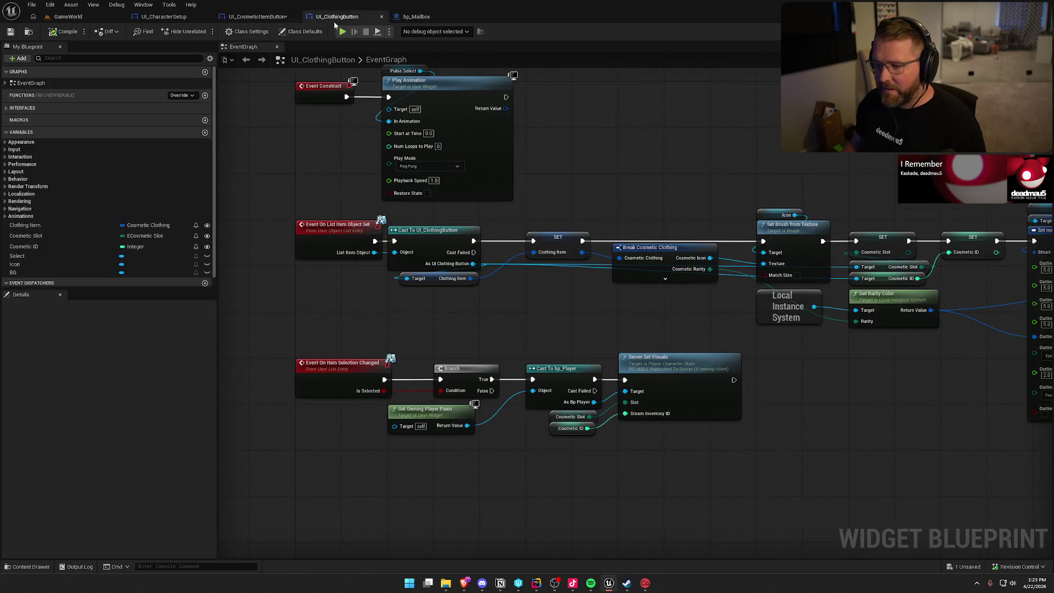
mouse_move(568, 320)
left_mouse_down()
mouse_move(395, 297)
mouse_move(422, 291)
left_mouse_up()
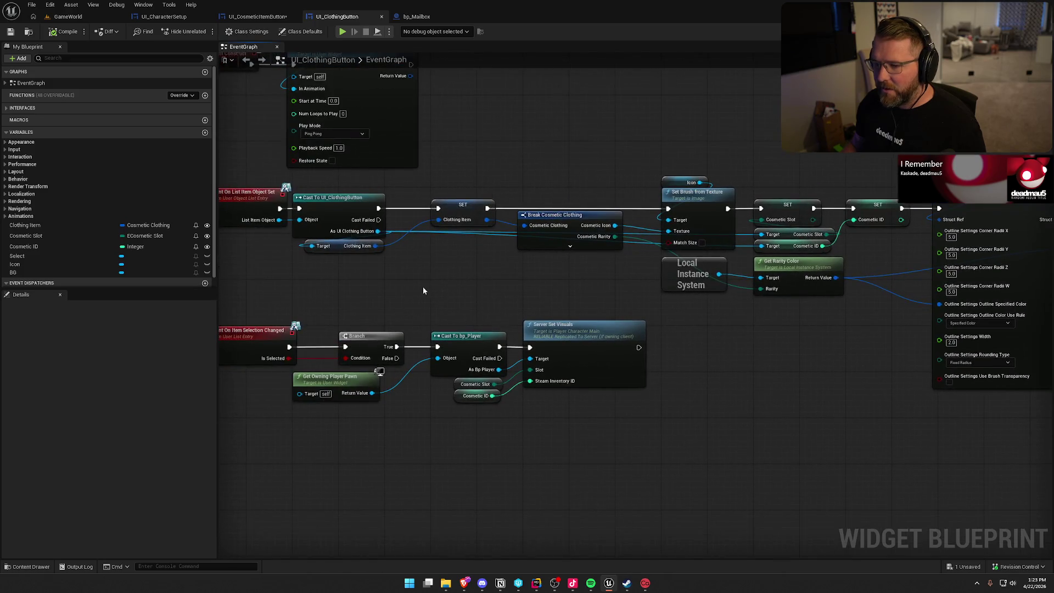
left_click_drag(377, 231, 423, 280)
- Promote the cast result to a new variable named ButtonObj
left_click(448, 310)
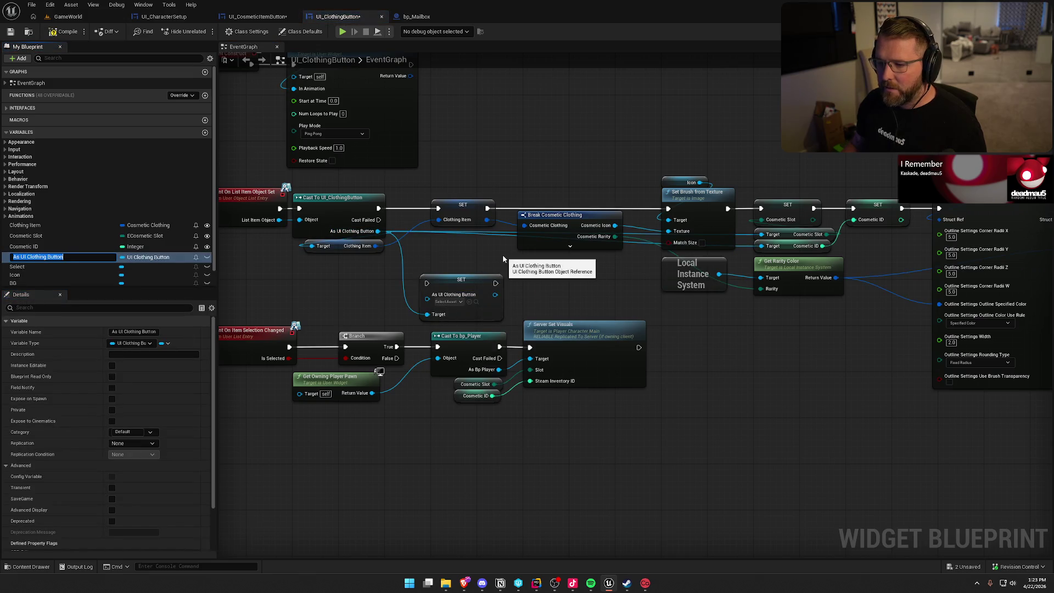
type("Cl")
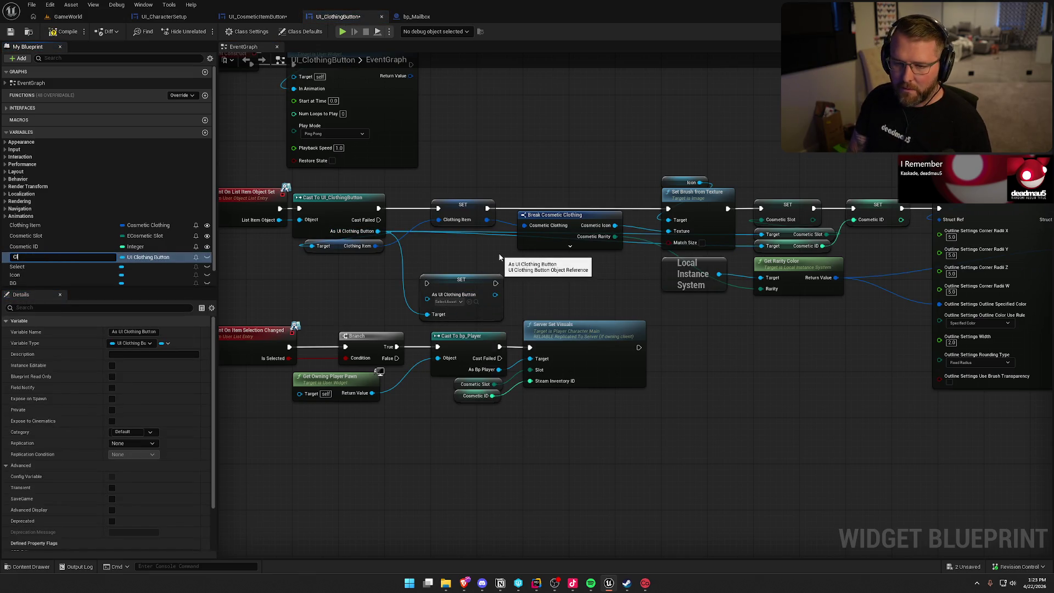
key("BackSpace")
key("BackSpace")
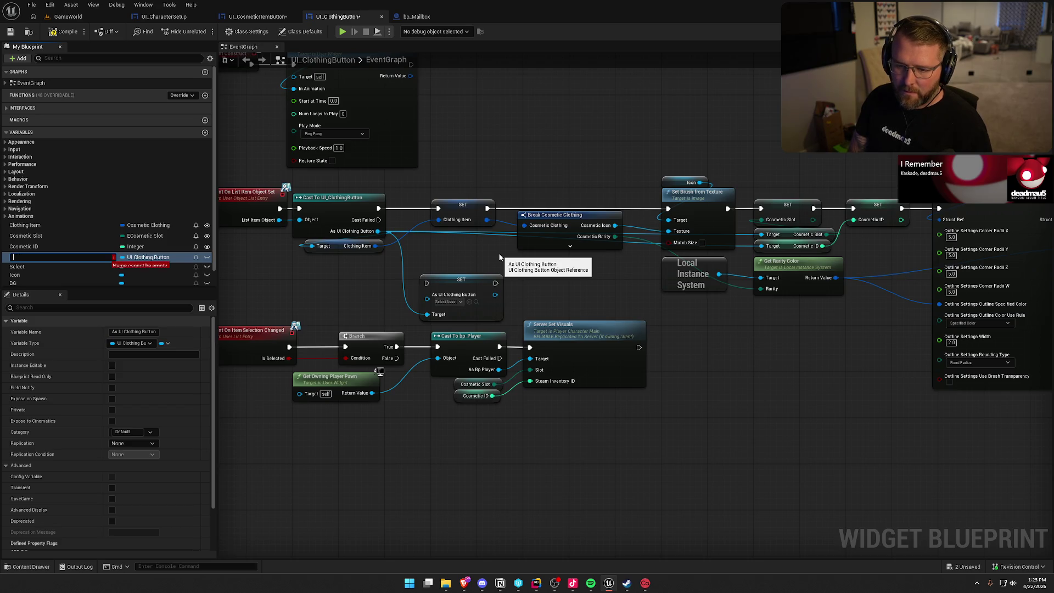
type("ButtonO")
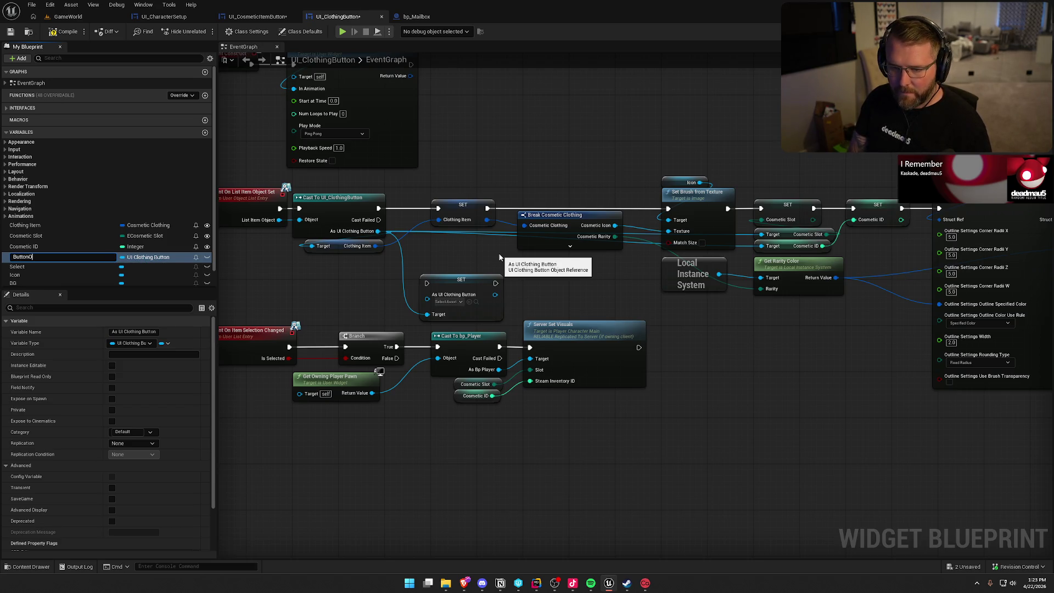
type("bj")
key("Return")
- Delete the auto-created SET Button Obj node after checking the reference graph
left_click(262, 17)
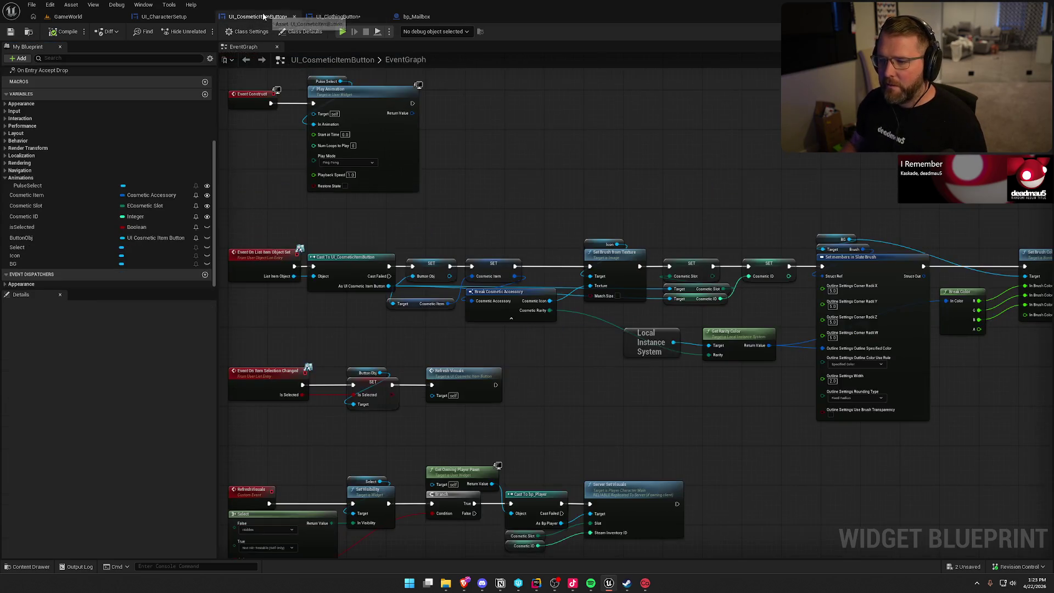
left_click(337, 16)
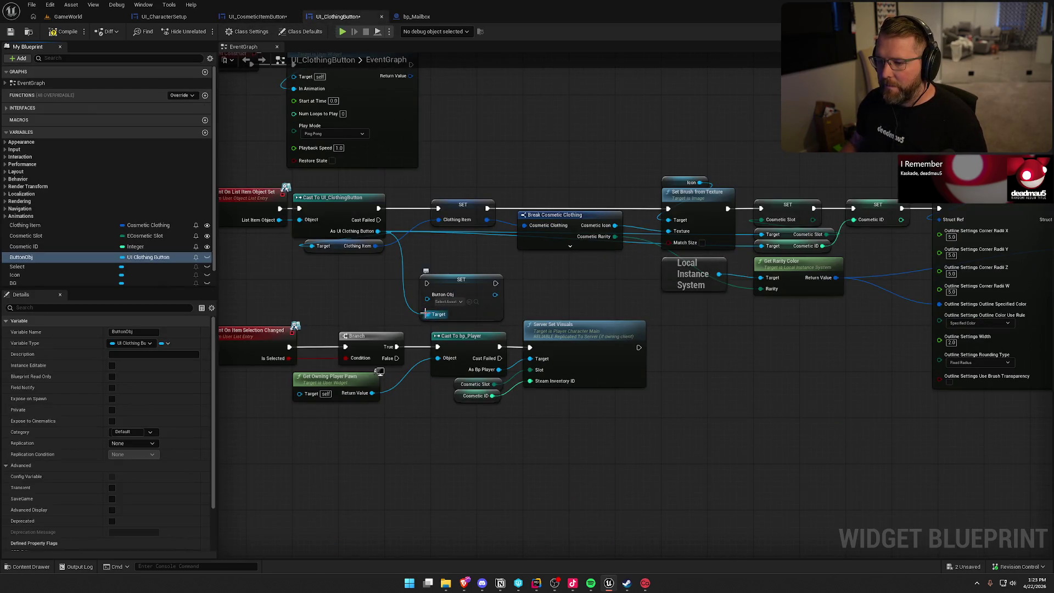
left_click(458, 284)
key("Delete")
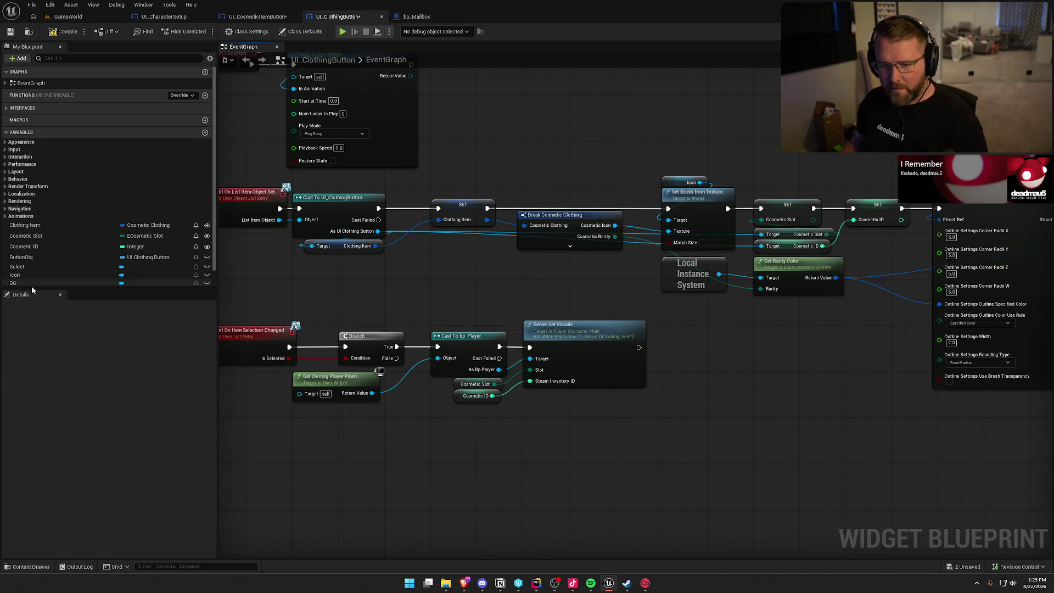
- Place a ButtonObj setter from My Blueprint and run it right after Cast To UI_ClothingButton
scroll(55, 277, "down", 1)
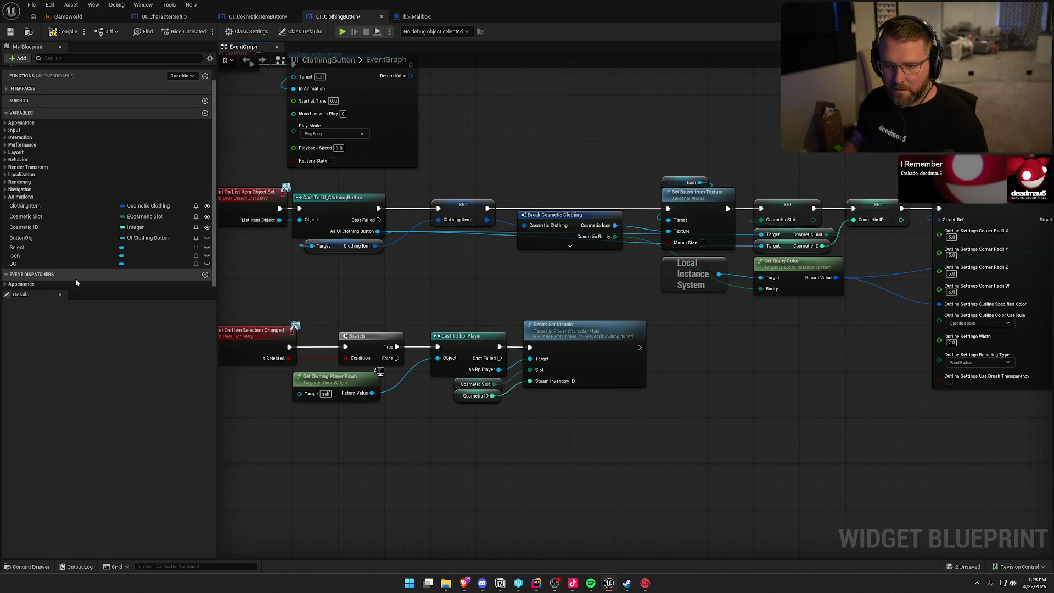
left_click(77, 239)
mouse_move(77, 242)
left_mouse_down()
mouse_move(423, 255)
mouse_move(378, 231)
left_mouse_up()
left_click_drag(438, 266, 379, 209)
left_click_drag(465, 263, 465, 178)
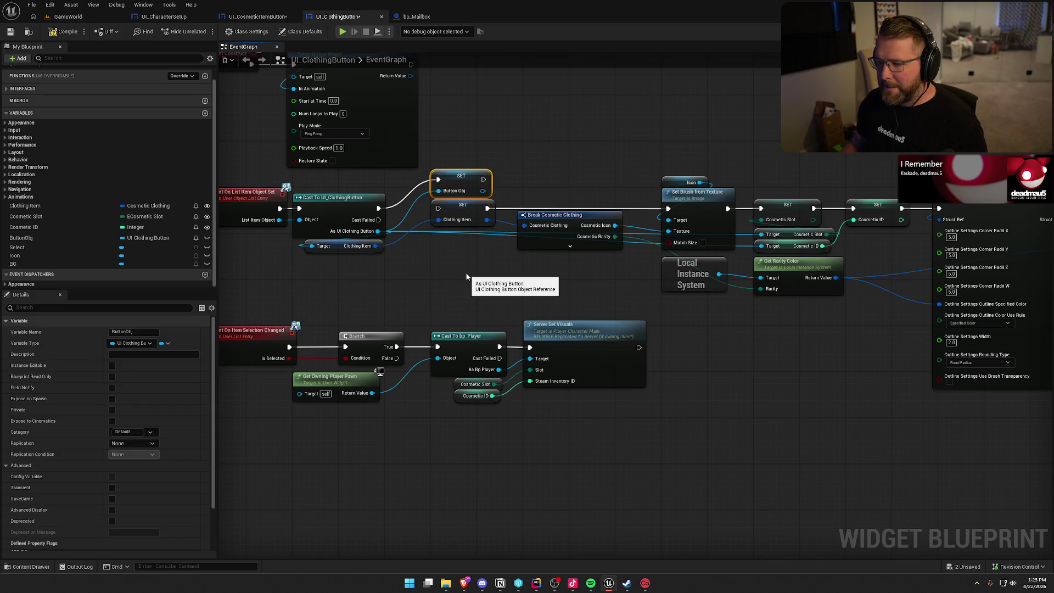
left_click(569, 236)
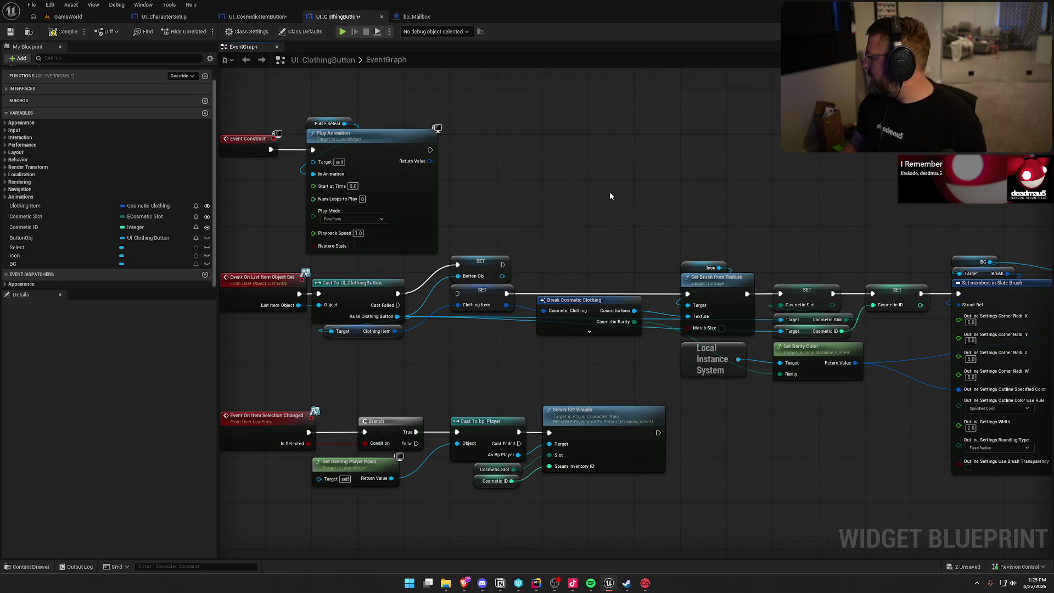
- Chain the ButtonObj setter's exec into SET Clothing Item
left_click(247, 18)
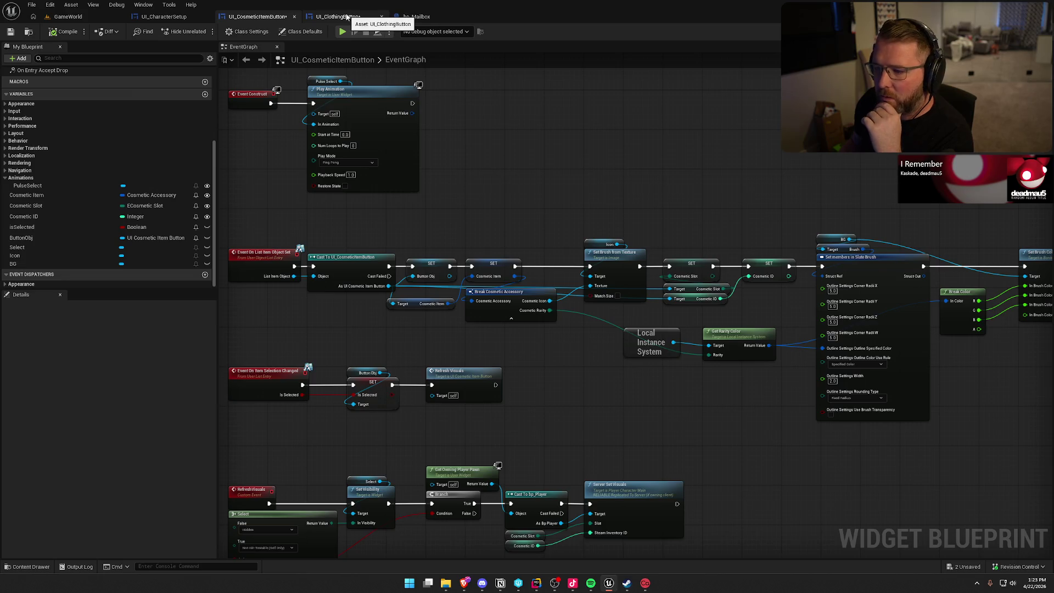
left_click(347, 18)
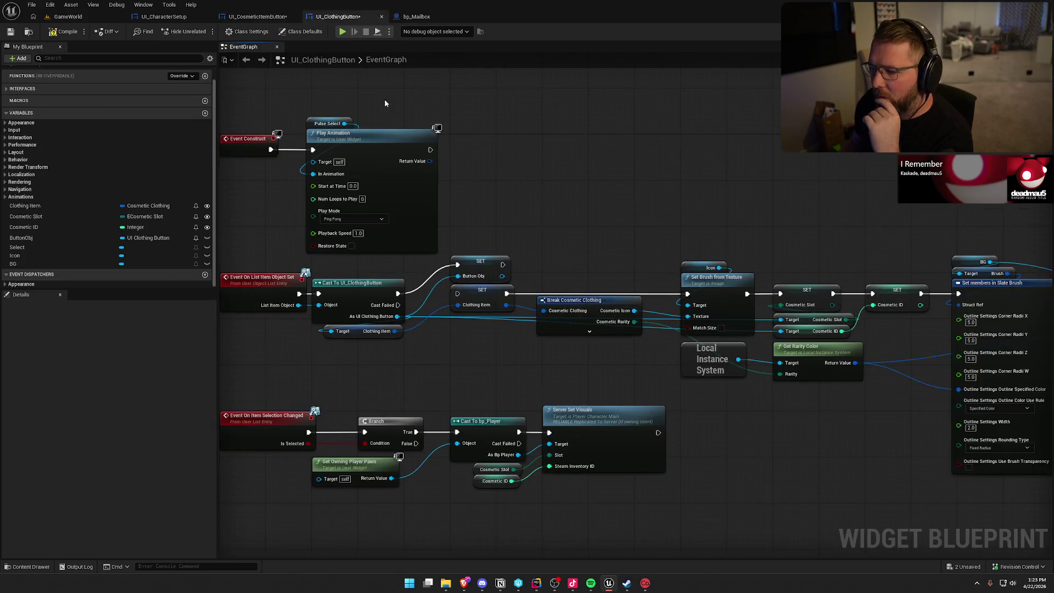
left_click_drag(457, 294, 502, 264)
- Line up SET Clothing Item and Break Cosmetic Clothing beside and under the ButtonObj setter
mouse_move(644, 374)
left_mouse_down()
mouse_move(447, 281)
mouse_move(489, 347)
left_mouse_up()
left_click_drag(474, 265, 473, 294)
left_click(517, 335)
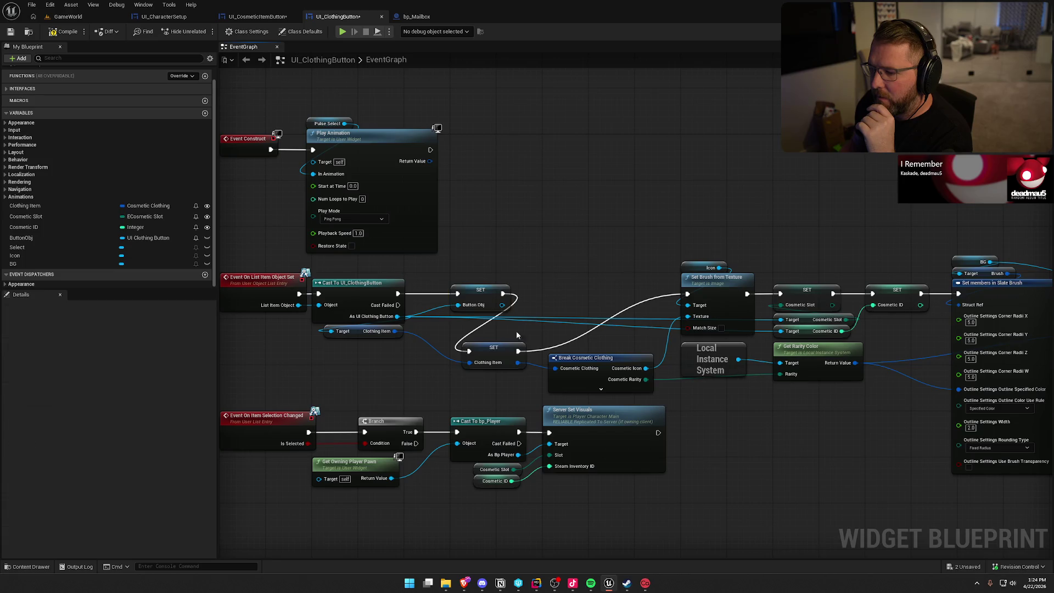
left_click_drag(489, 359, 569, 301)
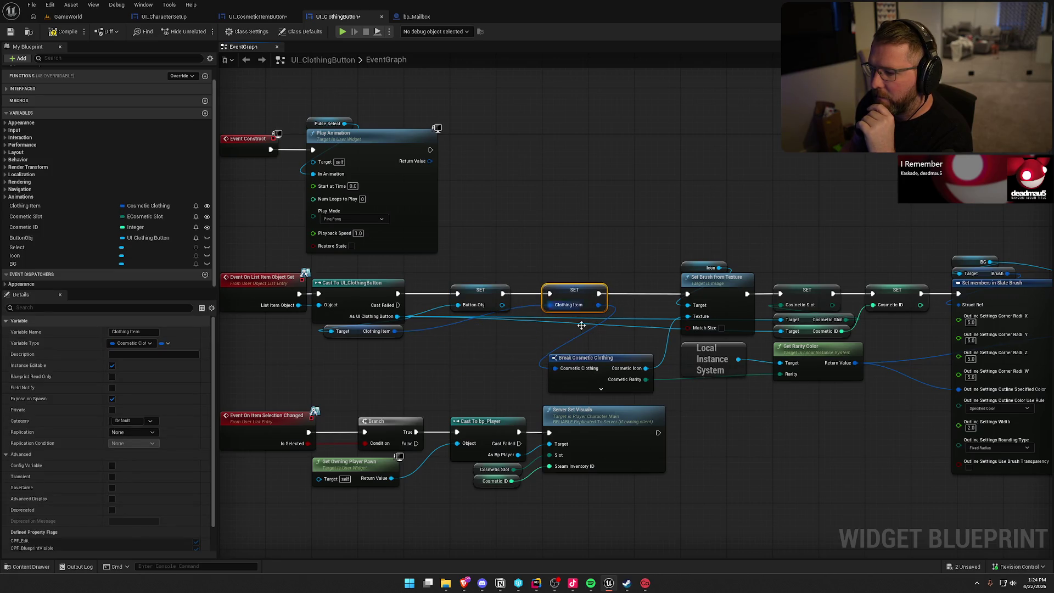
left_click_drag(600, 362, 600, 322)
left_click_drag(621, 384, 468, 381)
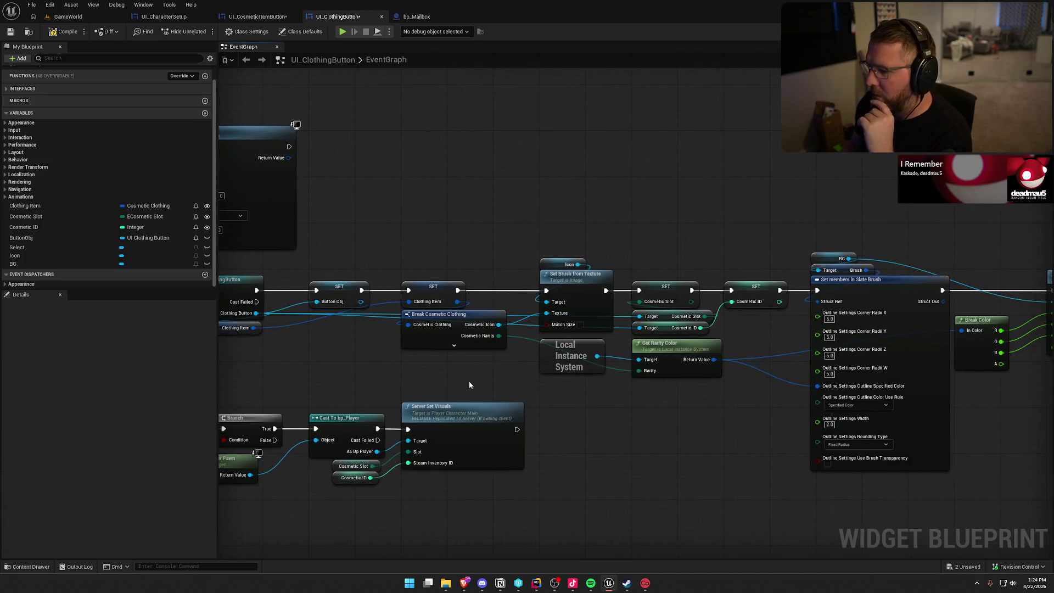
- Select the RefreshVisuals event group in UI_CosmeticItemButton's graph
left_click(253, 19)
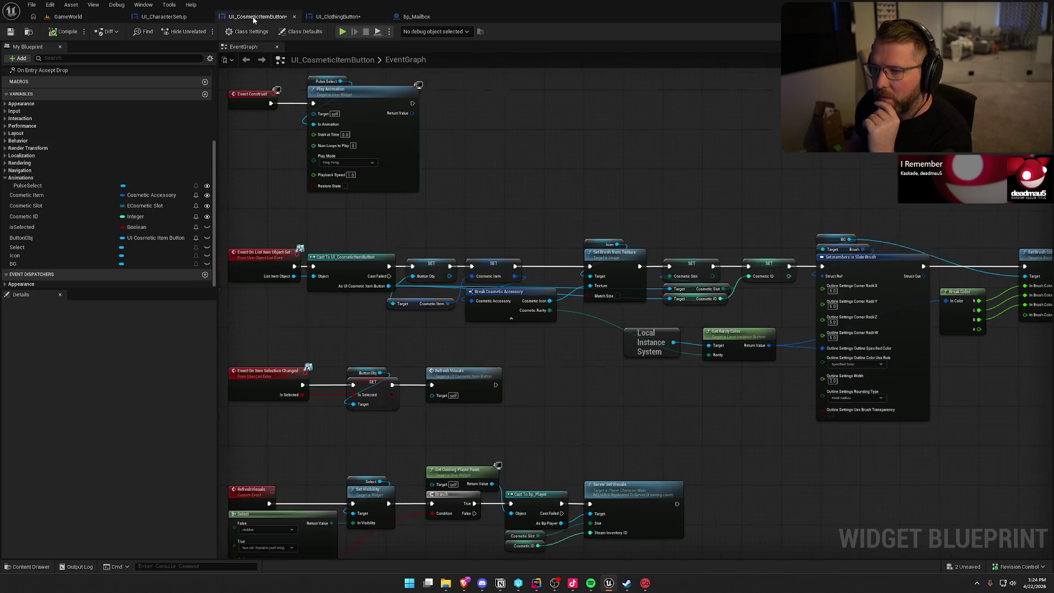
mouse_move(577, 175)
left_mouse_down()
mouse_move(447, 165)
mouse_move(385, 127)
mouse_move(414, 118)
left_mouse_up()
left_click(337, 16)
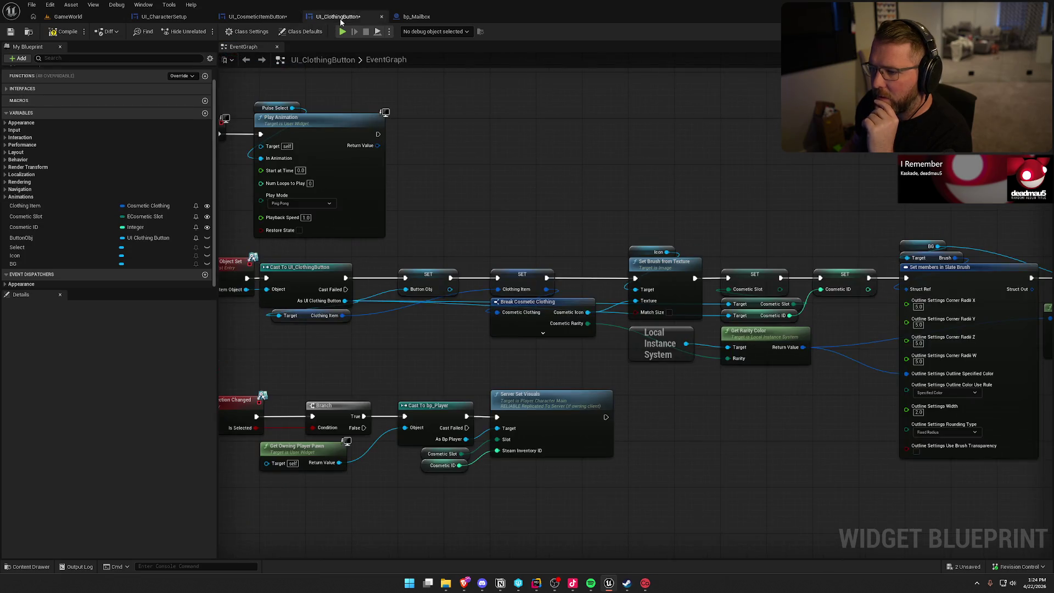
mouse_move(670, 201)
left_mouse_down()
mouse_move(344, 155)
mouse_move(337, 131)
mouse_move(393, 141)
left_mouse_up()
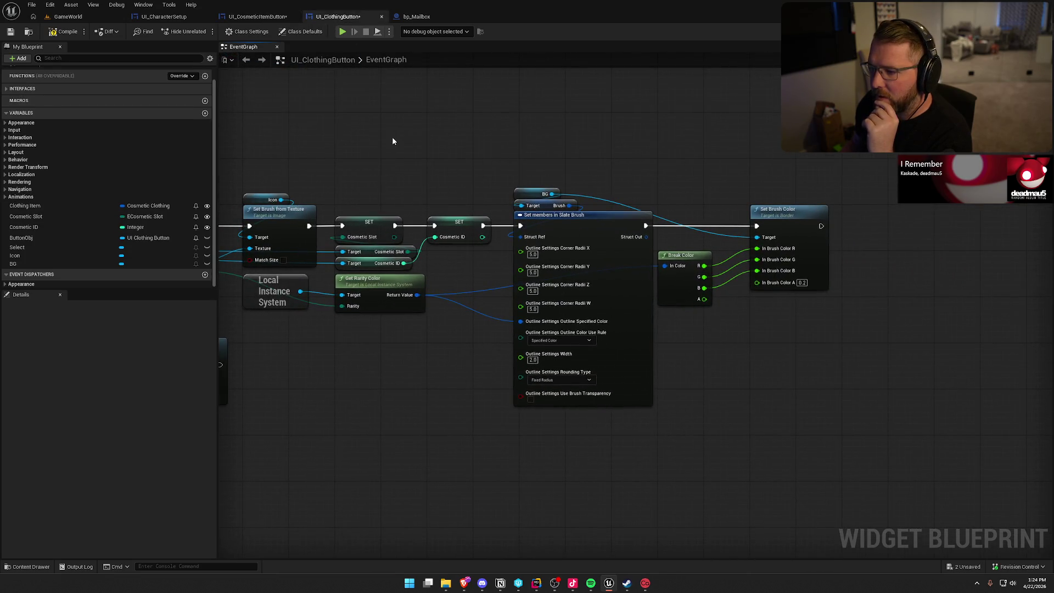
left_click(277, 18)
left_click_drag(612, 157, 399, 134)
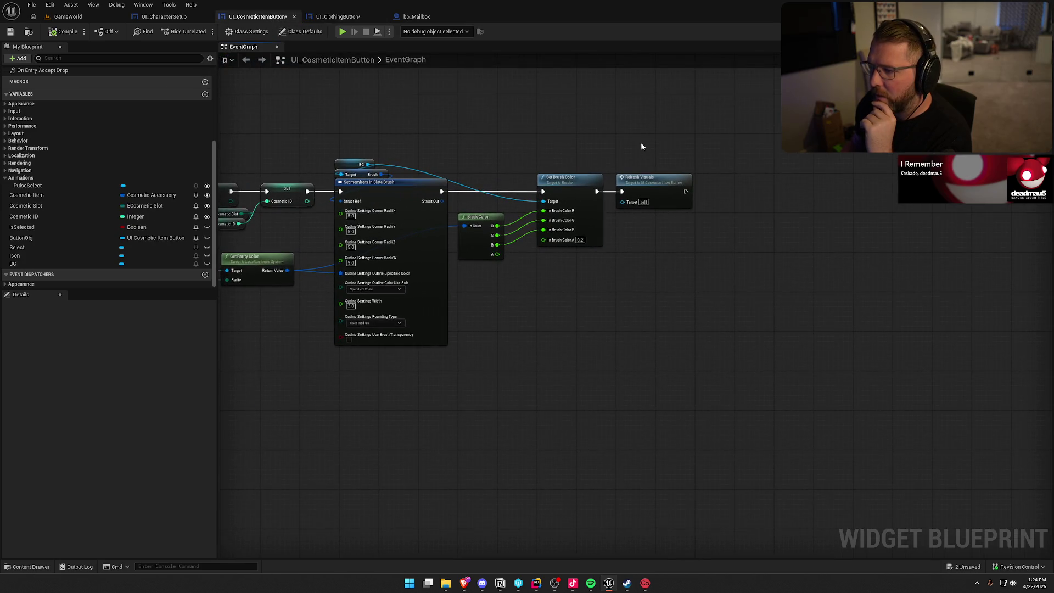
double_click(650, 187)
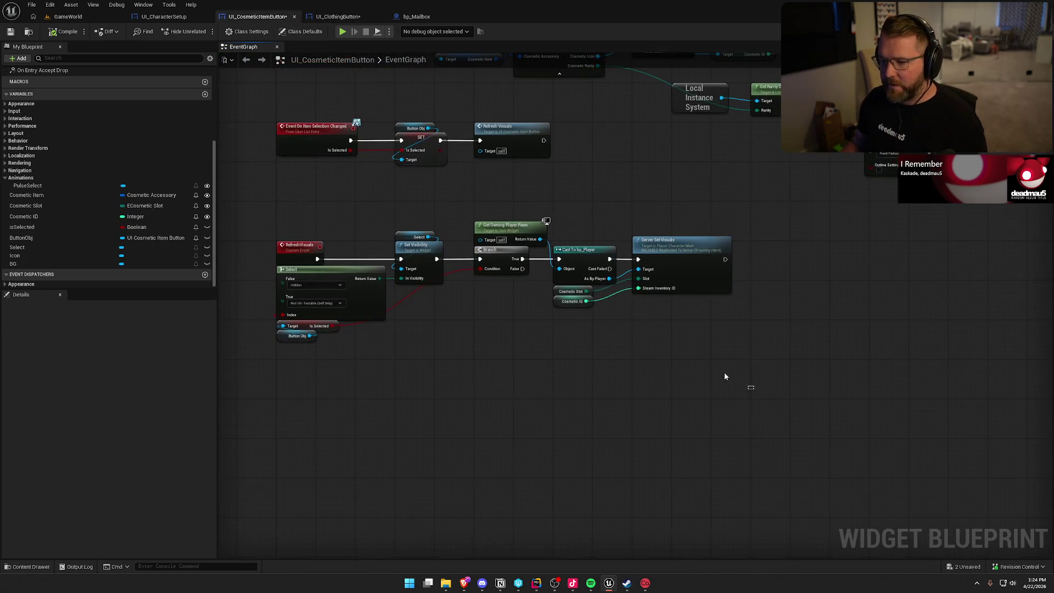
left_click_drag(753, 390, 271, 221)
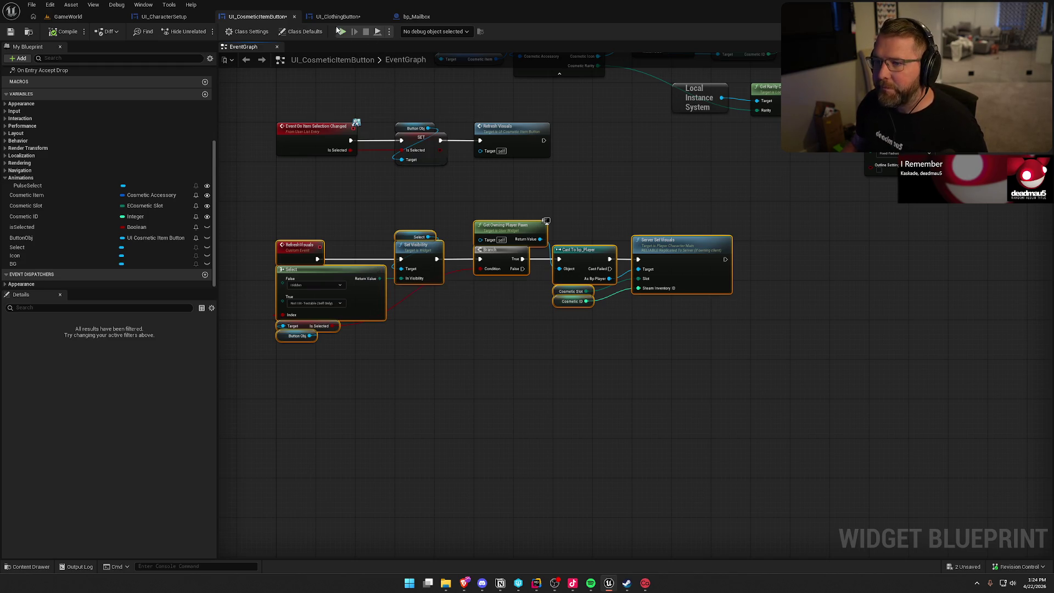
- Paste the RefreshVisuals group below UI_ClothingButton's event chain and add a new Boolean variable
left_click(336, 17)
scroll(645, 265, "down", 3)
scroll(453, 297, "up", 3)
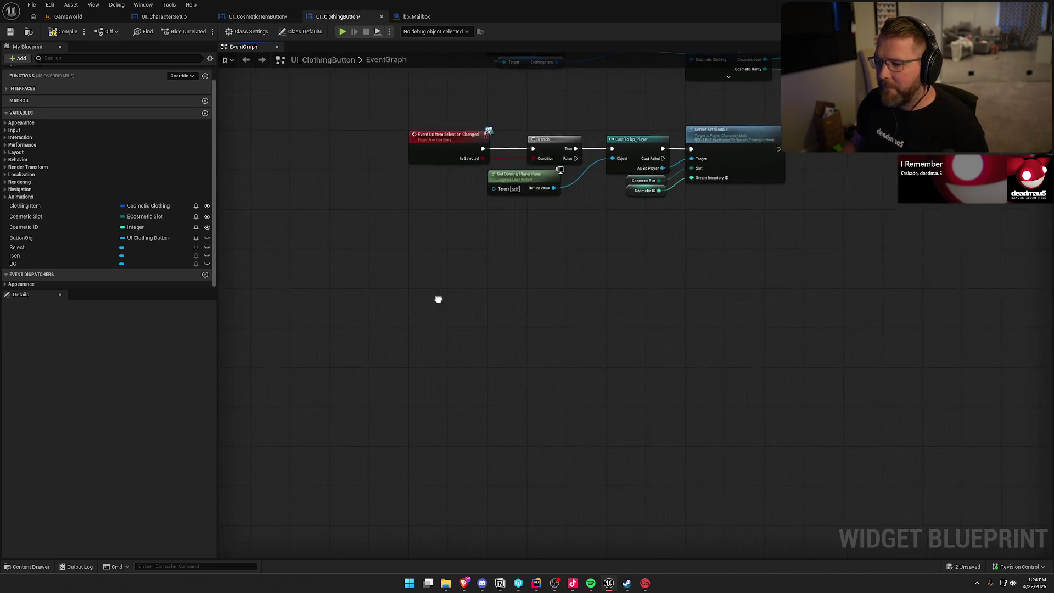
left_click_drag(438, 299, 369, 300)
key("ctrl+v")
mouse_move(242, 283)
left_mouse_down()
mouse_move(386, 273)
mouse_move(361, 278)
left_mouse_up()
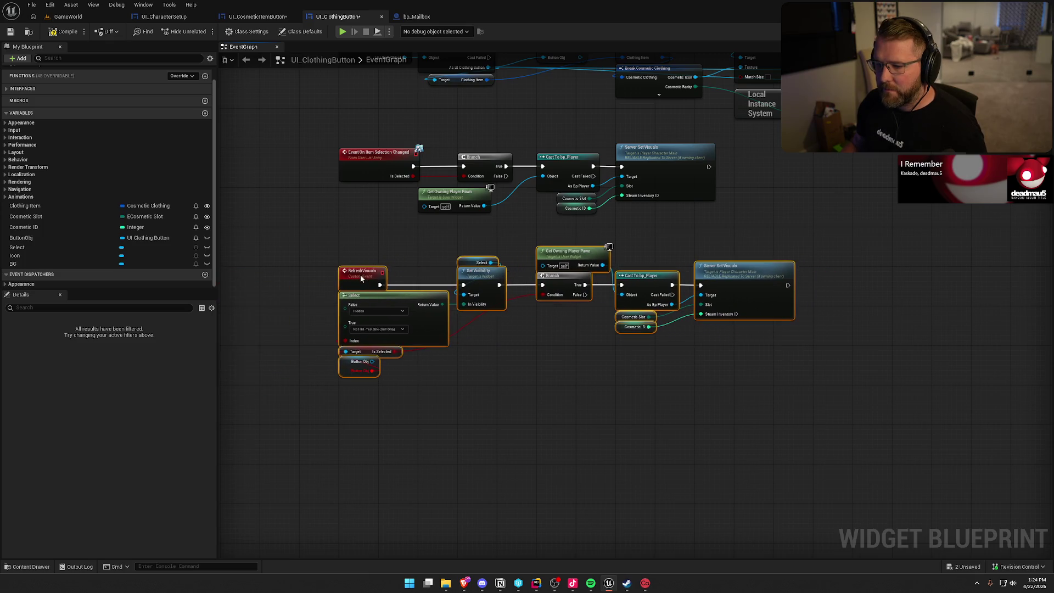
scroll(481, 357, "up", 2)
left_click(470, 422)
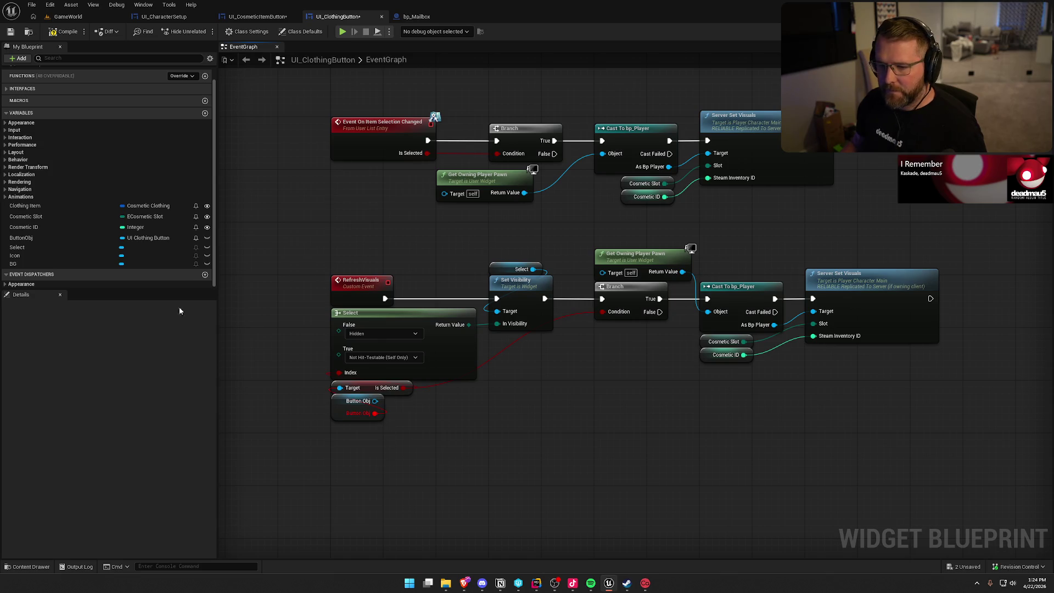
left_click(205, 113)
type("isSelecte")
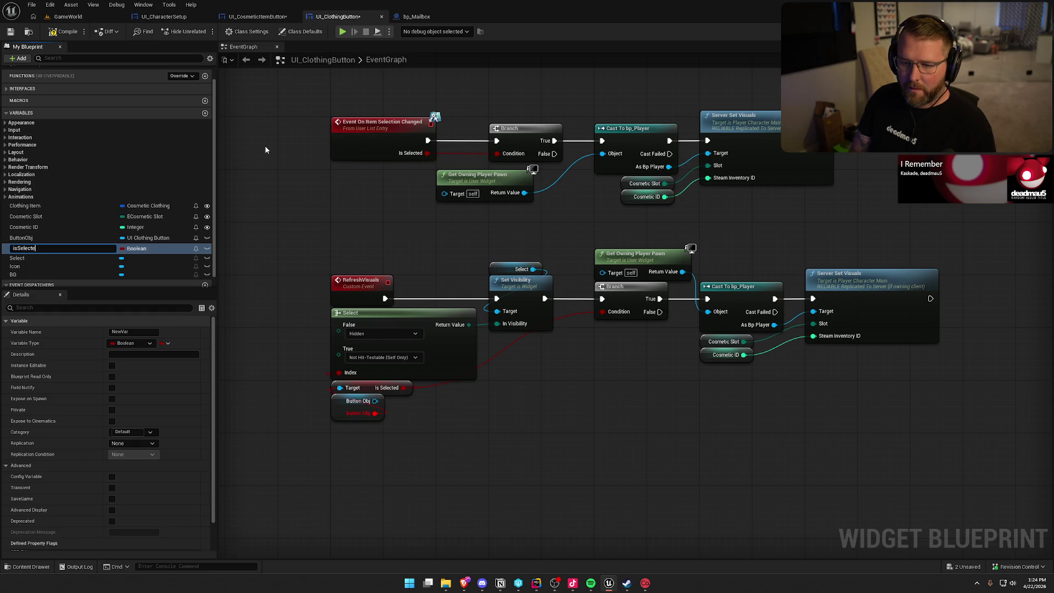
- Name the Boolean isSelected and compile the clothing button blueprint
type("d")
key("Return")
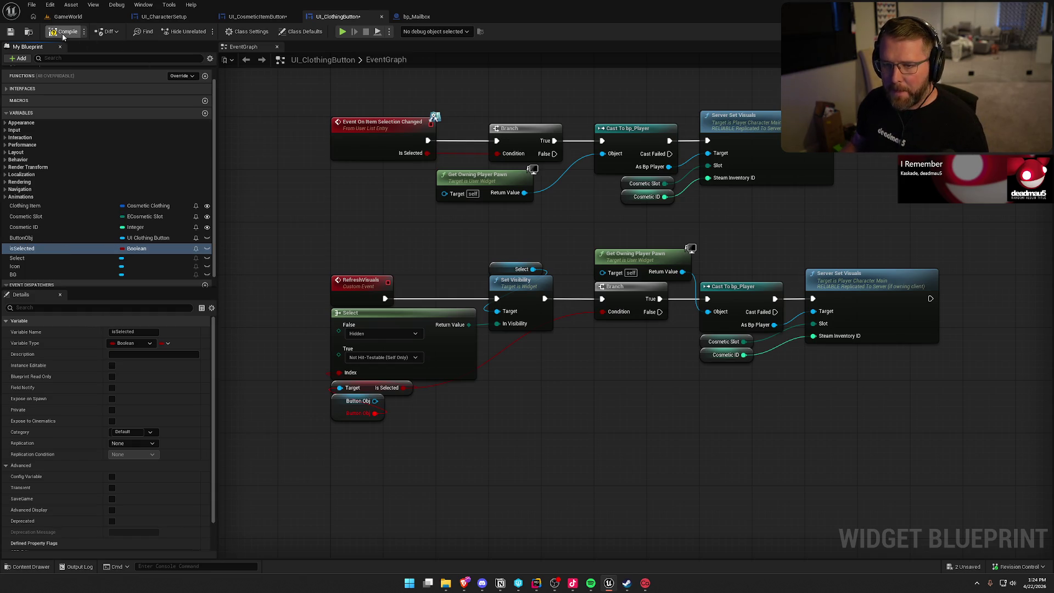
left_click(59, 34)
- Replace the broken getter with a Get Is Selected node wired from Button Obj
left_click_drag(532, 416, 526, 381)
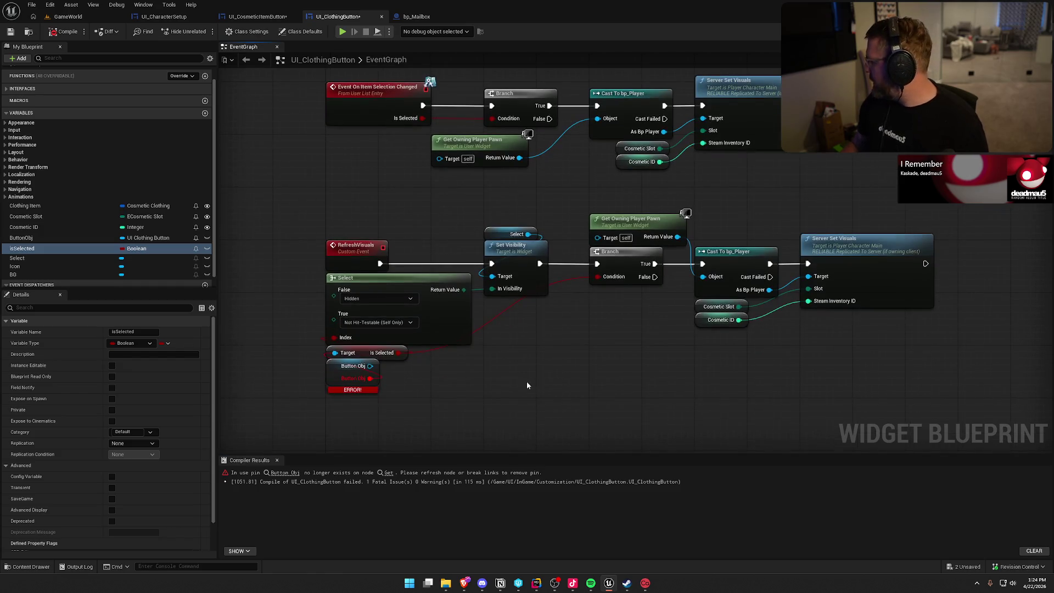
mouse_move(369, 378)
left_mouse_down()
mouse_move(335, 354)
mouse_move(390, 380)
left_mouse_up()
left_click(372, 381)
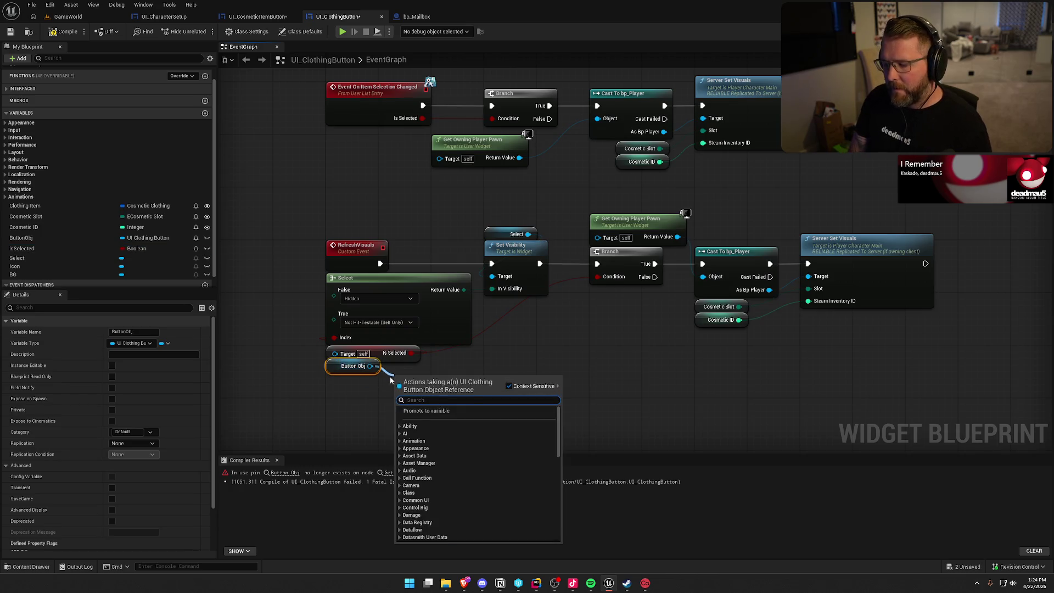
type("get is")
left_click(435, 422)
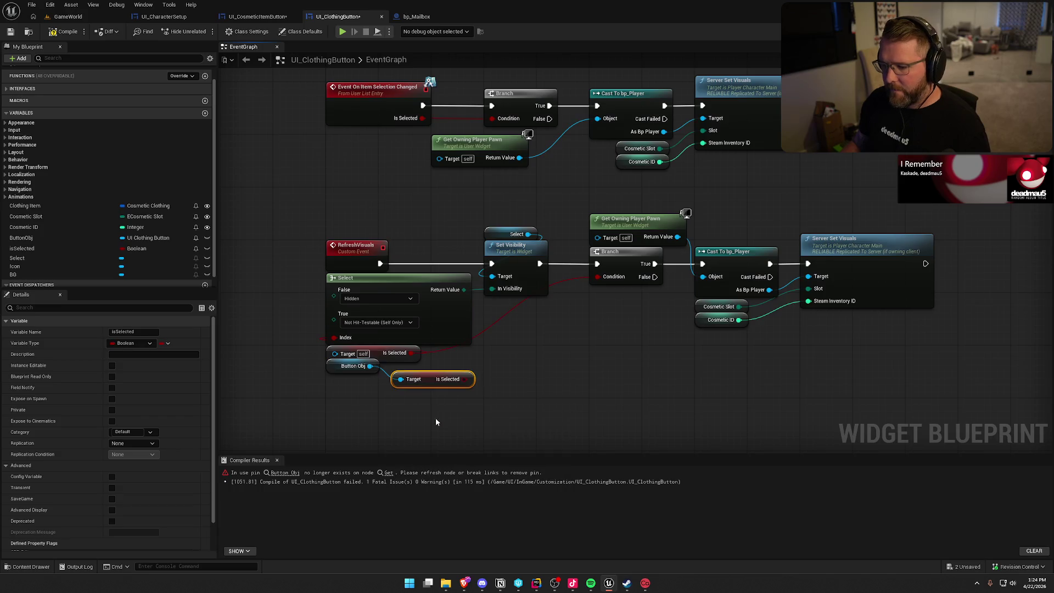
mouse_move(410, 355)
left_mouse_down()
mouse_move(461, 380)
mouse_move(362, 353)
left_mouse_up()
left_click(409, 355)
key("Delete")
left_click(379, 403)
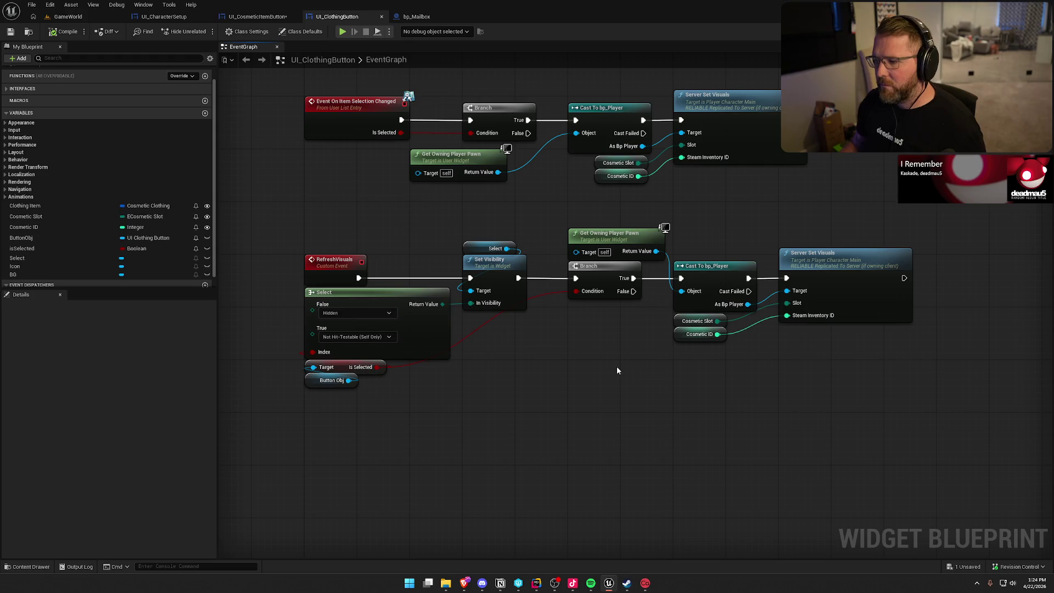
mouse_move(617, 371)
left_mouse_down()
mouse_move(628, 420)
mouse_move(600, 502)
left_mouse_up()
- Replace the Branch, Cast and Server Set Visuals nodes with copied SET and Refresh Visuals nodes
left_click(256, 17)
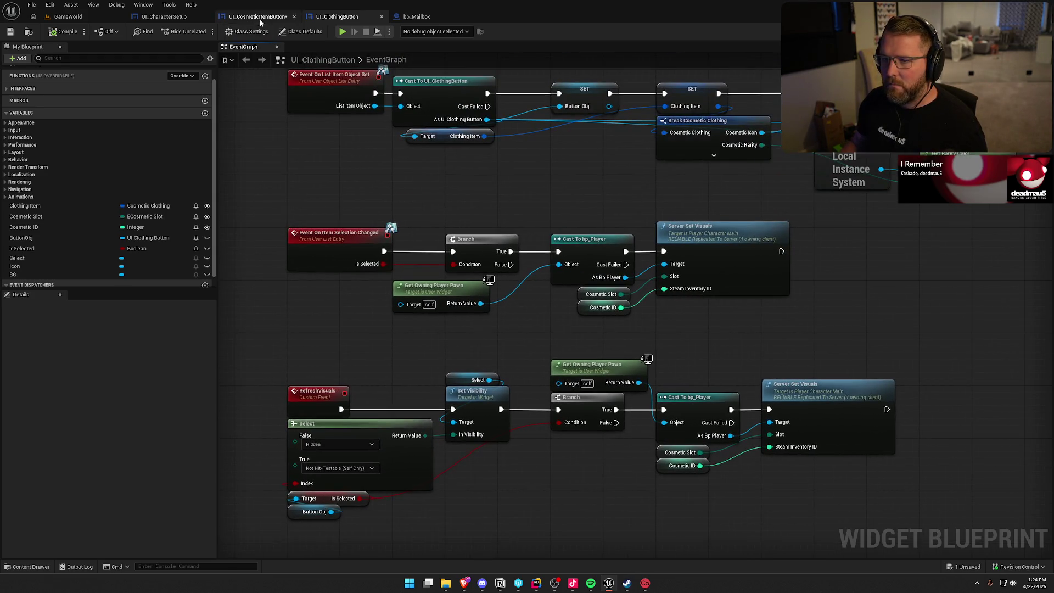
left_click_drag(387, 106, 573, 172)
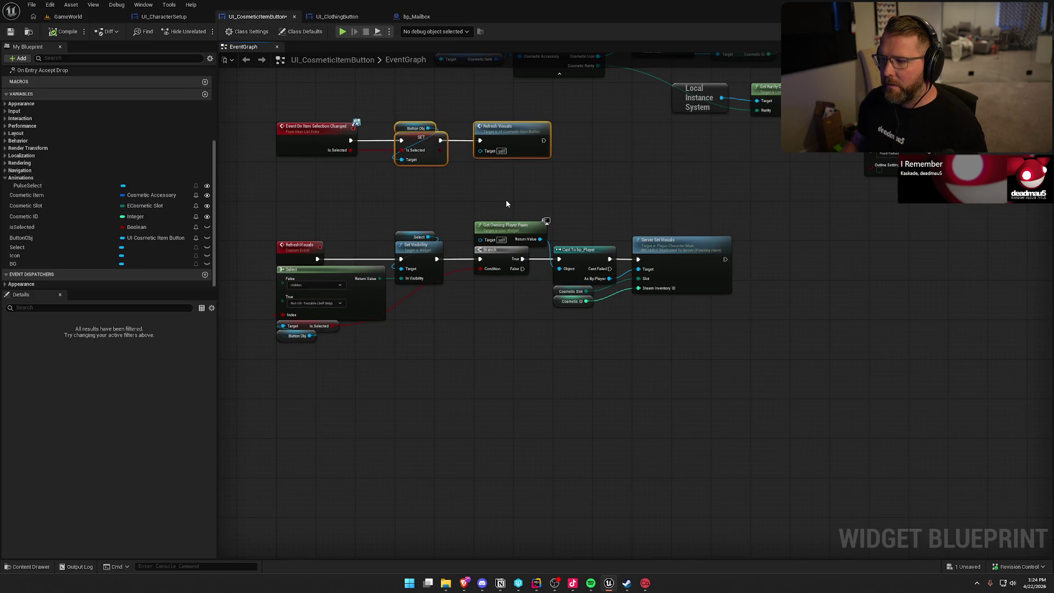
left_click(337, 17)
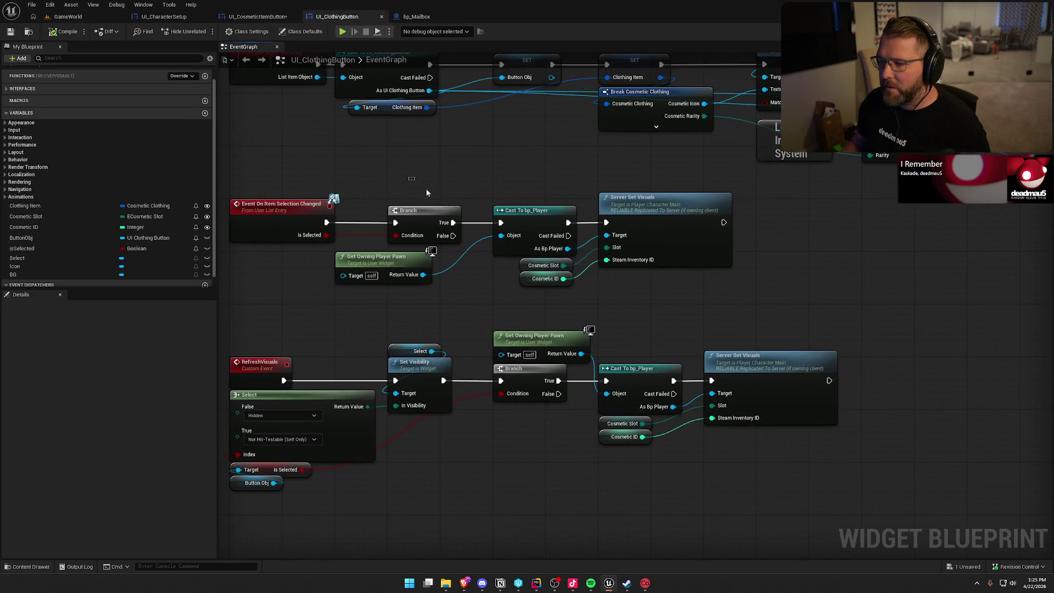
left_click_drag(426, 192, 658, 276)
key("Delete")
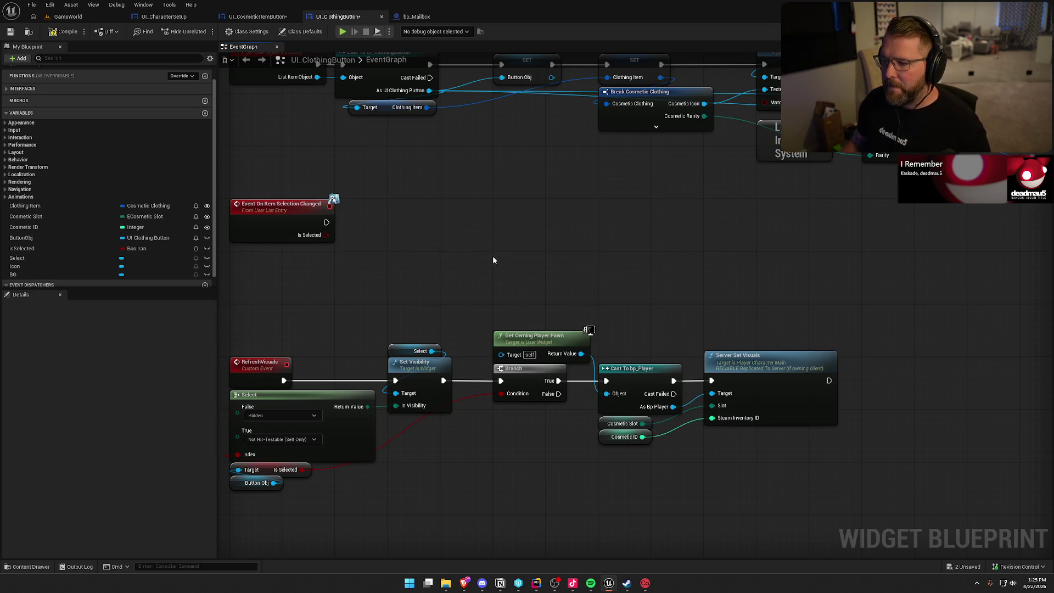
key("ctrl+v")
left_click_drag(462, 275, 327, 222)
- Add Set Is Selected on Button Obj fed by the event's Is Selected, chained into Refresh Visuals
mouse_move(512, 271)
left_mouse_down()
mouse_move(434, 212)
mouse_move(423, 276)
left_mouse_up()
left_click(442, 266)
type("set is")
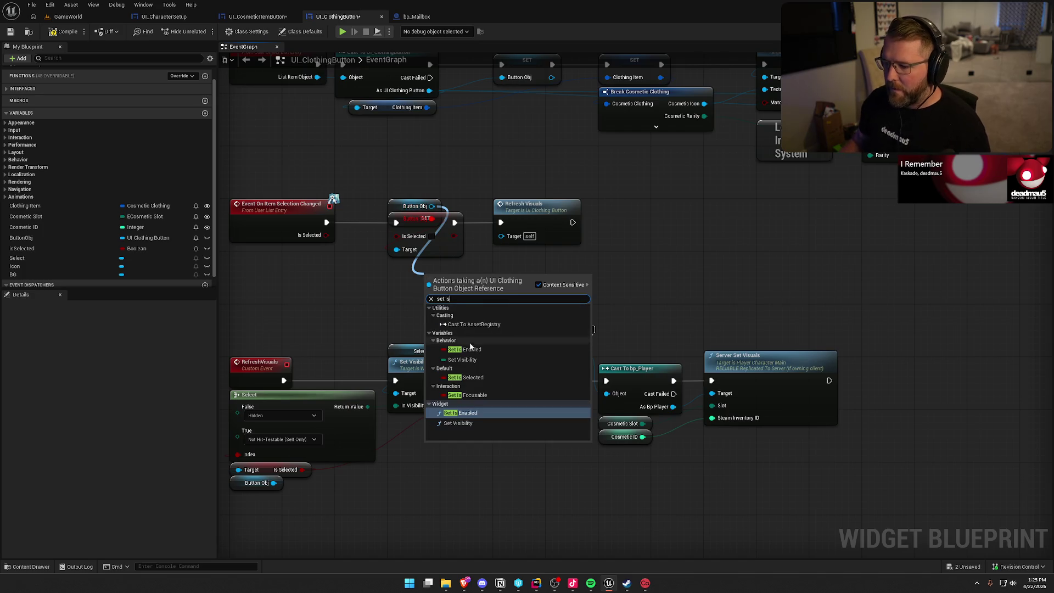
left_click(465, 377)
left_click_drag(427, 296, 326, 235)
left_click(450, 253)
key("Delete")
mouse_move(467, 288)
left_mouse_down()
mouse_move(433, 229)
mouse_move(326, 223)
left_mouse_up()
left_click_drag(446, 223, 500, 222)
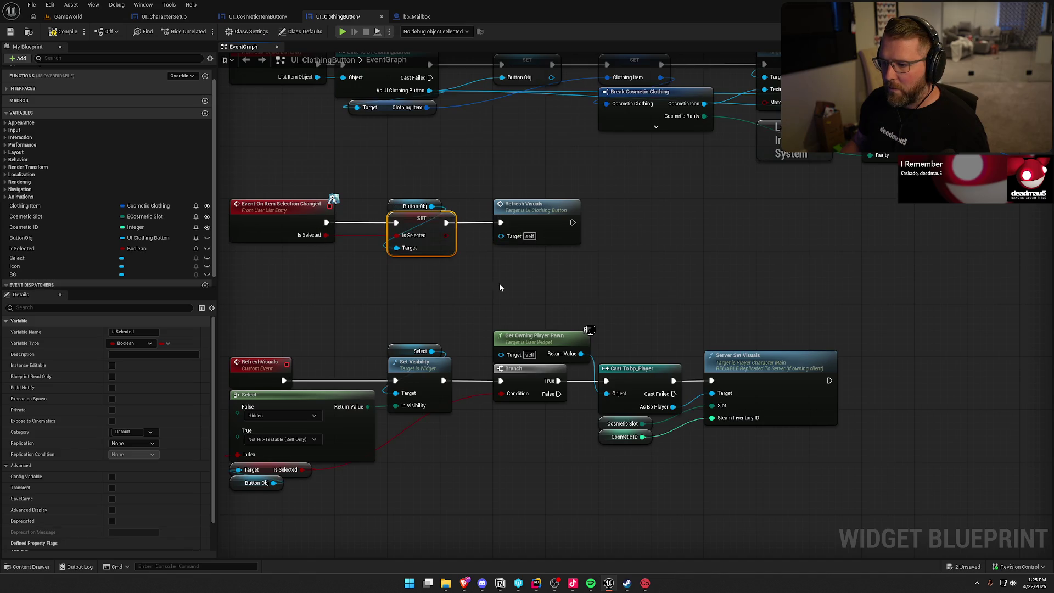
left_click(499, 282)
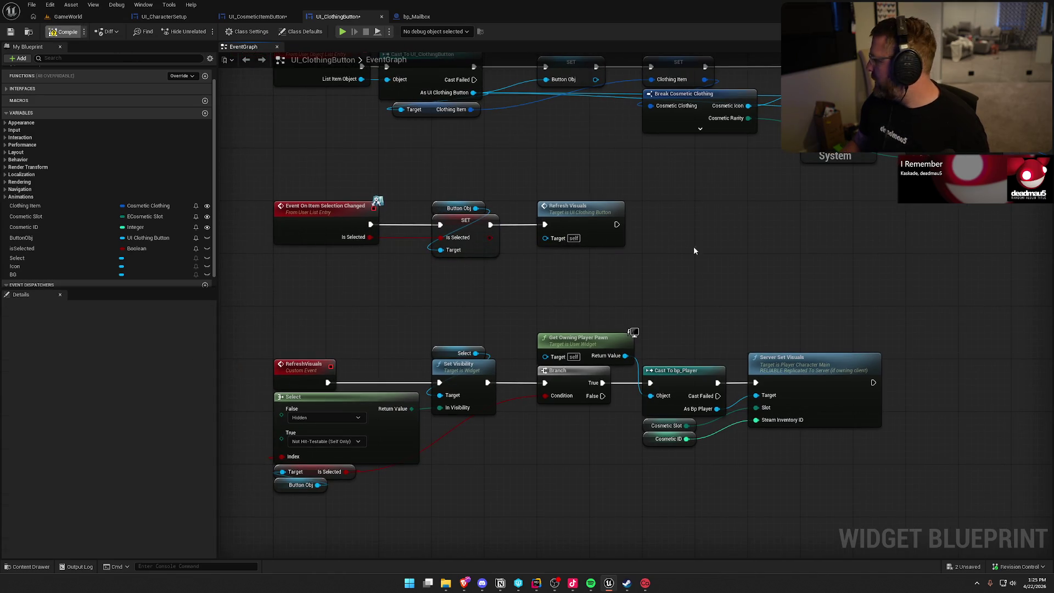
left_click_drag(722, 267, 644, 332)
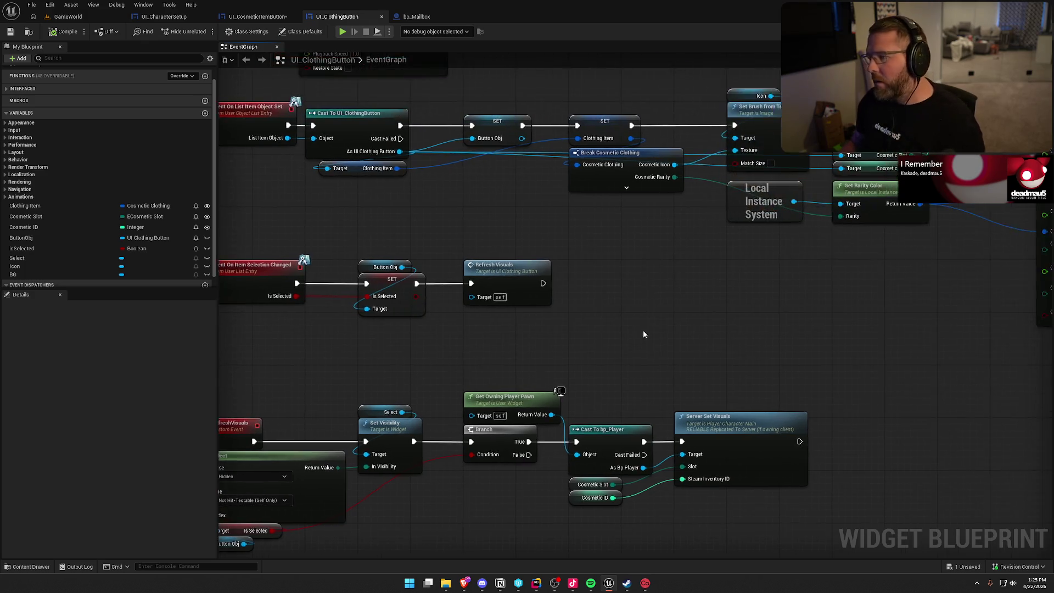
- Add a Refresh Visuals call after Set Brush Color in UI_ClothingButton
scroll(541, 322, "down", 2)
scroll(542, 322, "up", 1)
mouse_move(694, 275)
left_mouse_down()
mouse_move(705, 250)
mouse_move(584, 210)
left_mouse_up()
left_click(257, 16)
mouse_move(695, 182)
left_mouse_down()
mouse_move(571, 327)
mouse_move(376, 364)
mouse_move(417, 403)
left_mouse_up()
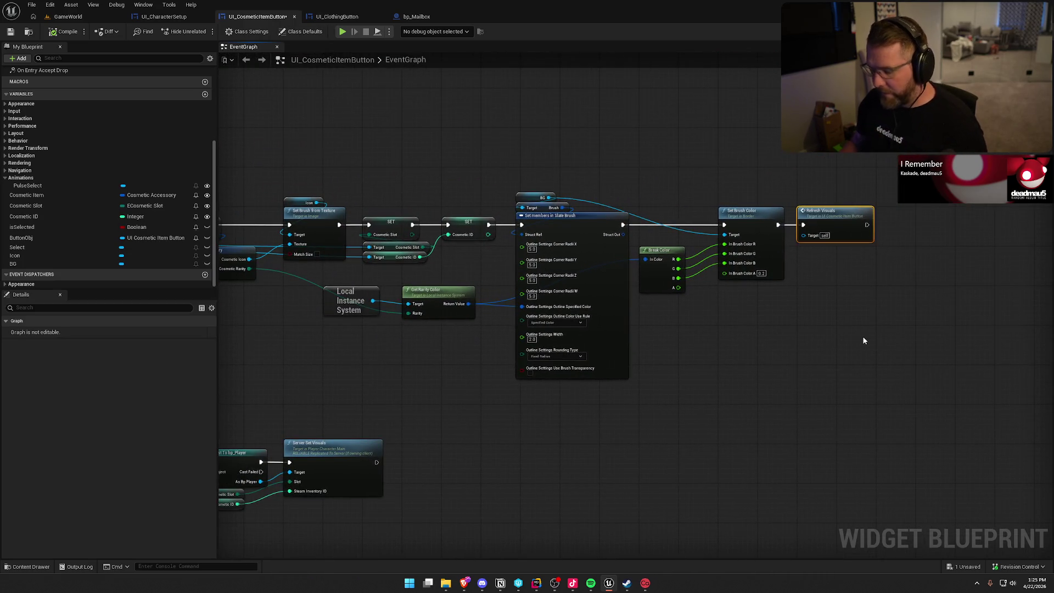
left_click(337, 17)
mouse_move(481, 175)
left_mouse_down()
mouse_move(317, 348)
mouse_move(725, 215)
left_mouse_up()
left_click_drag(738, 173, 793, 173)
type("refresh")
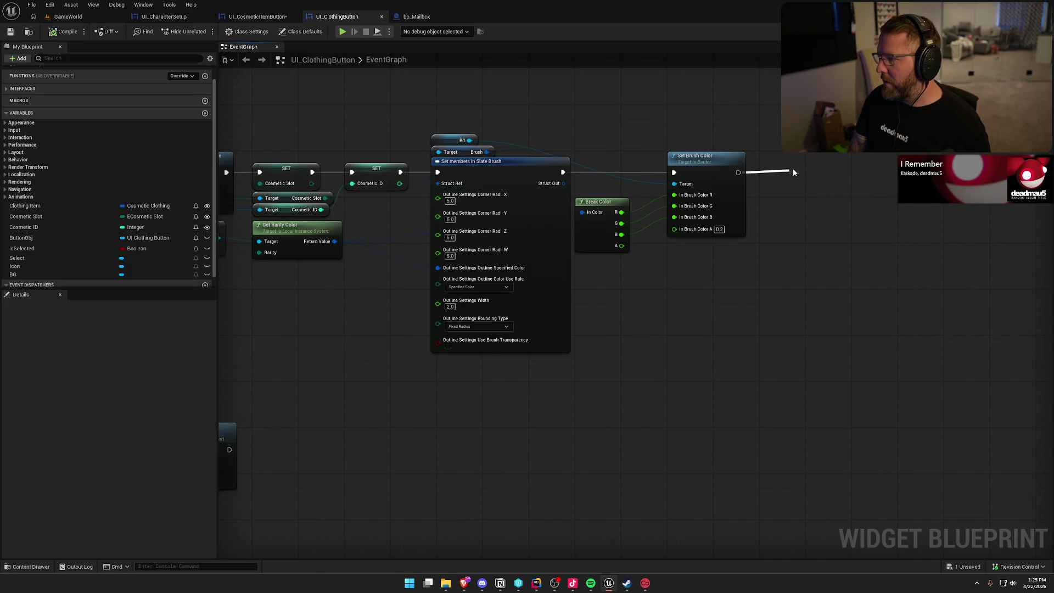
key("Return")
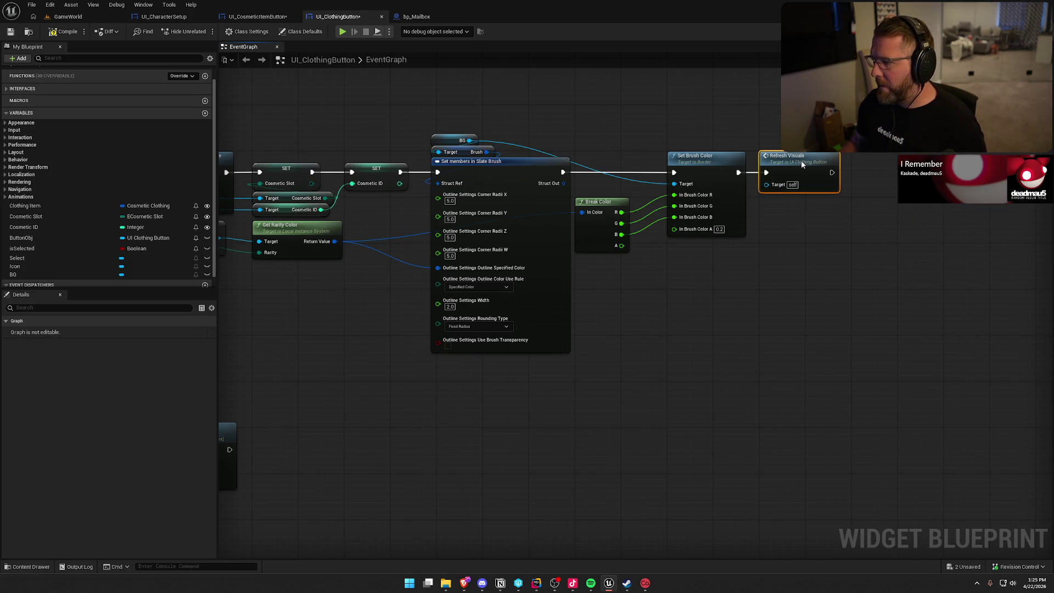
- Paste another Refresh Visuals after the selection SET node and align it beside it
mouse_move(649, 351)
left_mouse_down()
mouse_move(810, 302)
mouse_move(532, 263)
mouse_move(595, 267)
mouse_move(560, 274)
left_mouse_up()
scroll(553, 257, "up", 1)
key("ctrl+v")
left_click_drag(465, 214, 527, 267)
mouse_move(587, 262)
left_mouse_down()
mouse_move(571, 208)
mouse_move(579, 209)
left_mouse_up()
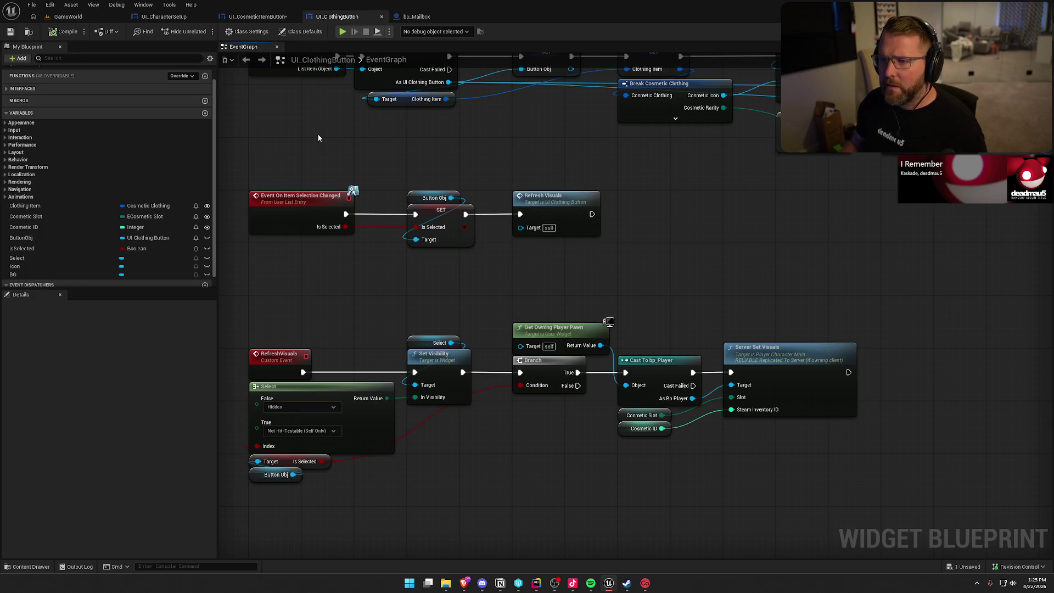
- Compare with UI_CosmeticItemButton, check the PulseSelect animation, and open UI_CharacterSetup
left_click(258, 16)
left_click_drag(516, 172, 907, 43)
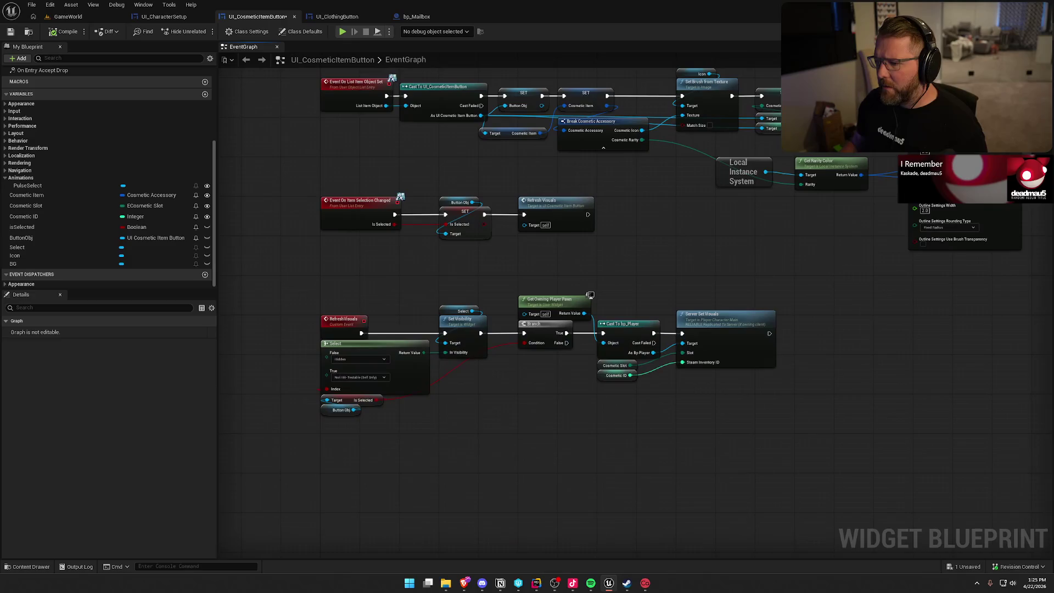
left_click(338, 17)
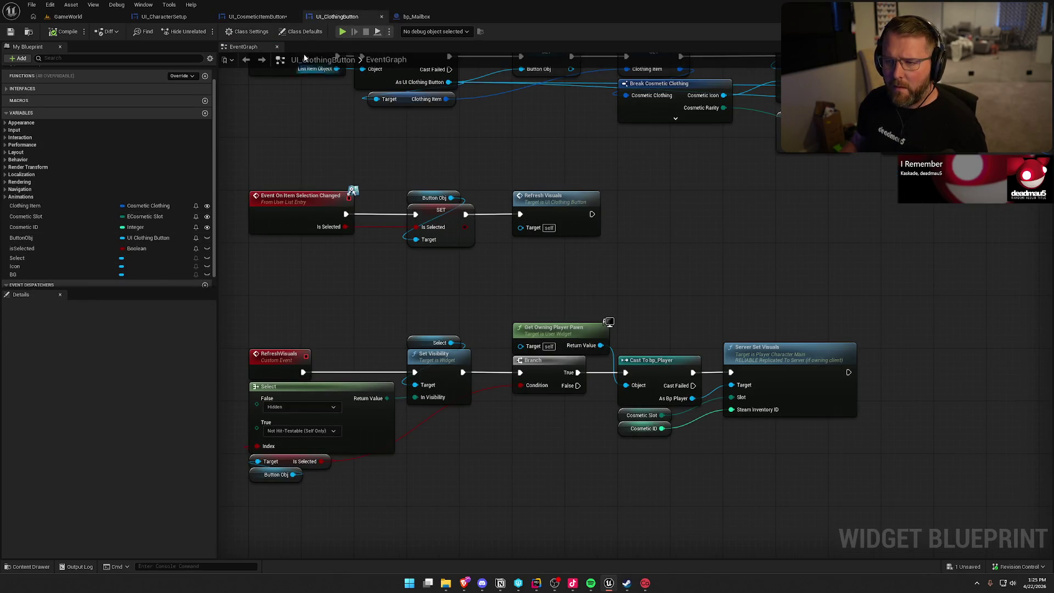
left_click(268, 17)
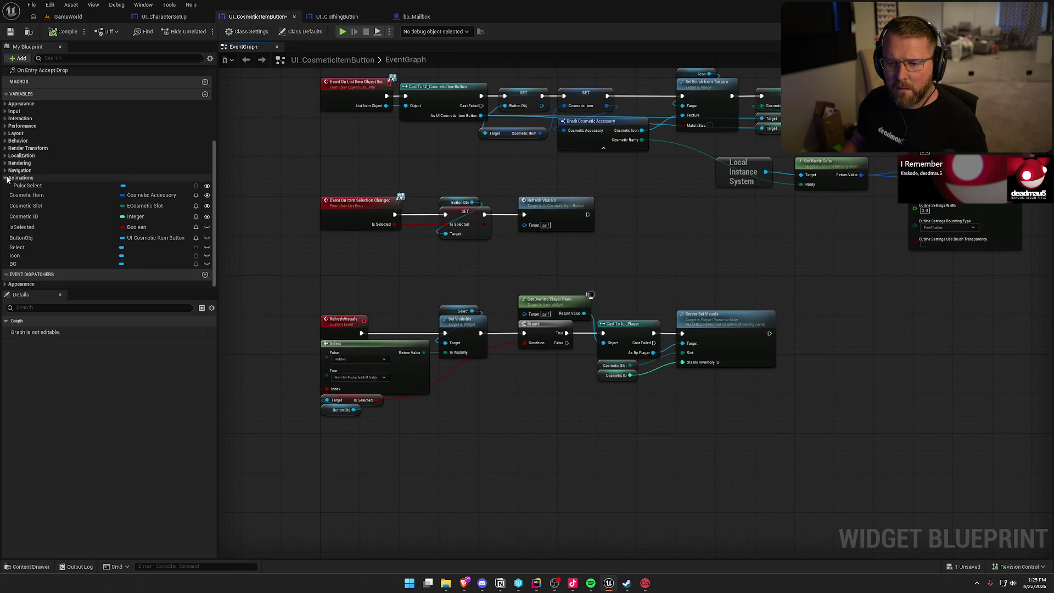
left_click(339, 16)
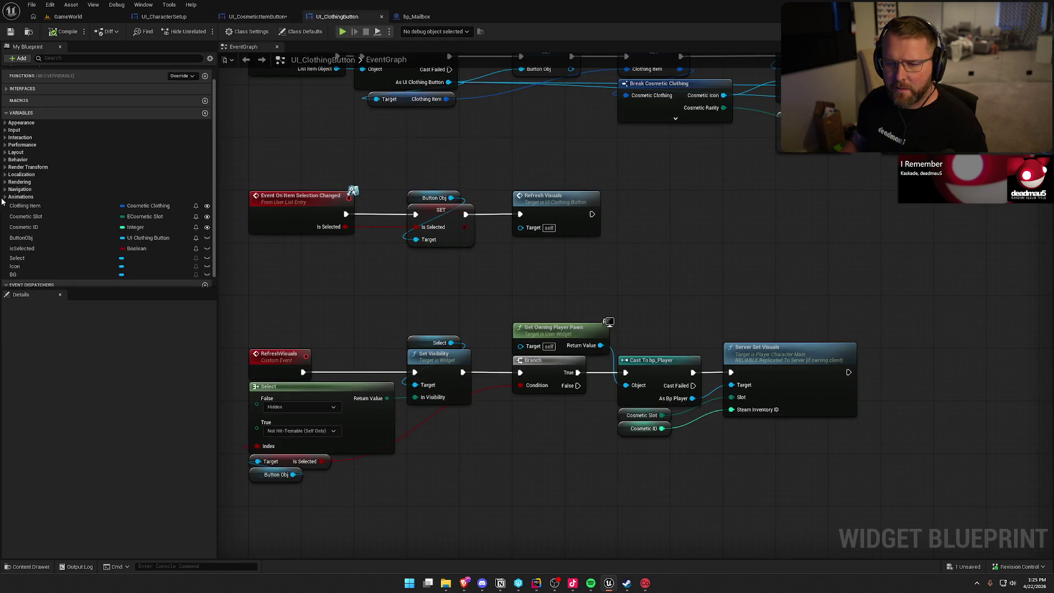
left_click(5, 196)
scroll(177, 239, "down", 1)
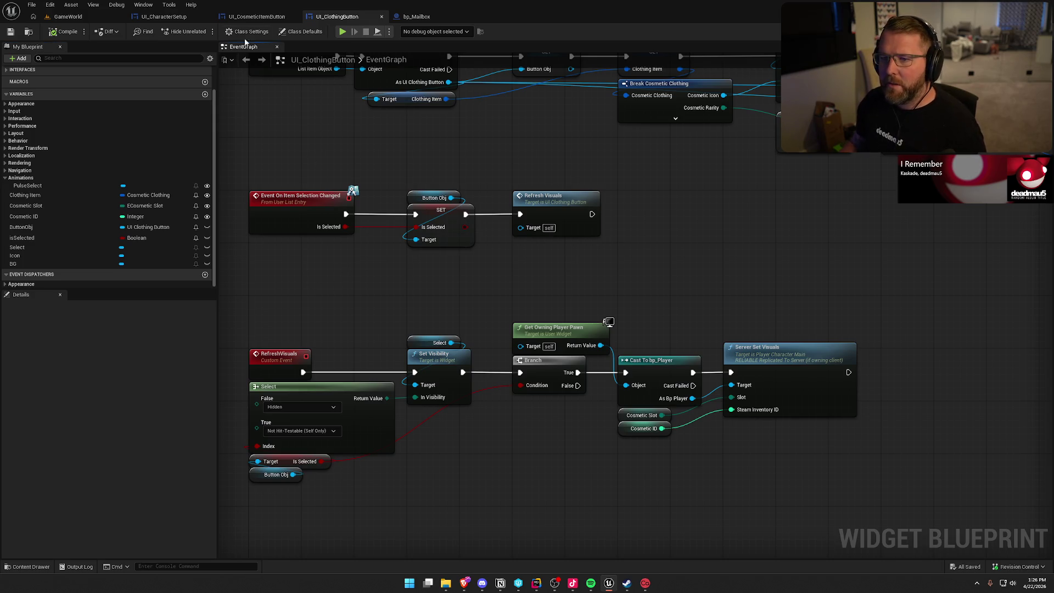
left_click(164, 16)
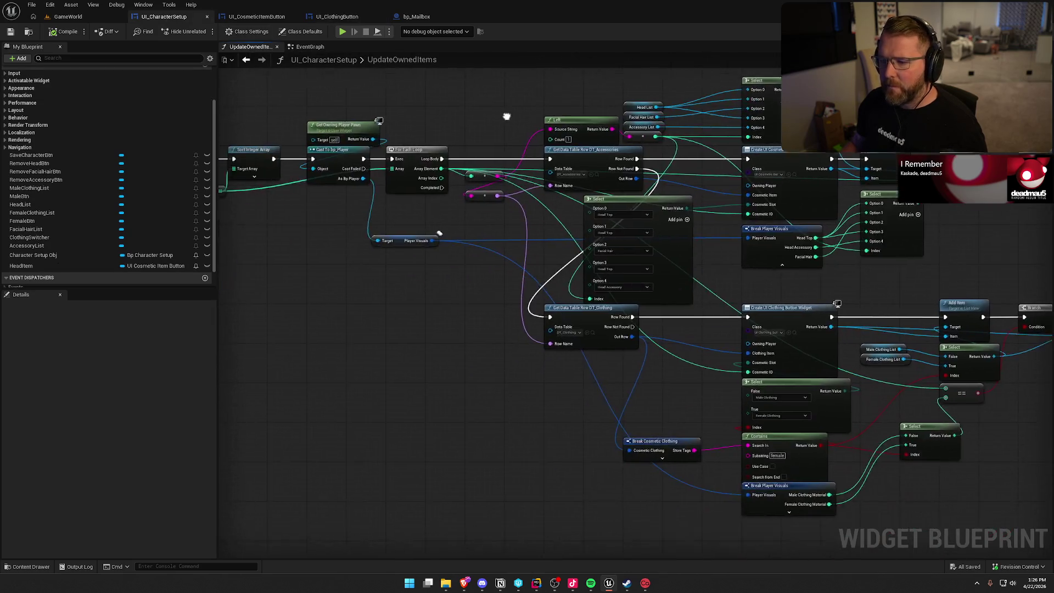
- Add an unwired FacialHairList On Item Selection Changed event beside the HeadList selection chain
left_click(307, 46)
left_click_drag(424, 348, 647, 266)
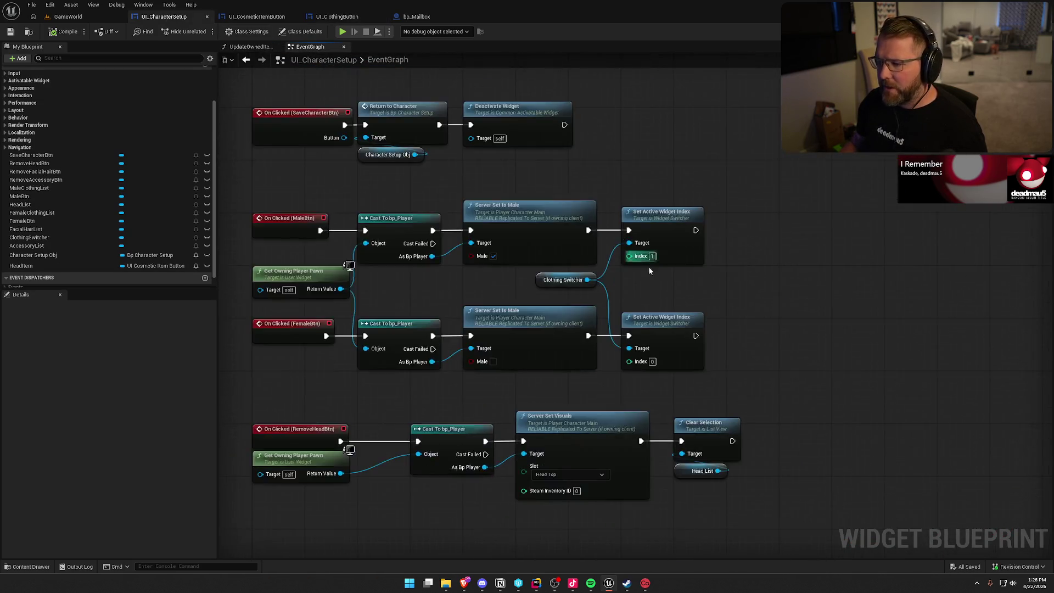
scroll(648, 266, "down", 1)
mouse_move(670, 426)
left_mouse_down()
mouse_move(682, 466)
mouse_move(737, 291)
left_mouse_up()
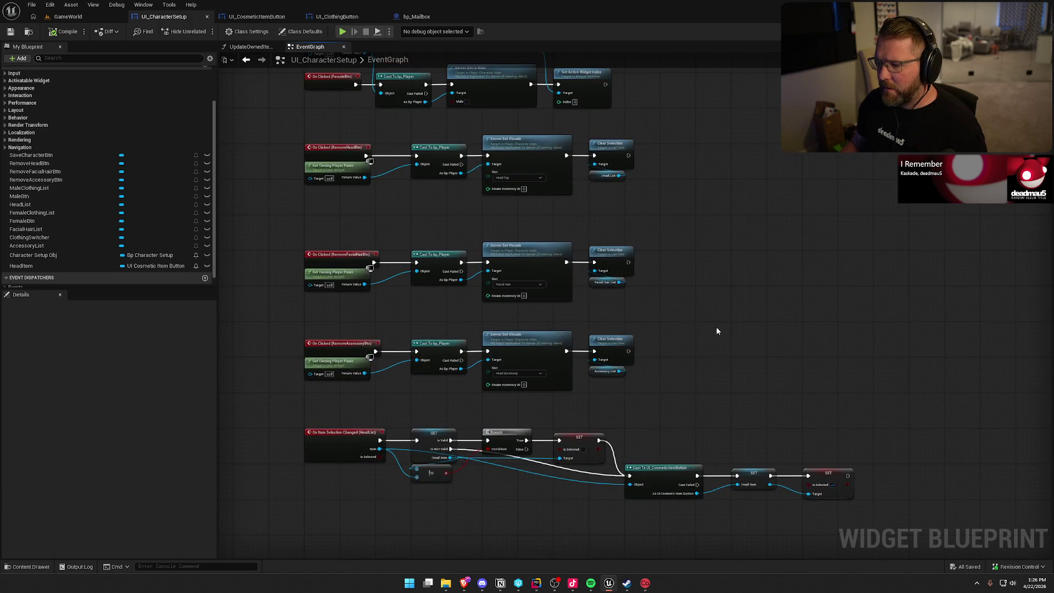
left_click_drag(716, 331, 578, 334)
scroll(578, 334, "up", 2)
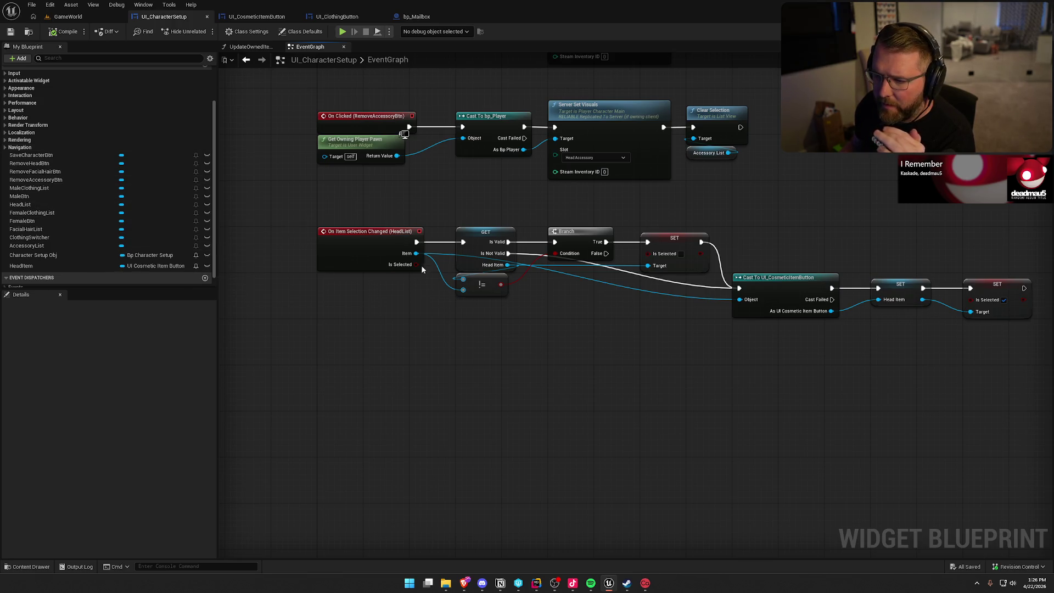
left_click(52, 229)
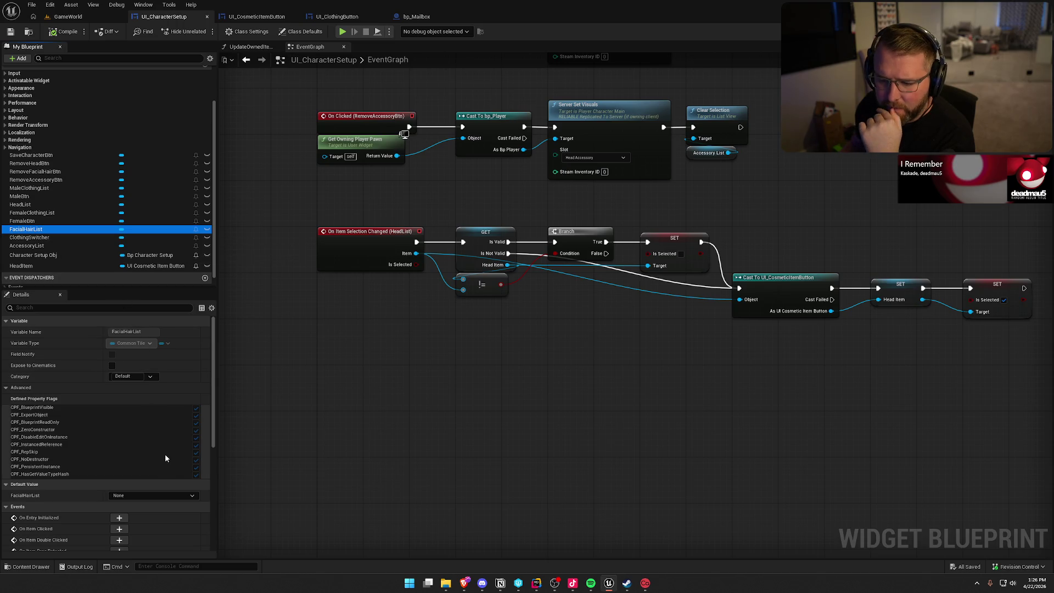
scroll(166, 457, "down", 5)
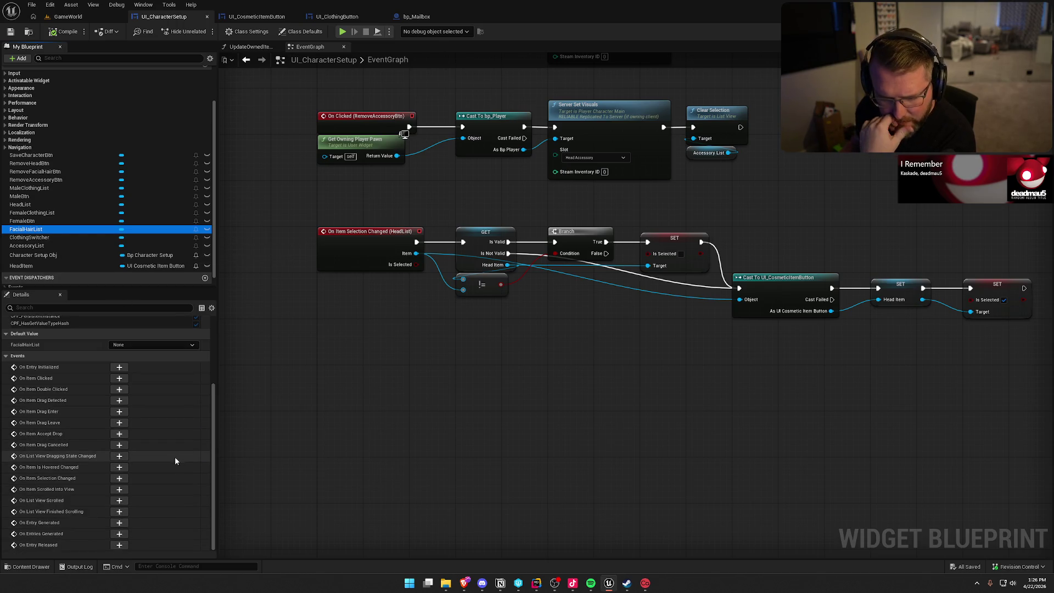
left_click(119, 478)
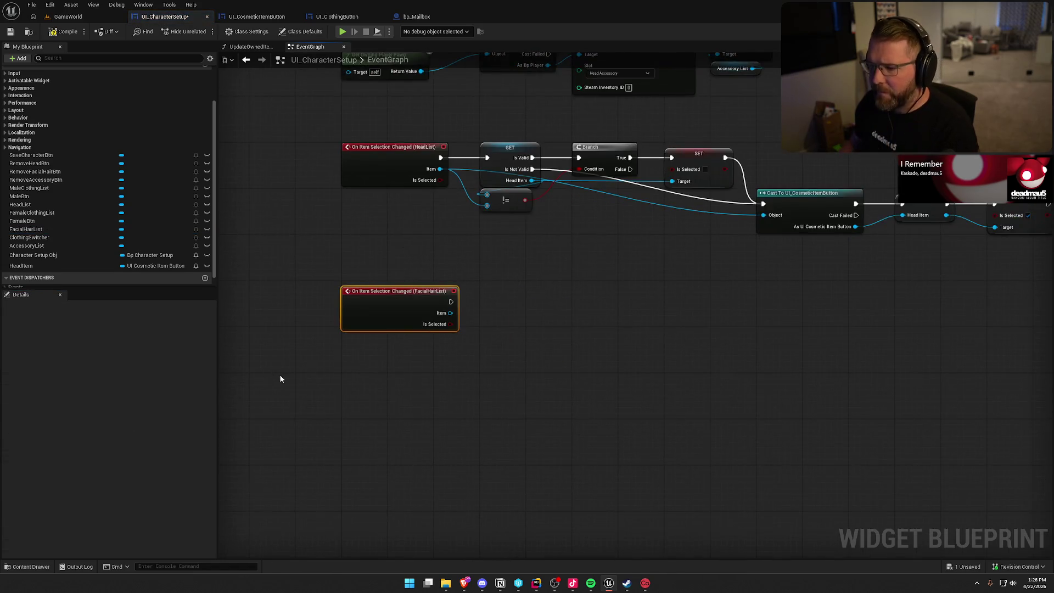
left_click(434, 352)
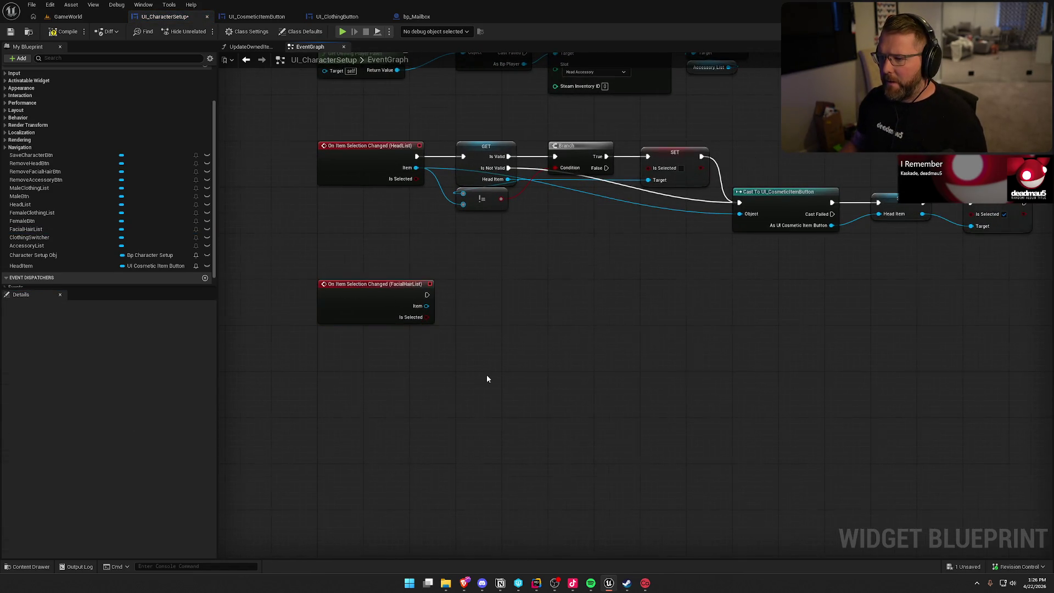
- Add a Cast To UI_CosmeticItemButton node from the FacialHairList event's Item output
scroll(486, 375, "up", 1)
left_click_drag(376, 302, 450, 337)
type("cst t")
key("BackSpace")
key("BackSpace")
type("ast to ui")
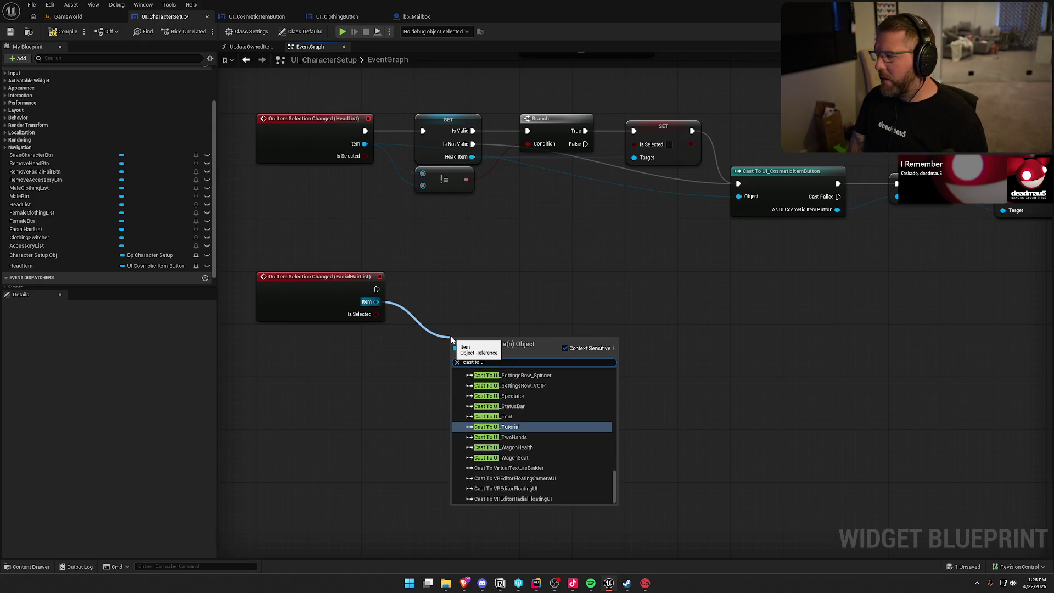
type(" c")
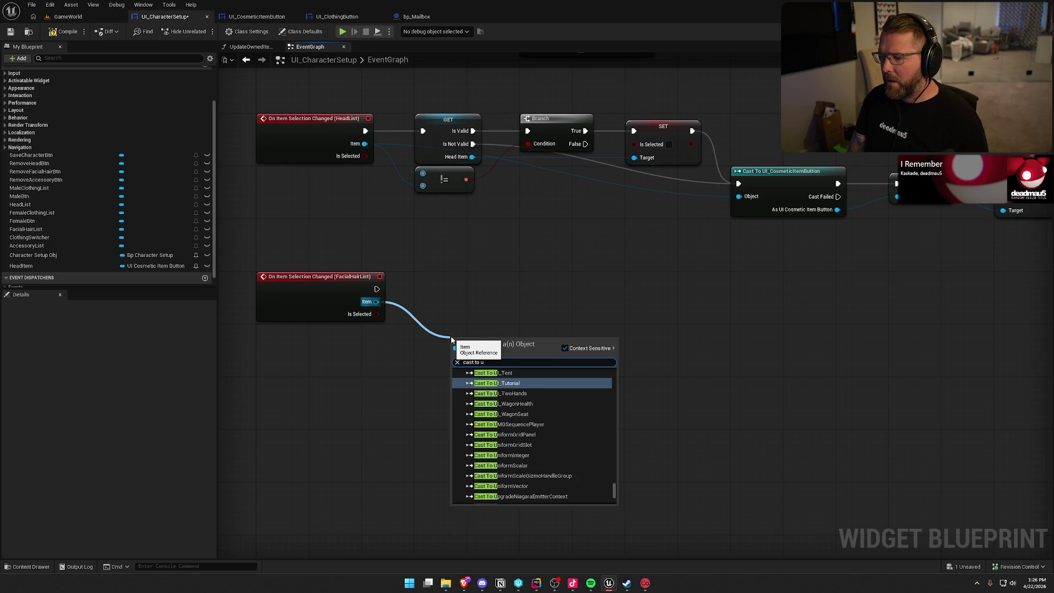
type("osm")
key("Return")
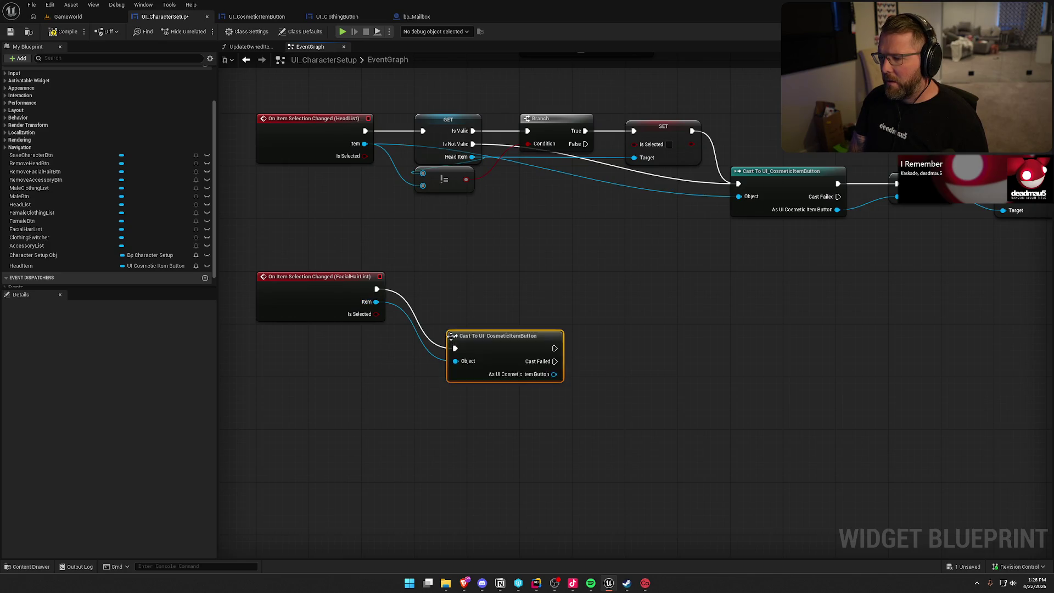
mouse_move(451, 336)
left_mouse_down()
mouse_move(480, 296)
mouse_move(549, 305)
mouse_move(564, 281)
left_mouse_up()
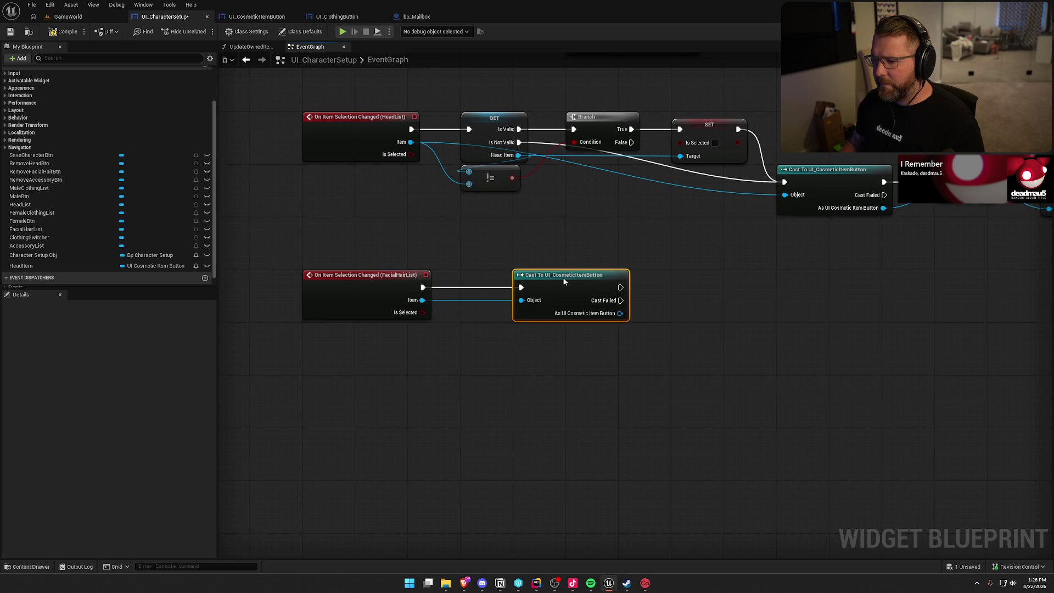
- Promote the cast result to a FacialHairItem variable and chain a SET Is Selected after it
left_click_drag(619, 313, 657, 319)
left_click(696, 347)
type("FacialHair")
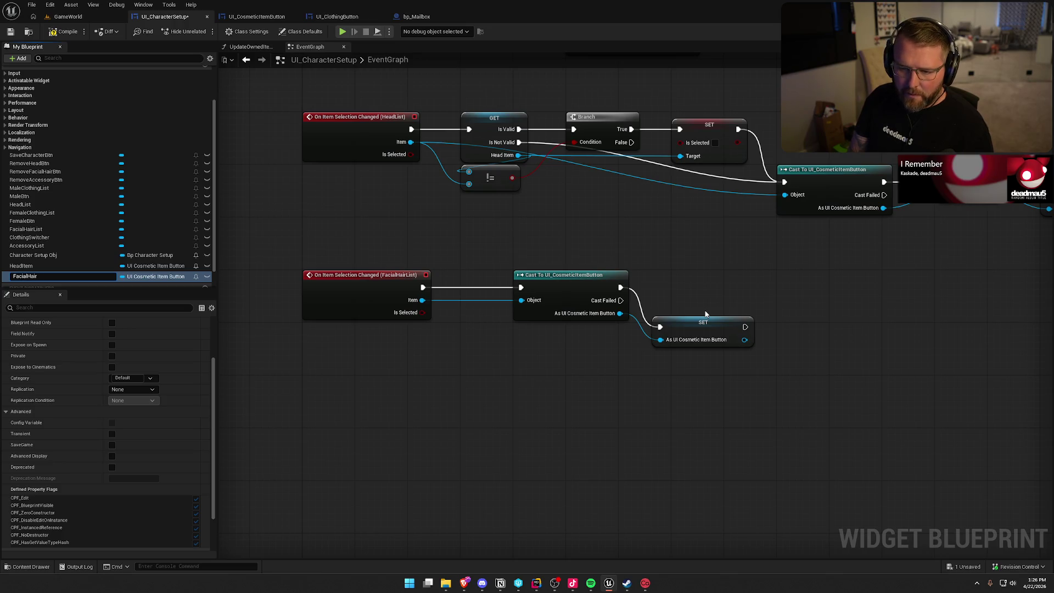
type("Item")
key("Return")
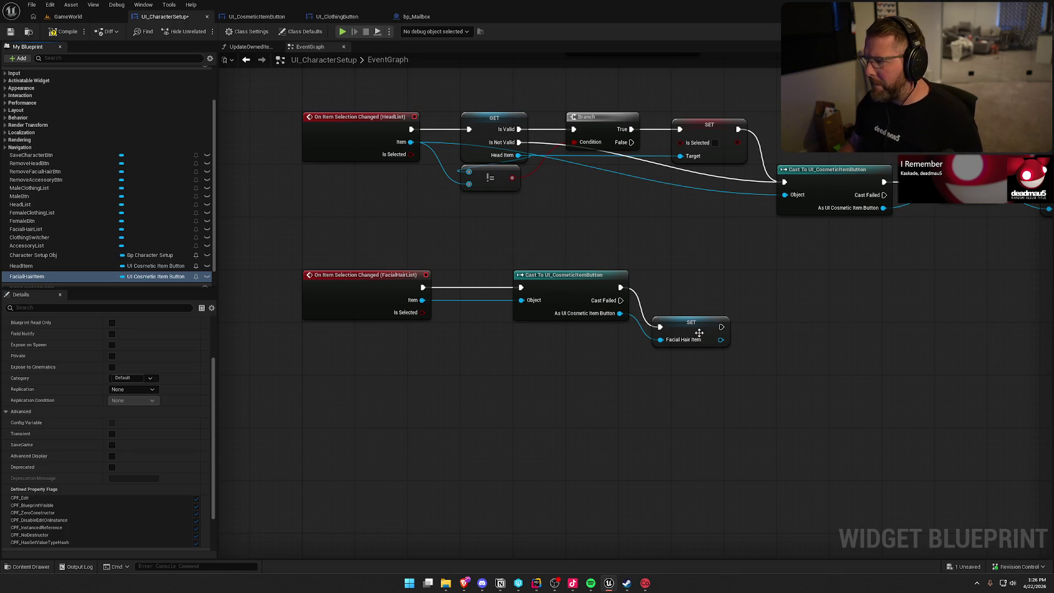
left_click(700, 334)
mouse_move(705, 337)
left_mouse_down()
mouse_move(631, 336)
mouse_move(674, 317)
left_mouse_up()
type("set is")
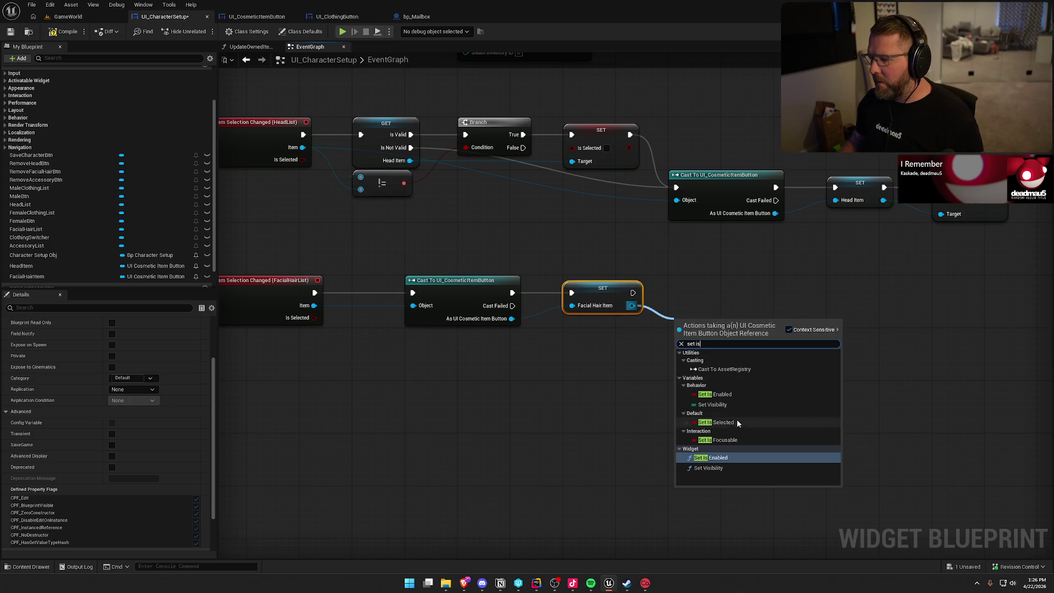
left_click(736, 422)
mouse_move(633, 293)
left_mouse_down()
mouse_move(677, 326)
mouse_move(696, 299)
left_mouse_up()
- Shift the cast and setters aside and place a FacialHairItem getter in the graph
mouse_move(743, 374)
left_mouse_down()
mouse_move(417, 277)
mouse_move(534, 369)
left_mouse_up()
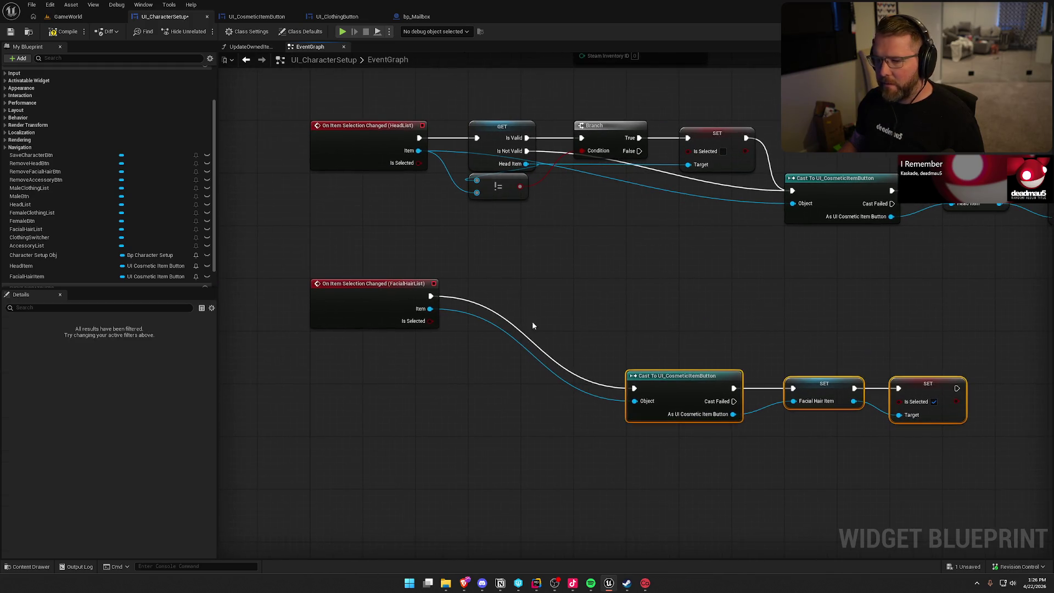
mouse_move(36, 273)
left_mouse_down()
mouse_move(502, 334)
mouse_move(497, 292)
left_mouse_up()
left_click(508, 303)
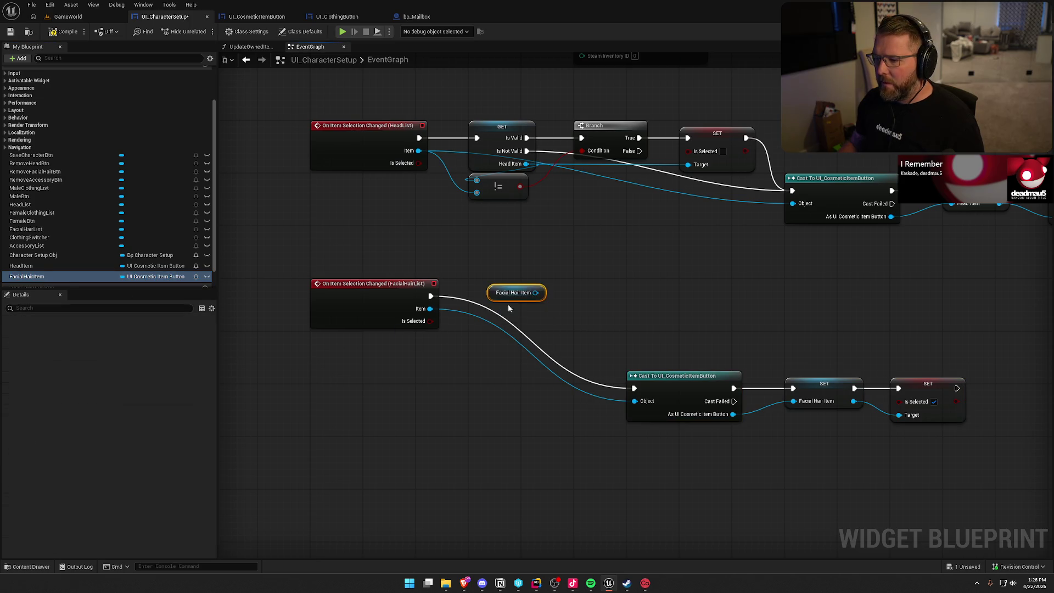
right_click(504, 298)
- Make the FacialHairItem getter a validated get driven by the event, feeding Is Valid into a Branch
left_click(536, 375)
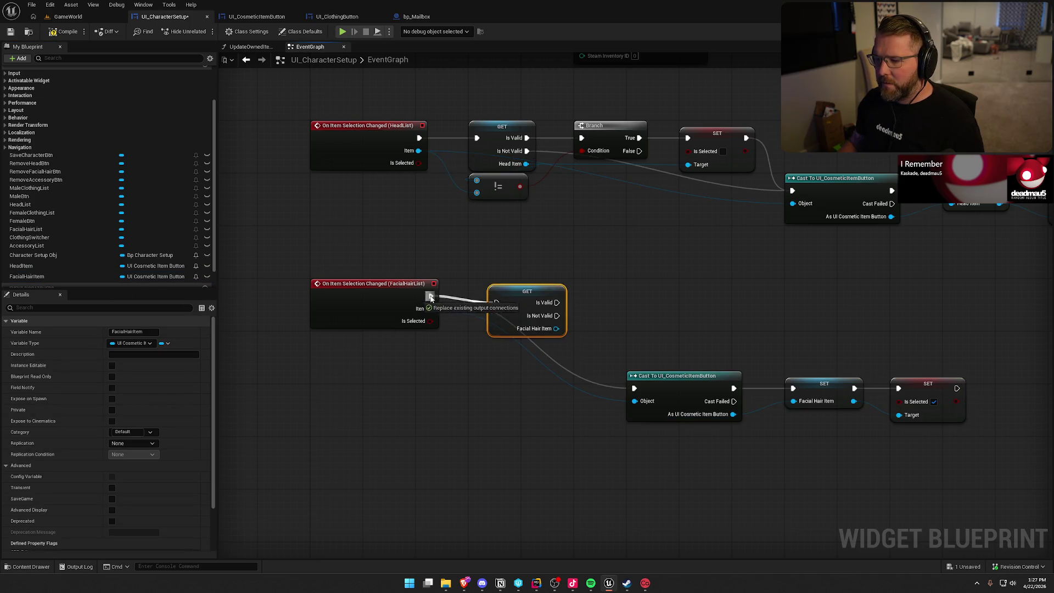
left_click_drag(431, 296, 477, 295)
left_click_drag(553, 270, 471, 273)
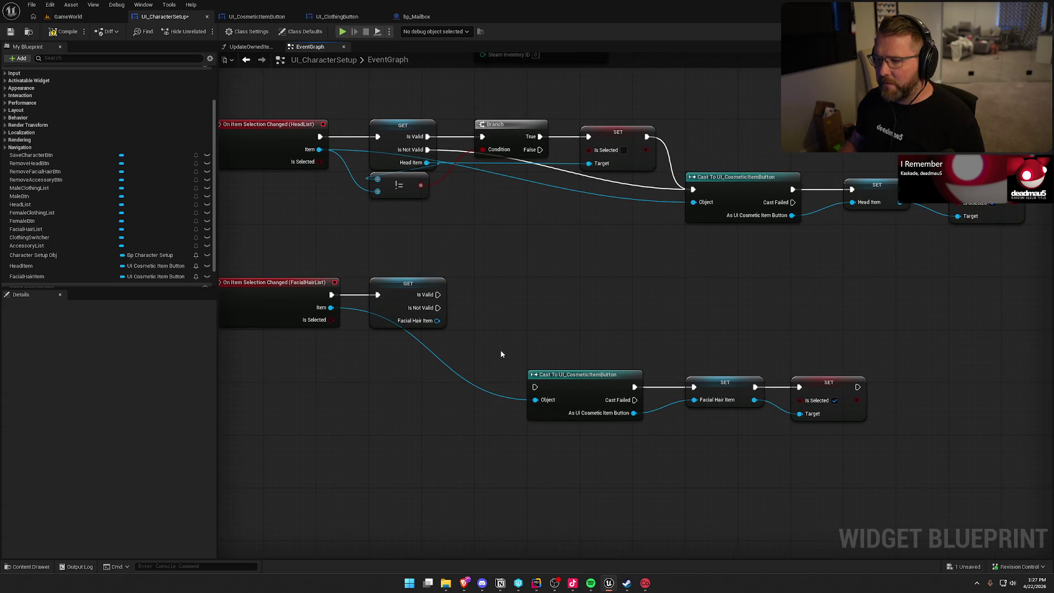
left_click(499, 273)
left_click_drag(510, 275, 461, 300)
left_click_drag(500, 243, 564, 237)
- Paste a not-equal node comparing the event Item with Facial Hair Item as the Branch condition
key("ctrl+c")
key("ctrl+v")
left_click_drag(466, 356, 410, 306)
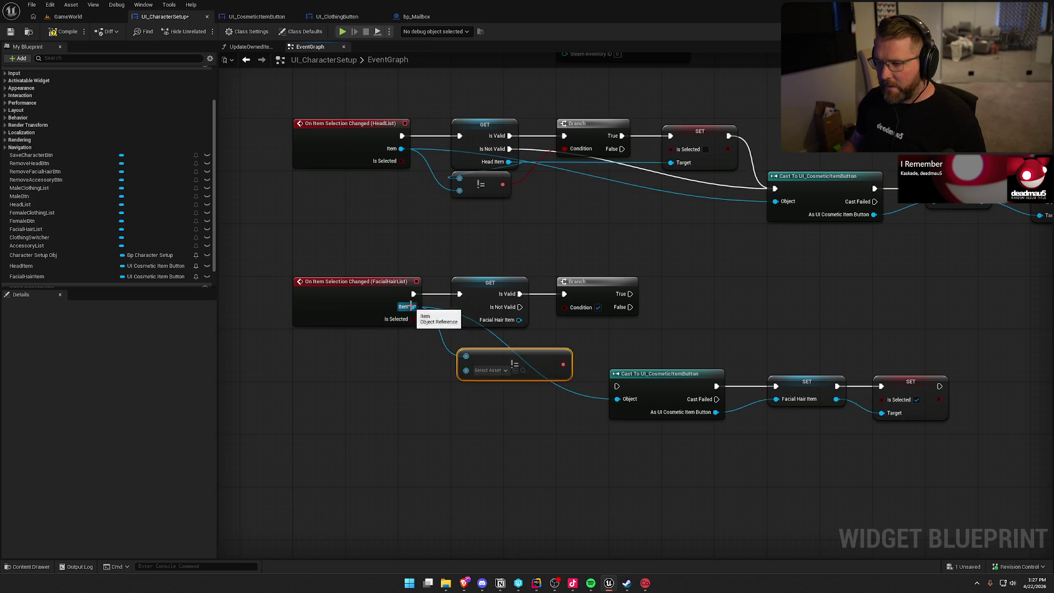
mouse_move(466, 370)
left_mouse_down()
mouse_move(525, 327)
mouse_move(519, 320)
left_mouse_up()
left_click_drag(509, 363, 564, 307)
left_click_drag(498, 354, 492, 335)
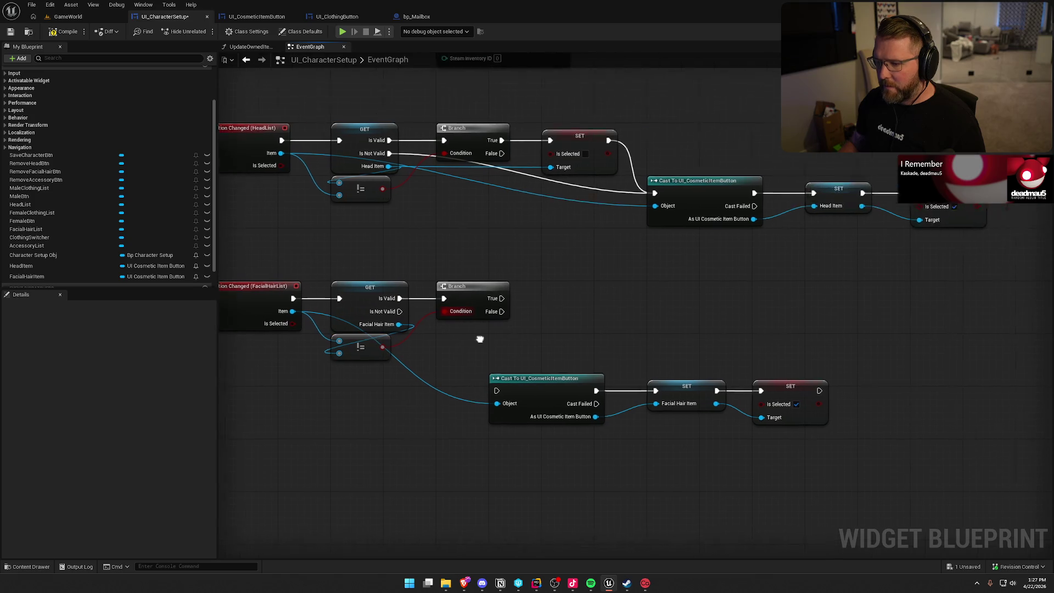
- Wire the validated get's Is Not Valid output to the cast's execution input
left_click_drag(361, 306, 450, 385)
left_click(459, 335)
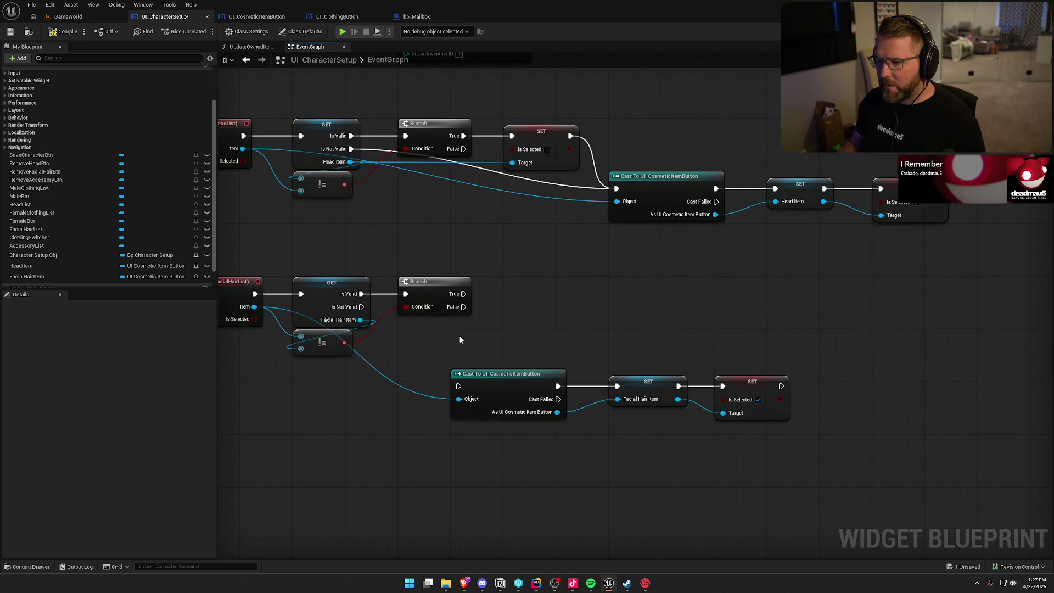
left_click_drag(361, 307, 458, 386)
mouse_move(550, 292)
left_mouse_down()
mouse_move(545, 325)
mouse_move(576, 333)
mouse_move(540, 332)
mouse_move(581, 331)
left_mouse_up()
- On Branch True, set the stored Facial Hair Item's Is Selected, then tidy the nodes
left_click_drag(426, 326, 601, 334)
type("set is")
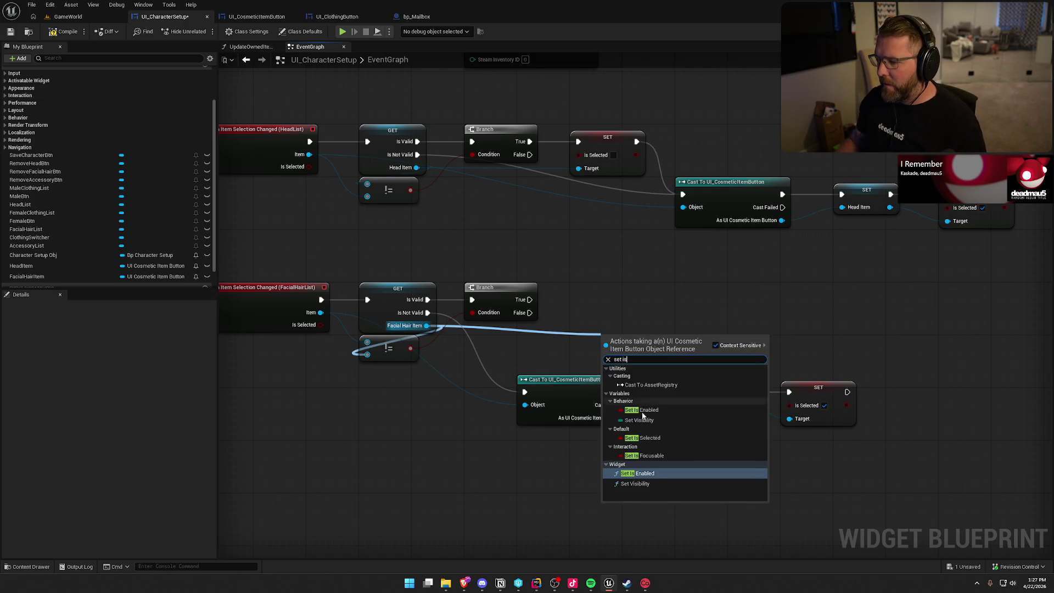
left_click(643, 437)
mouse_move(605, 339)
left_mouse_down()
mouse_move(530, 299)
mouse_move(599, 309)
left_mouse_up()
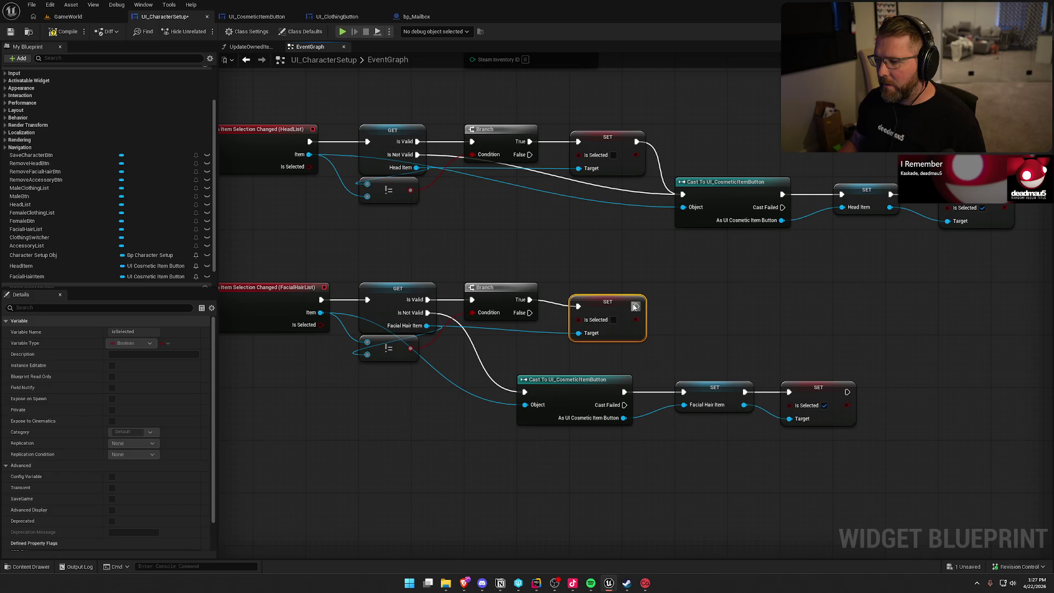
mouse_move(635, 306)
left_mouse_down()
mouse_move(628, 299)
mouse_move(522, 379)
mouse_move(524, 393)
left_mouse_up()
mouse_move(823, 428)
left_mouse_down()
mouse_move(481, 334)
mouse_move(678, 325)
mouse_move(690, 299)
left_mouse_up()
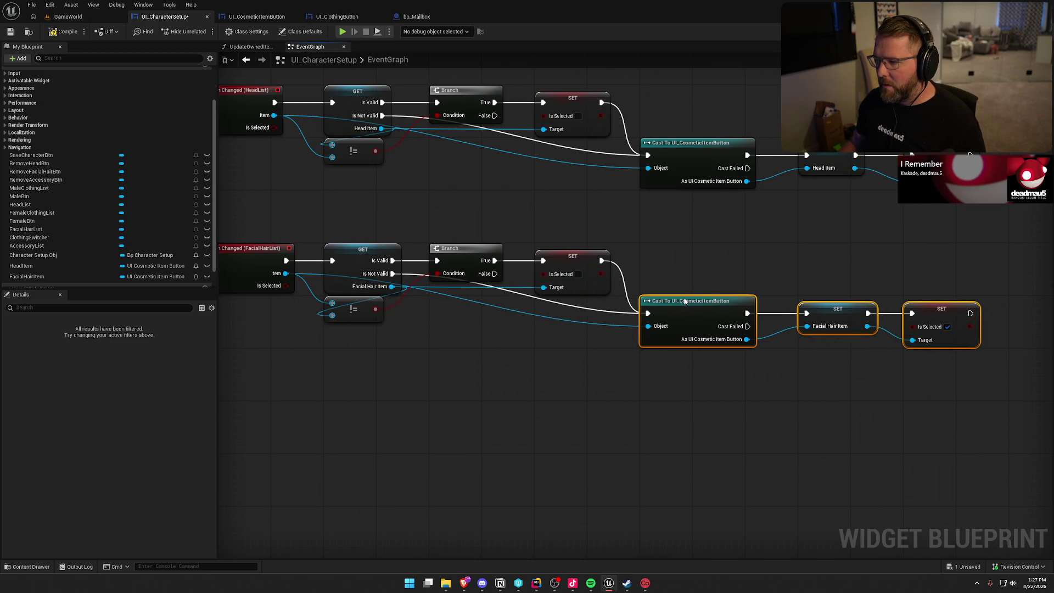
left_click(641, 396)
mouse_move(510, 395)
left_mouse_down()
mouse_move(549, 398)
mouse_move(542, 429)
left_mouse_up()
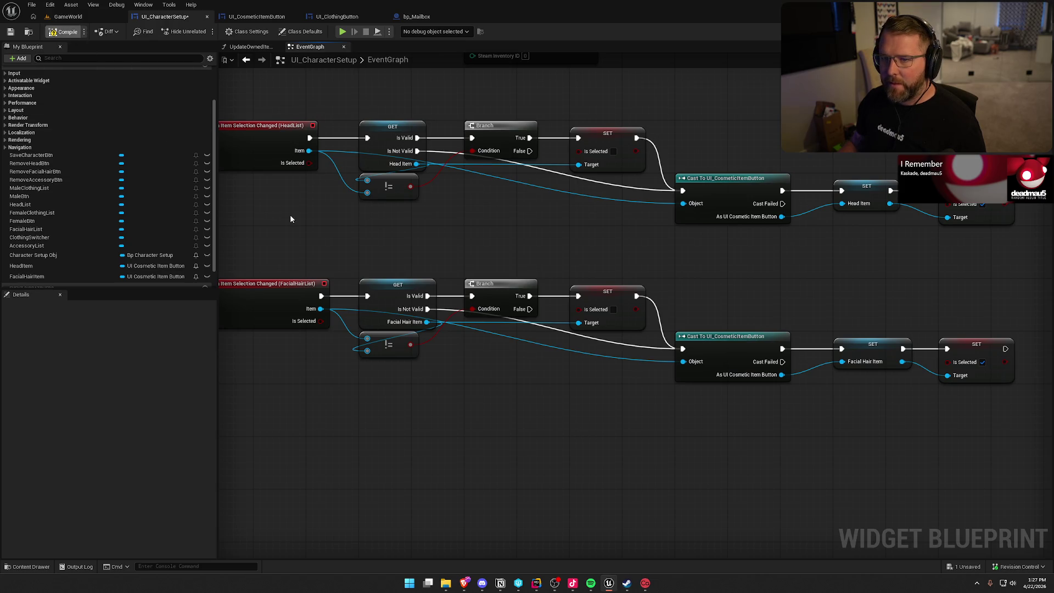
left_click(245, 17)
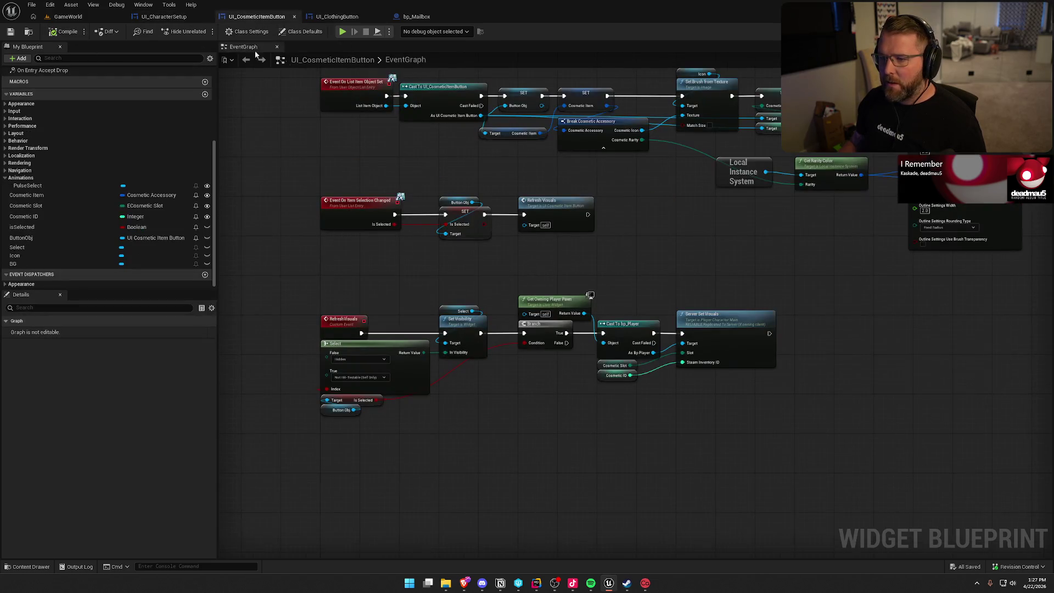
- Reset FacialHairList's horizontal and vertical entry spacing to 0.0 in the UI_CharacterSetup Designer
left_click(162, 17)
left_click(1021, 31)
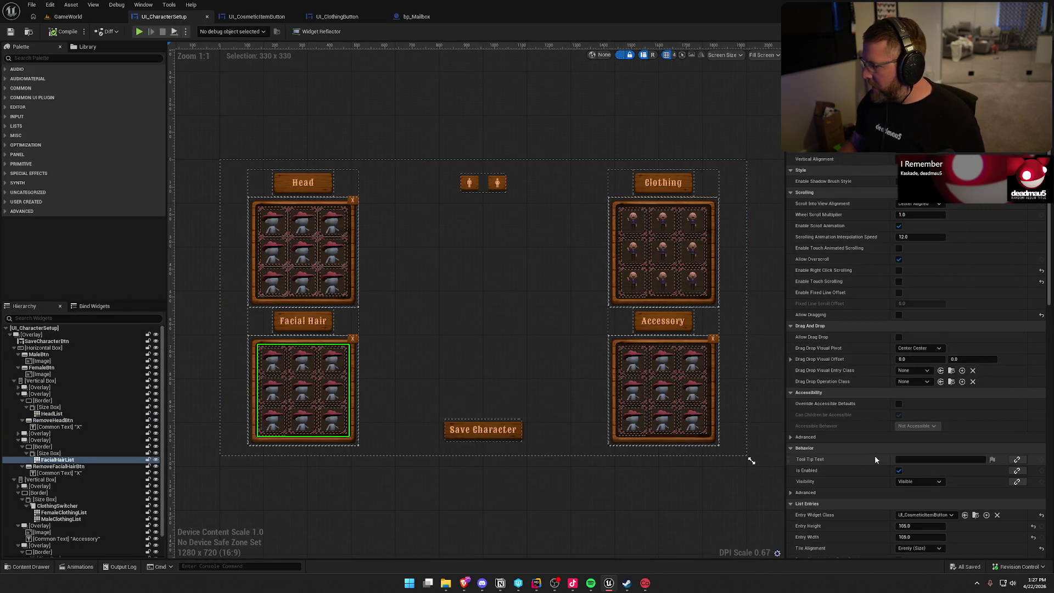
scroll(877, 451, "down", 10)
scroll(880, 444, "down", 3)
left_click(1033, 395)
left_click(1033, 406)
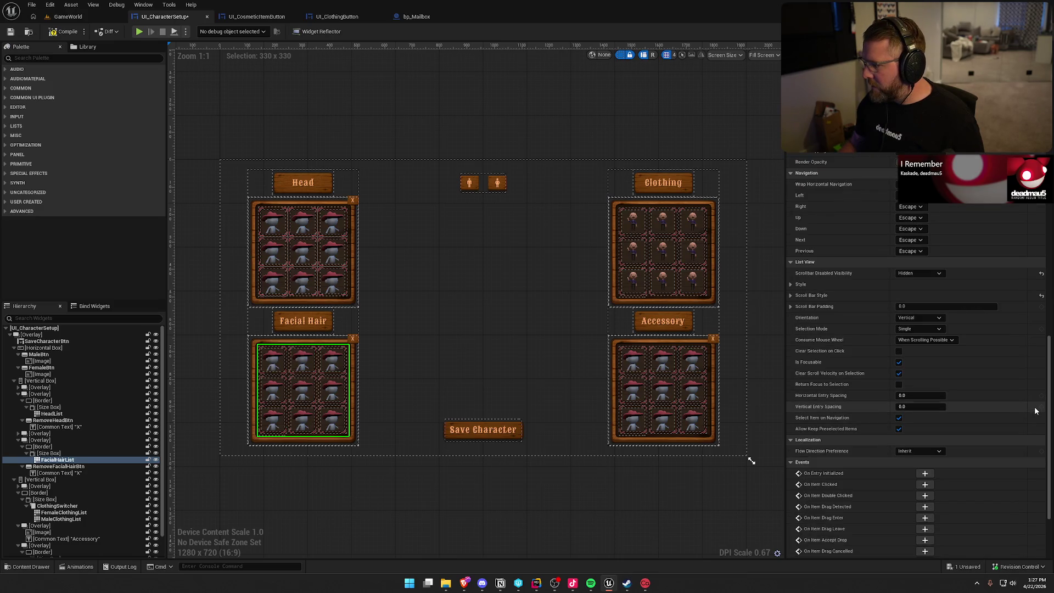
- Check the accessory, female and male clothing lists' spacing, then go back to GameWorld
left_click(693, 402)
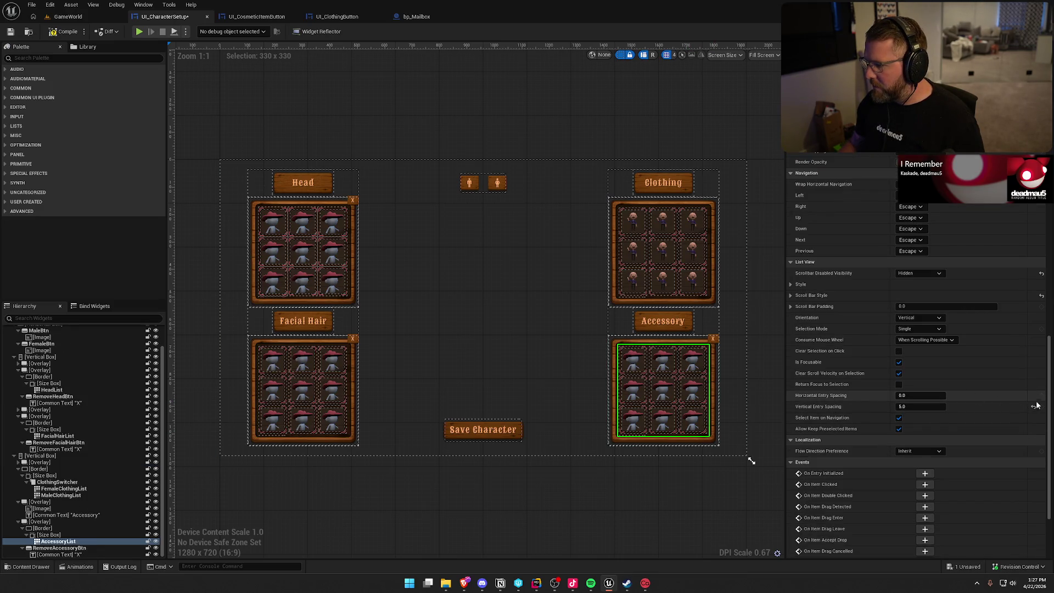
left_click(703, 273)
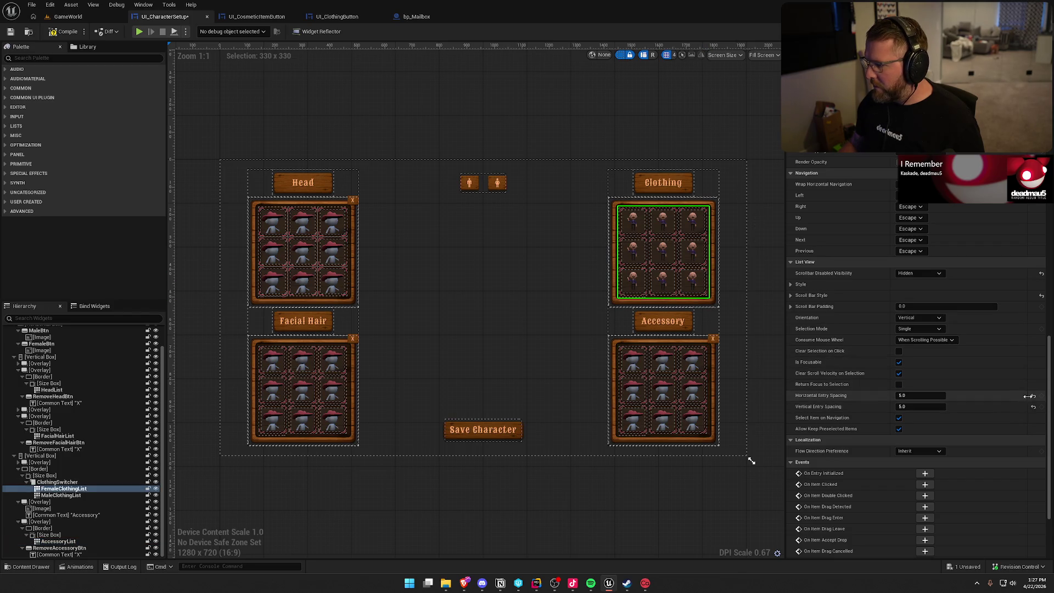
left_click(60, 494)
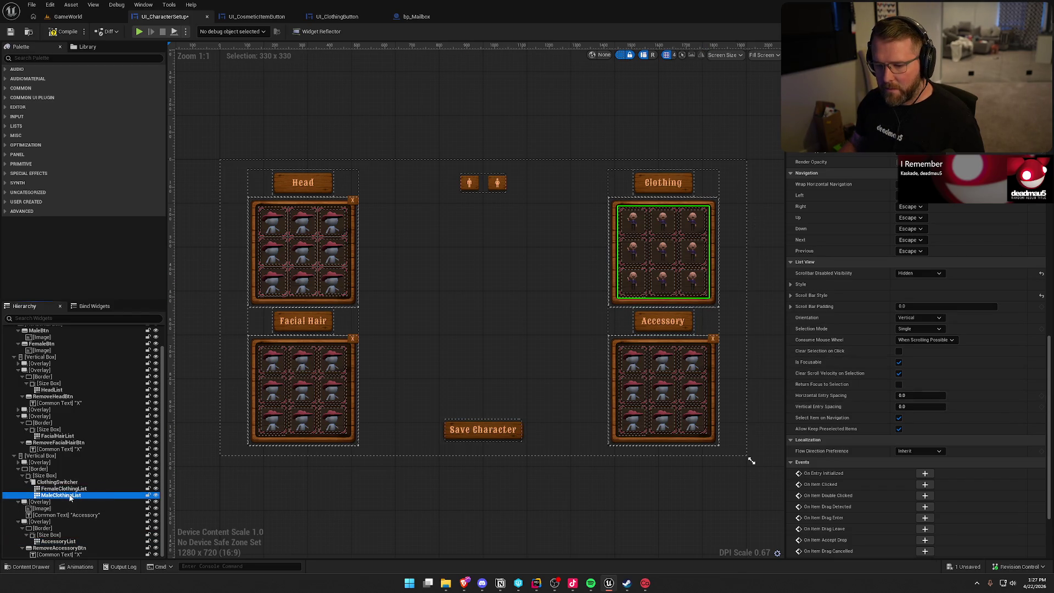
left_click(585, 526)
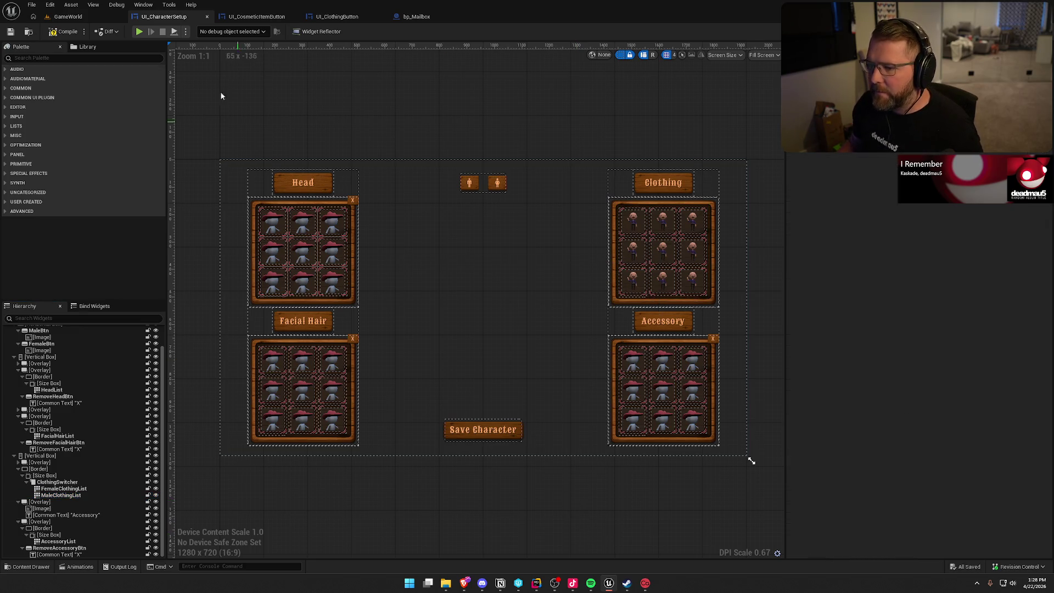
left_click(67, 17)
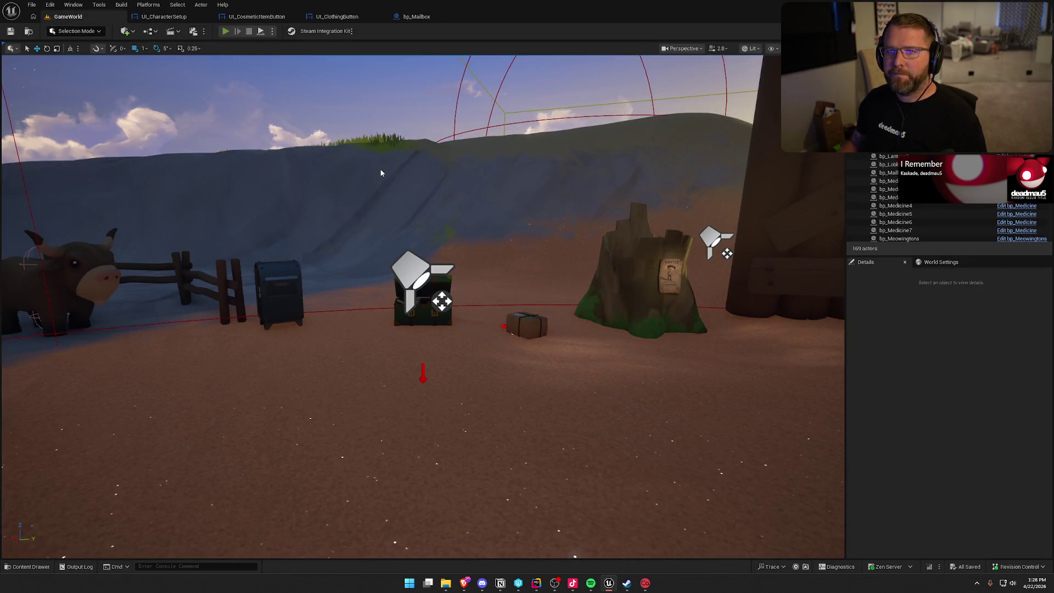
- Start a play test, run to the chest, and open then close the customization menu
key("alt+p")
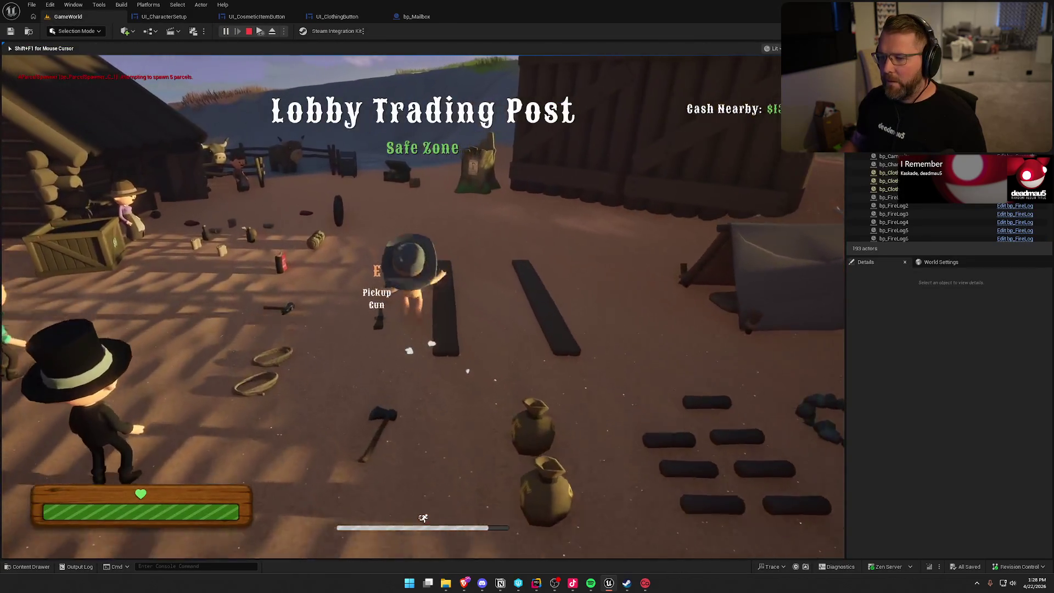
key("w")
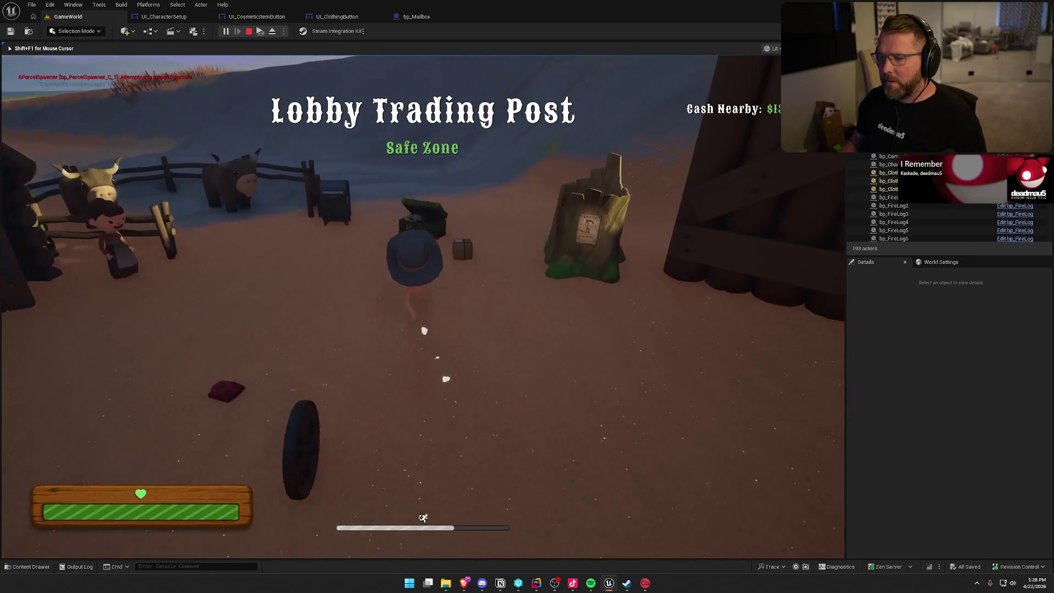
key("e")
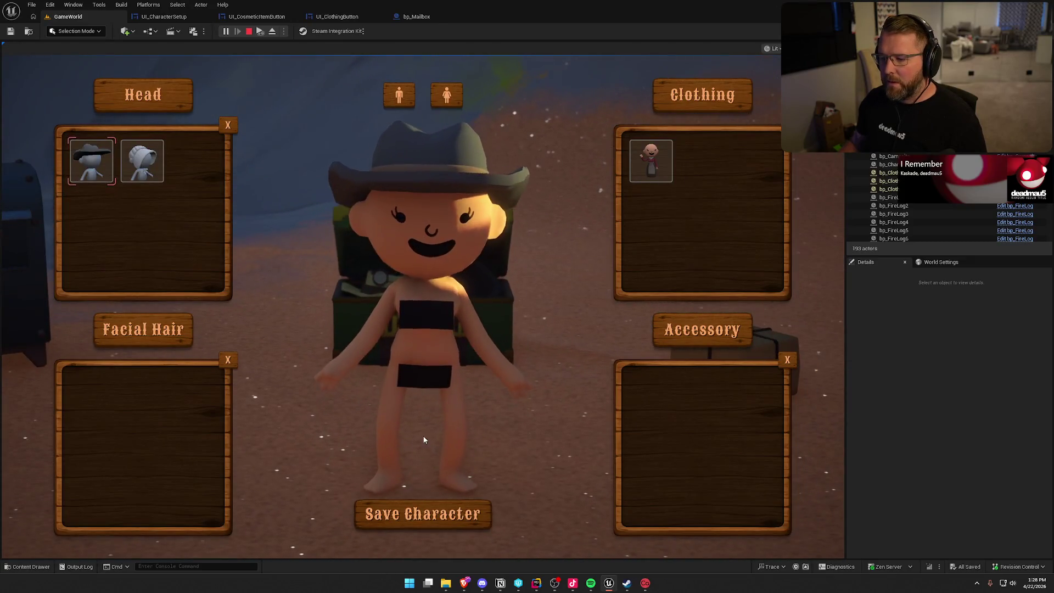
key("e")
- Collect two new cosmetics from the mailbox and reopen the customization menu at the chest
key("w")
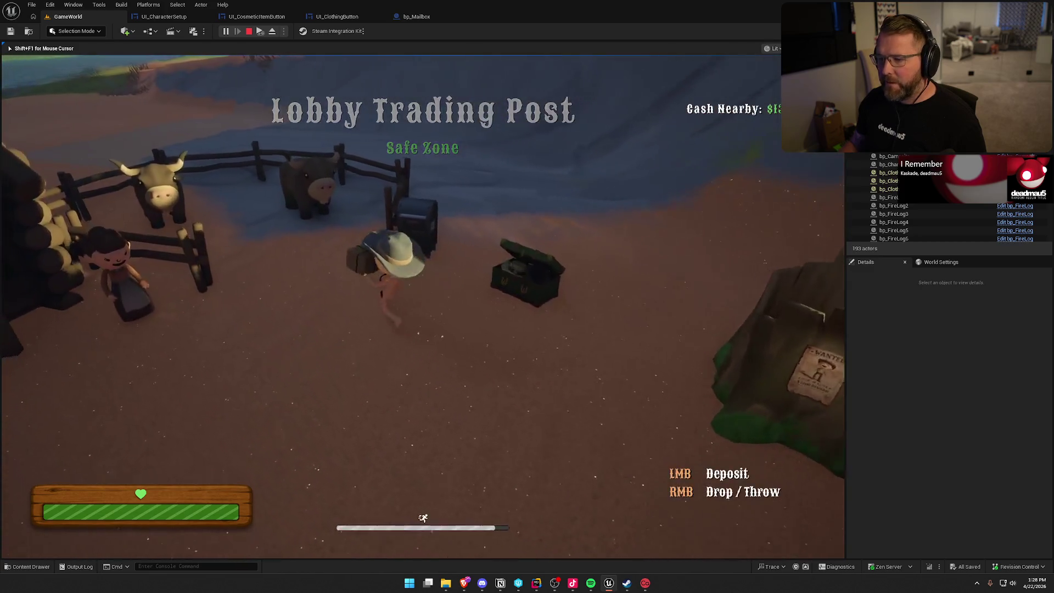
key("e")
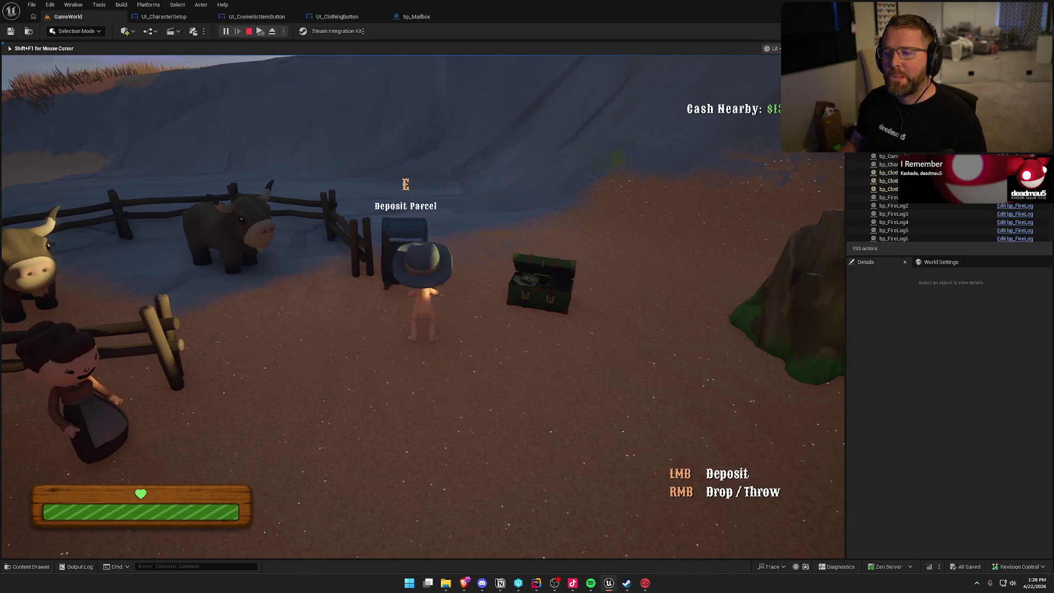
key("e")
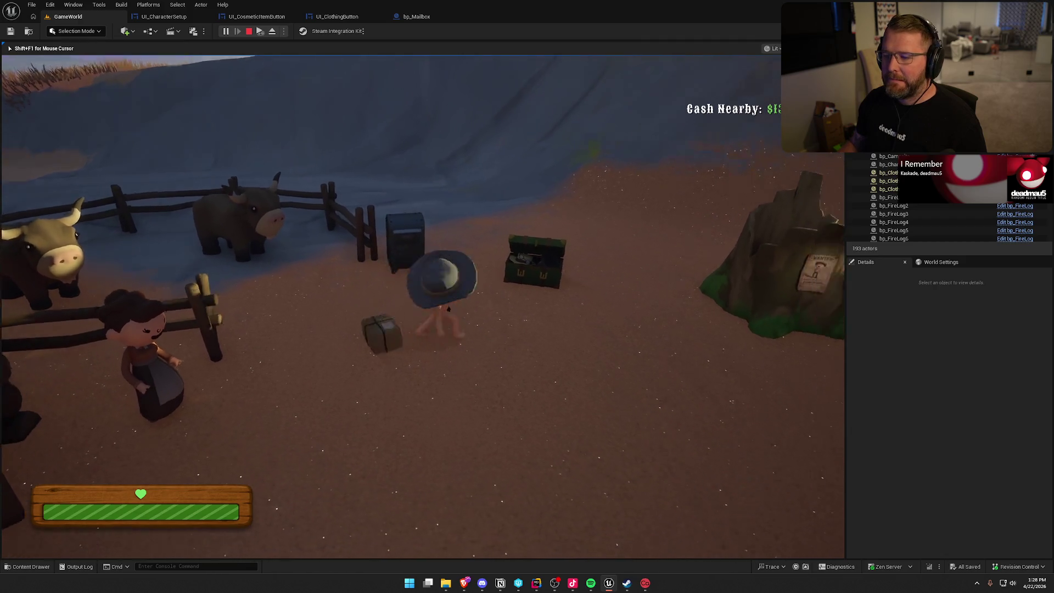
key("e")
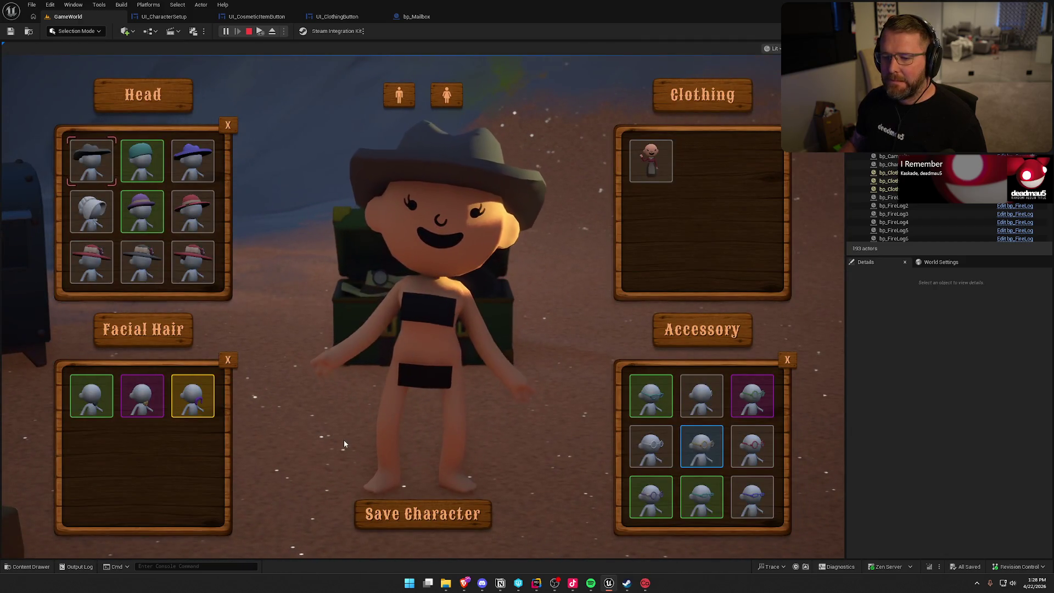
- Try the beard, purple mustache, teal round and bronze rectangular glasses, and purple spiky hair
left_click(91, 395)
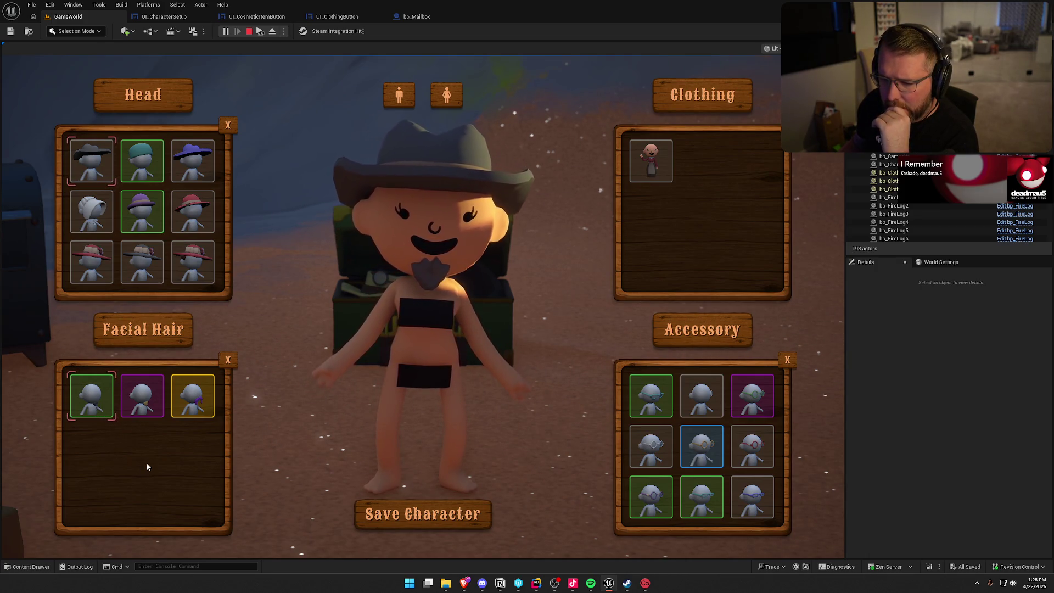
left_click(198, 399)
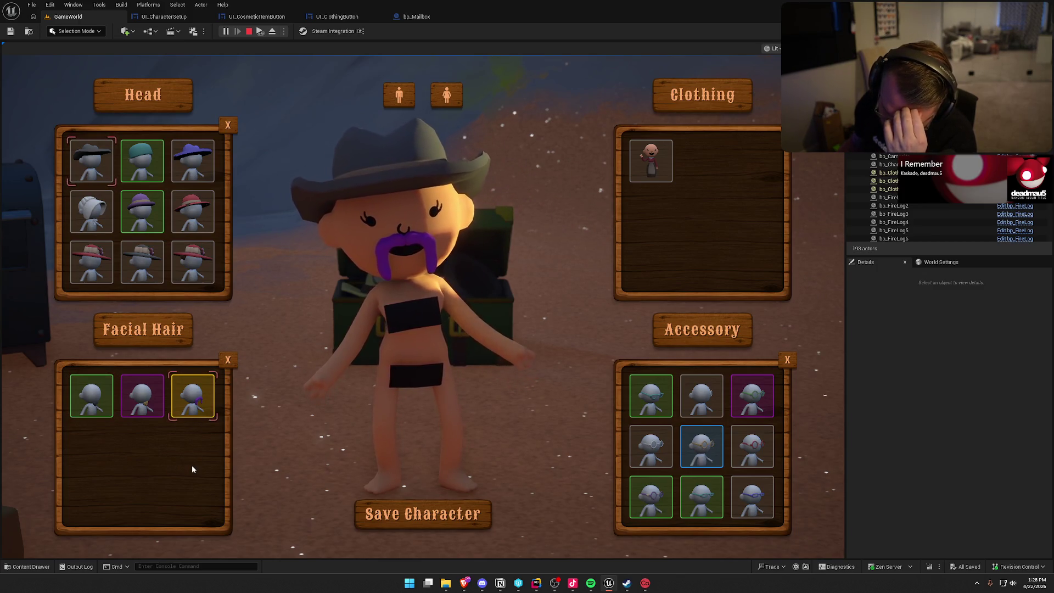
scroll(714, 458, "down", 1)
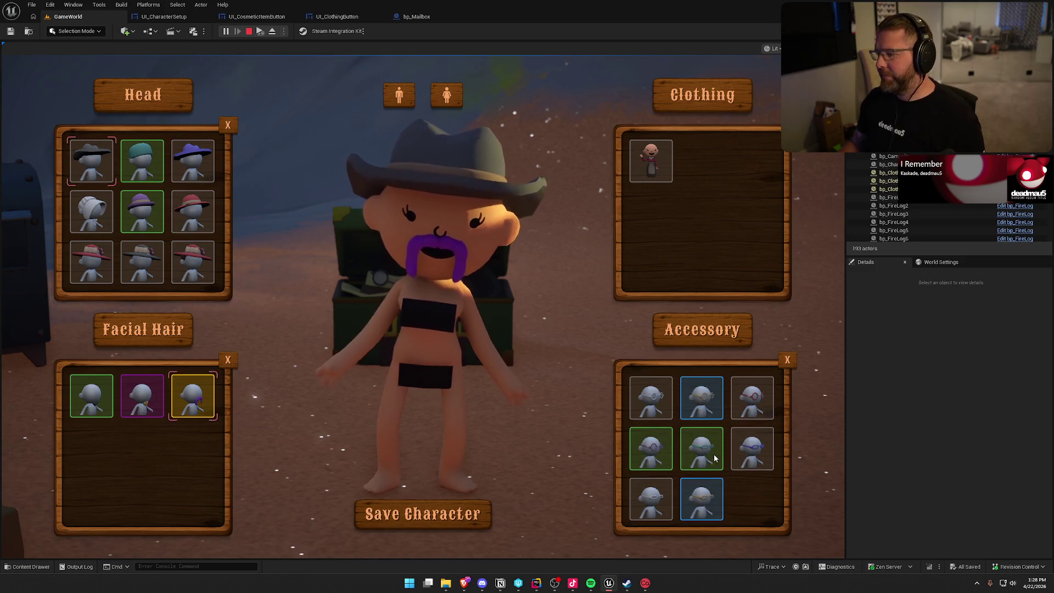
left_click(716, 483)
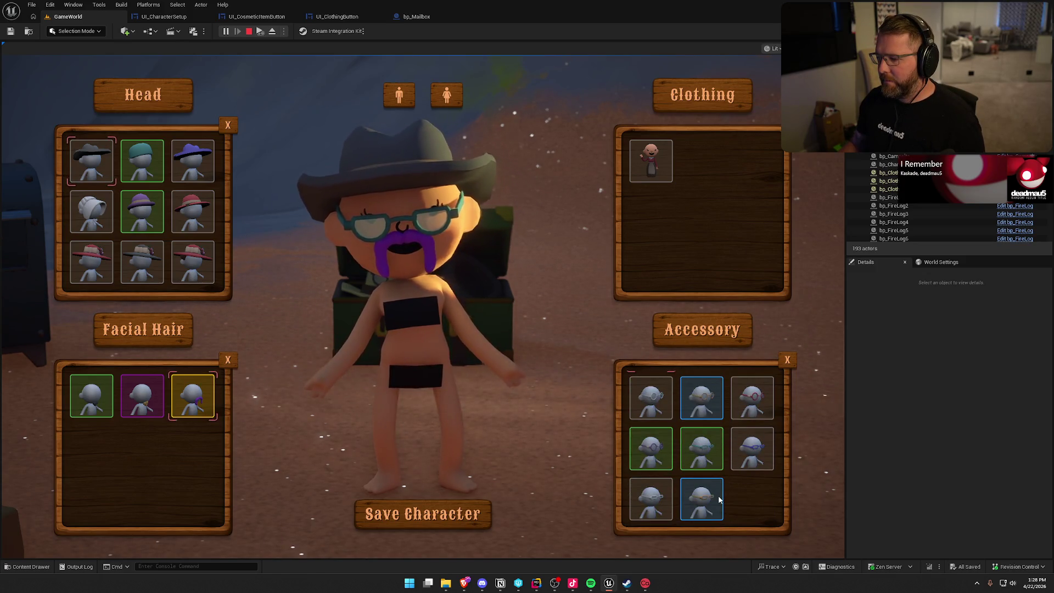
left_click(719, 498)
scroll(721, 500, "up", 1)
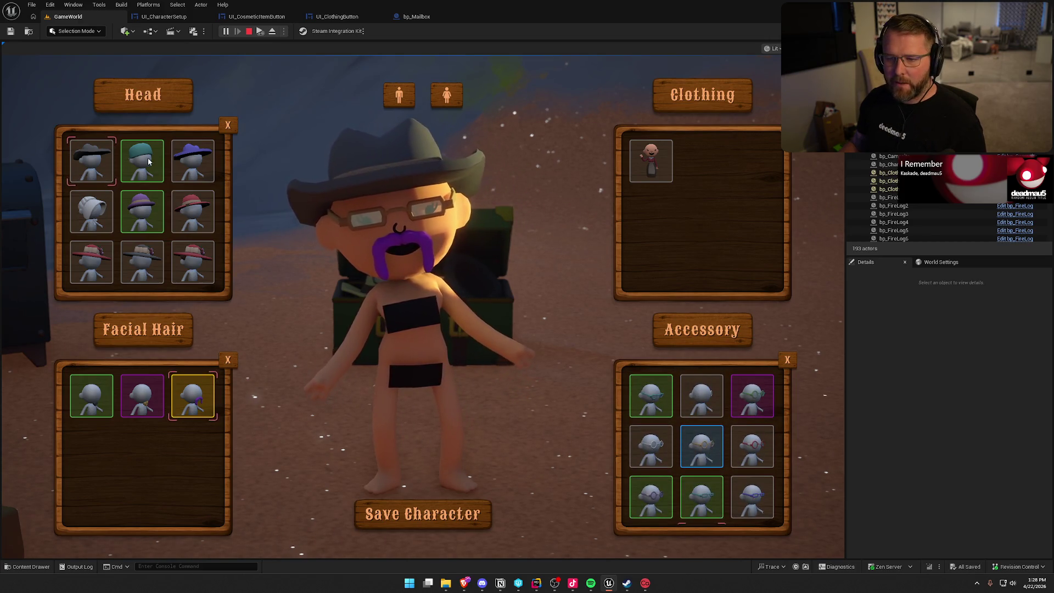
scroll(156, 198, "down", 5)
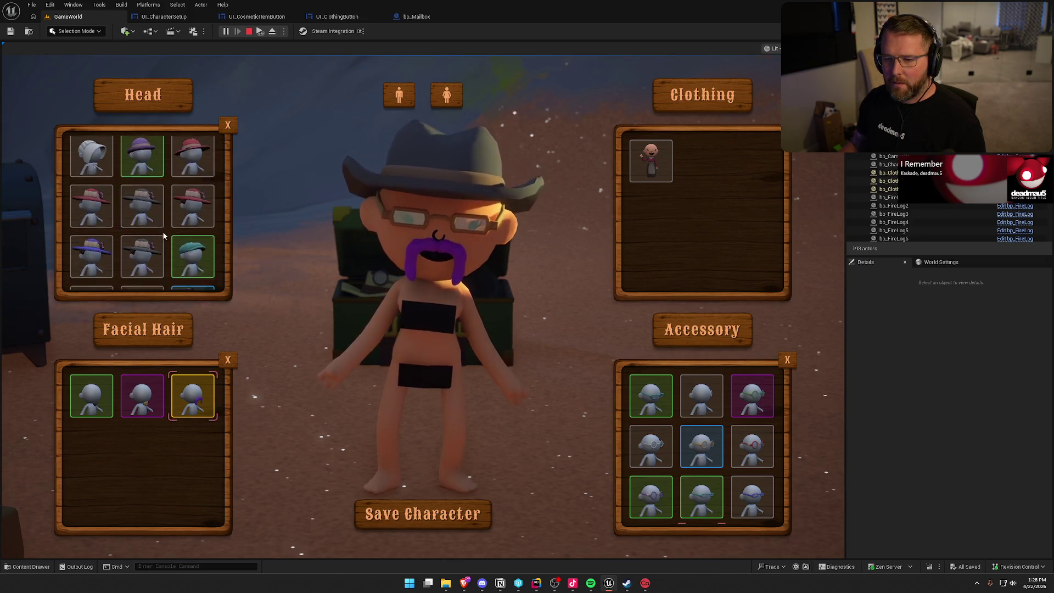
left_click(160, 258)
scroll(178, 268, "up", 5)
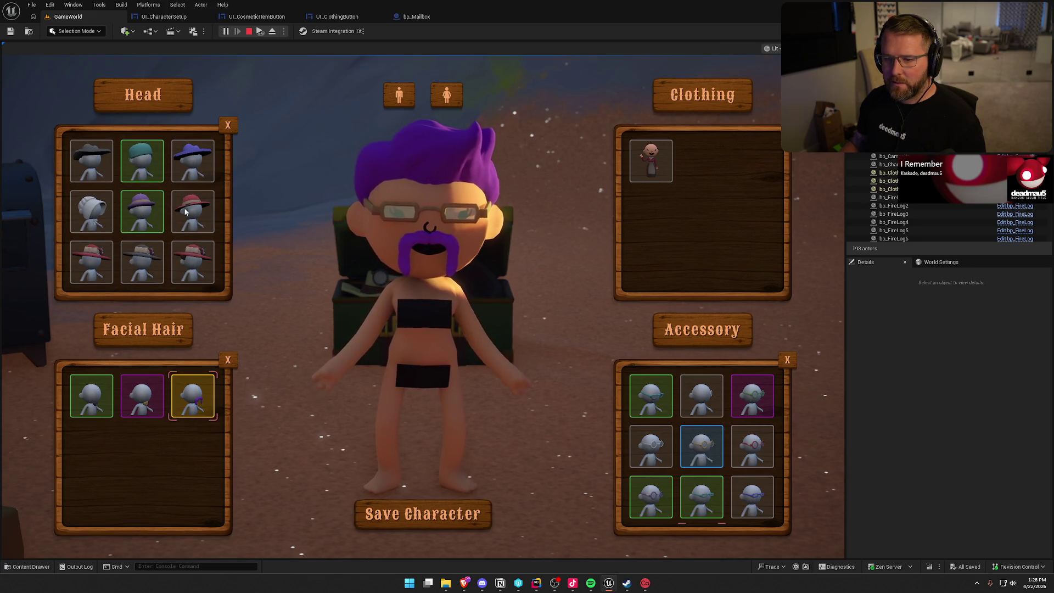
scroll(193, 219, "down", 3)
scroll(193, 220, "up", 5)
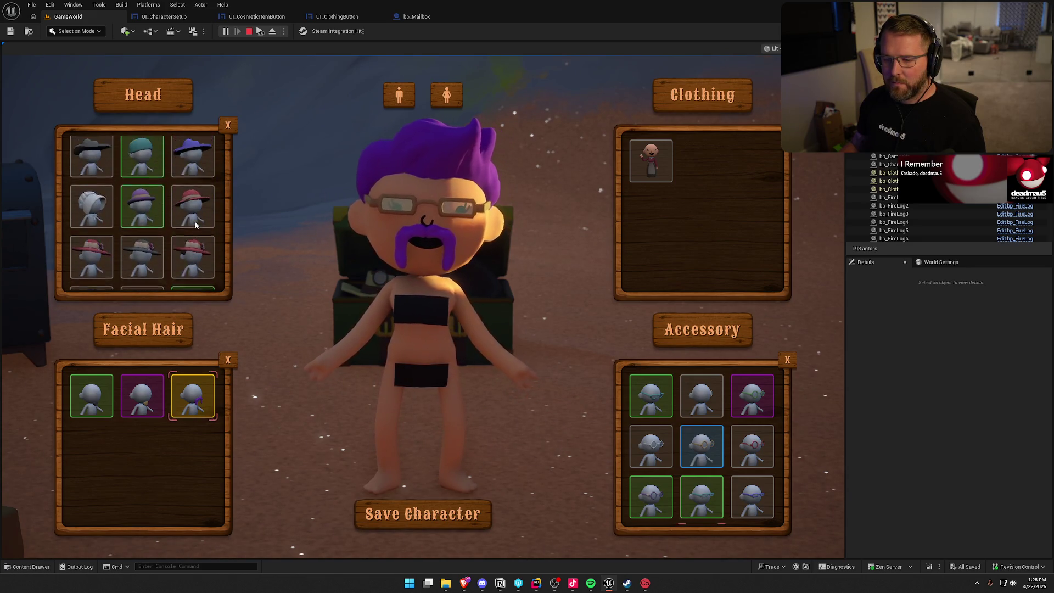
- Save the character, run back to the chest, and reopen the customization menu
left_click(447, 512)
key("w")
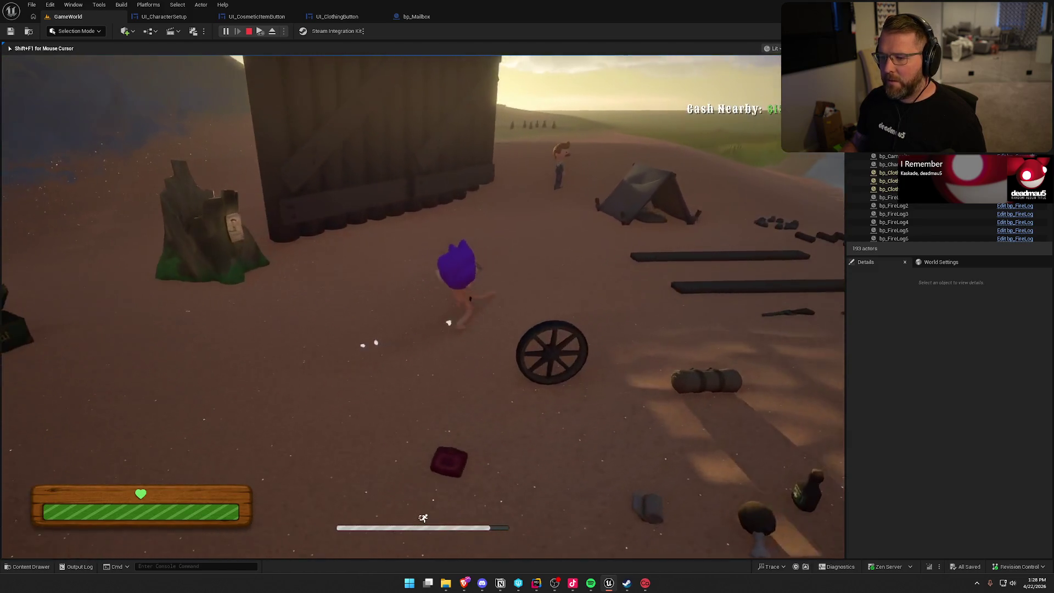
key("e")
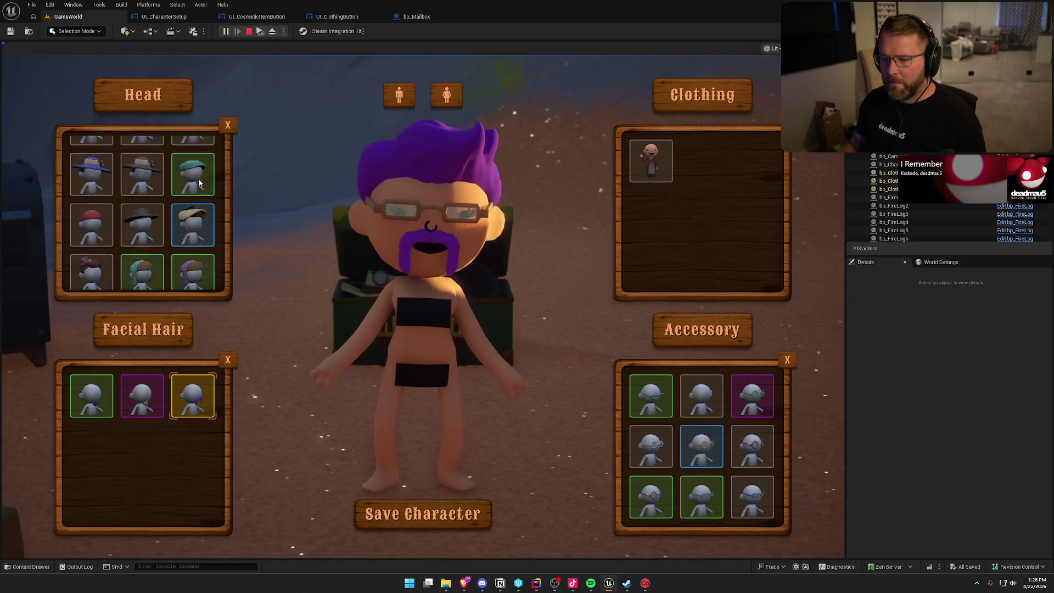
- Equip the blue glasses accessory, save the character, and stop the play session
scroll(197, 225, "down", 3)
scroll(173, 276, "up", 3)
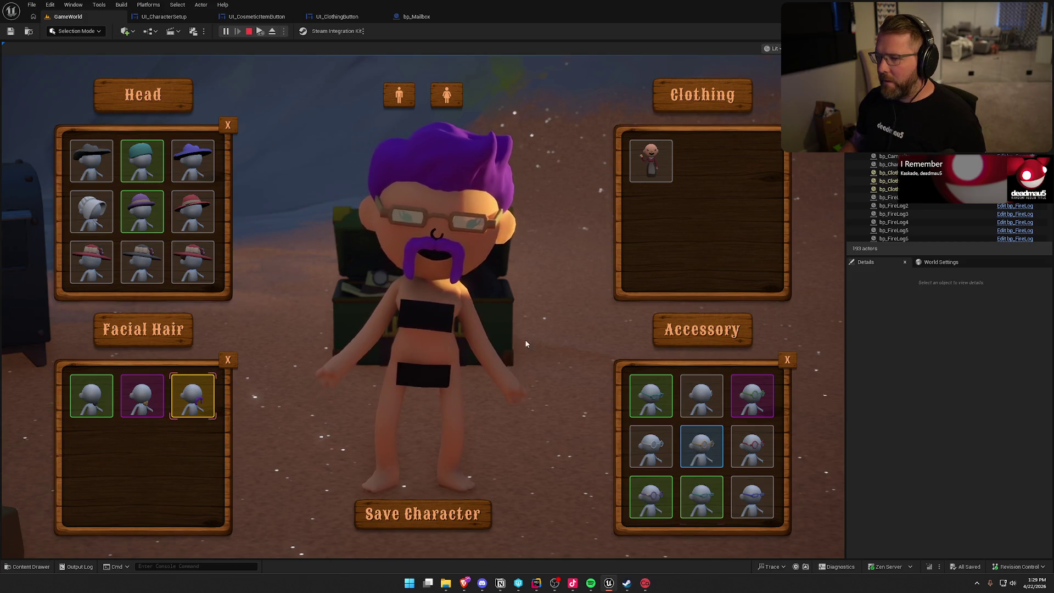
scroll(150, 238, "down", 3)
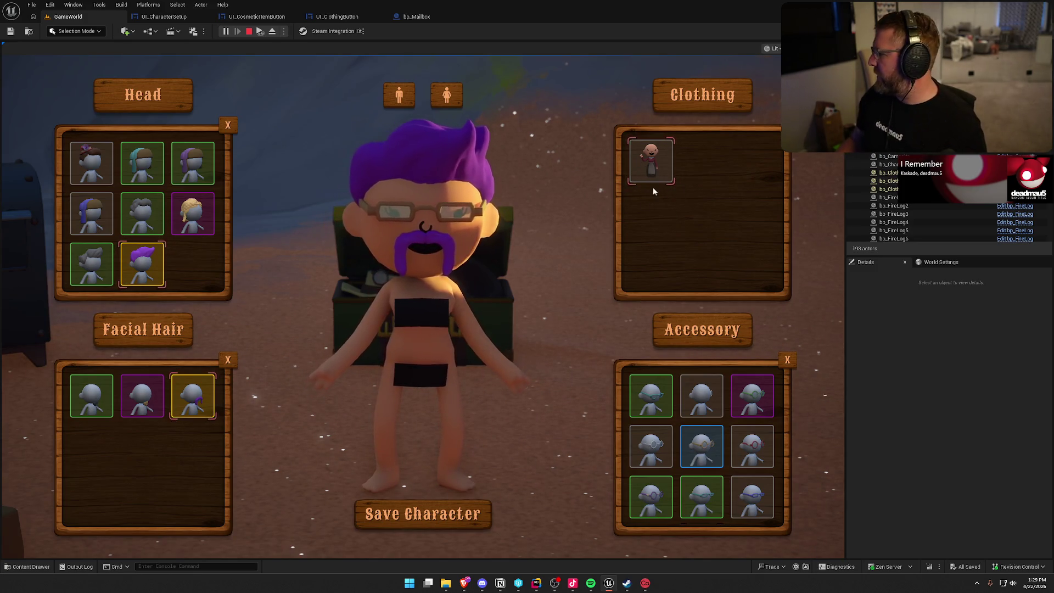
left_click(683, 445)
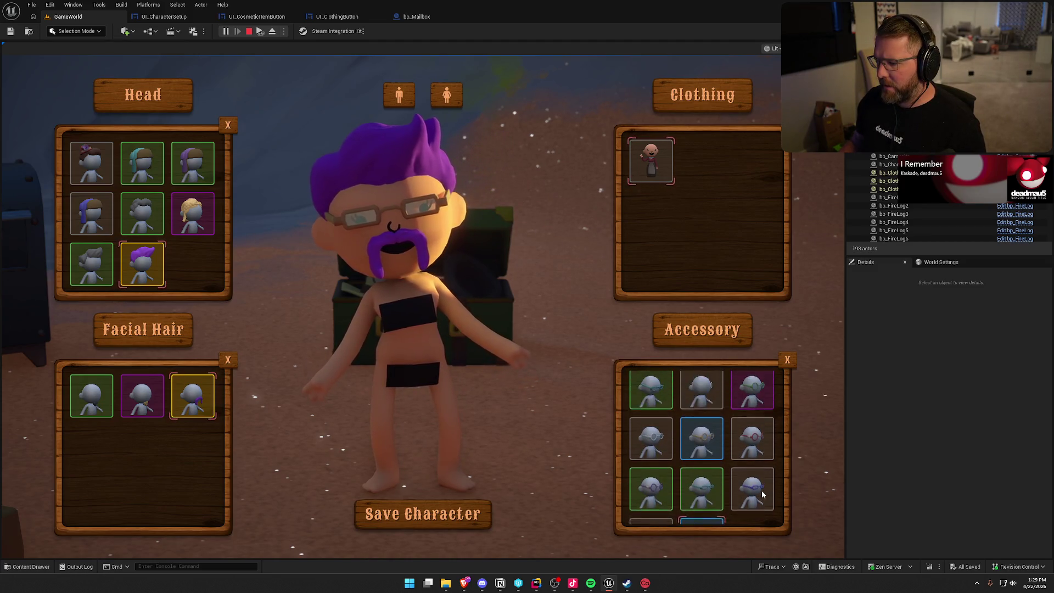
left_click(421, 520)
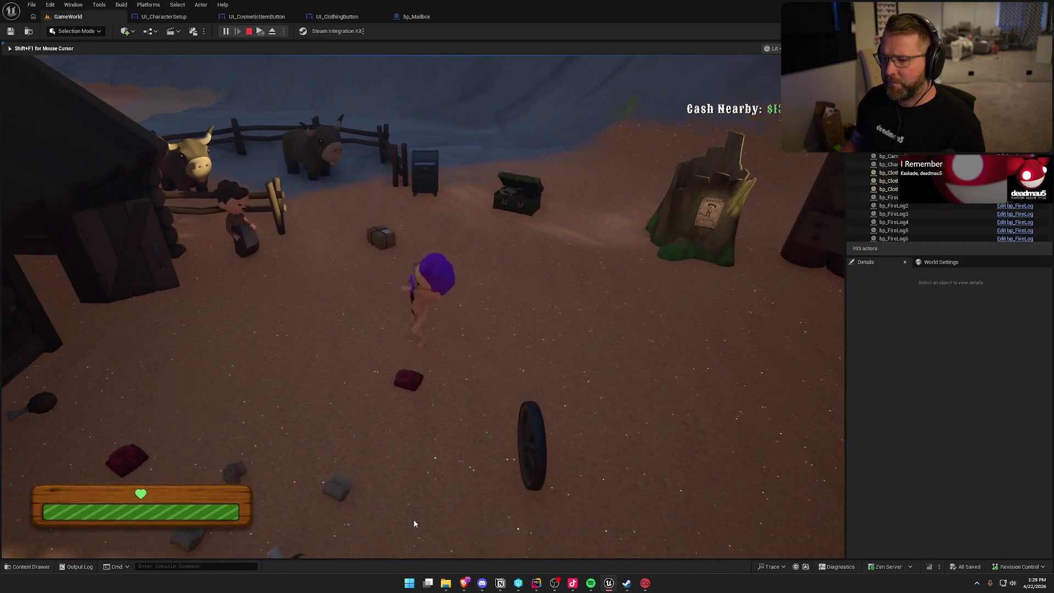
key("Escape")
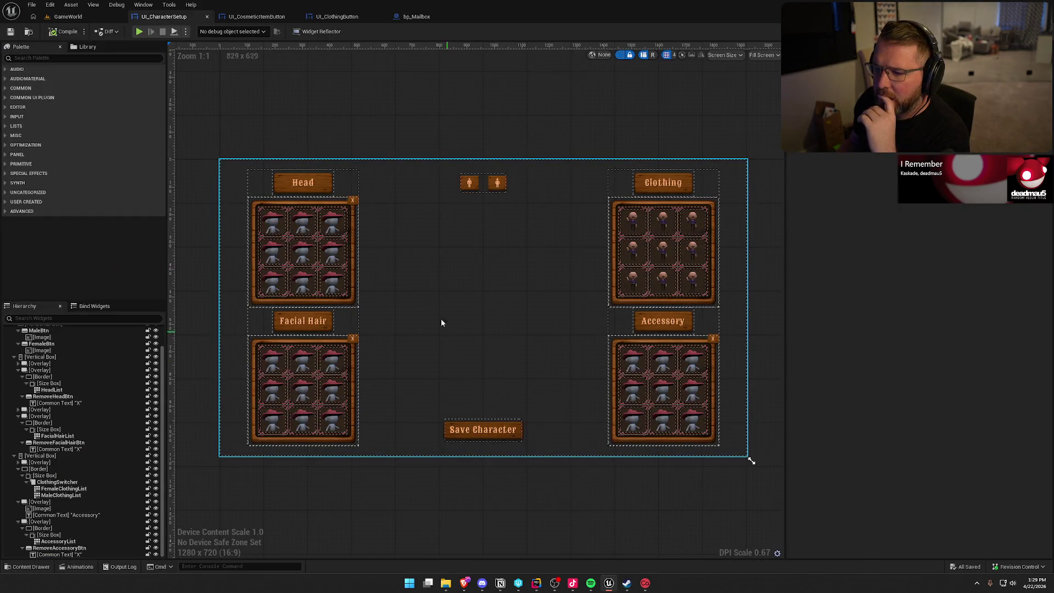
- In UI_CharacterSetup's Graph, add an On Item Selection Changed event for AccessoryList from My Blueprint
left_click(1032, 32)
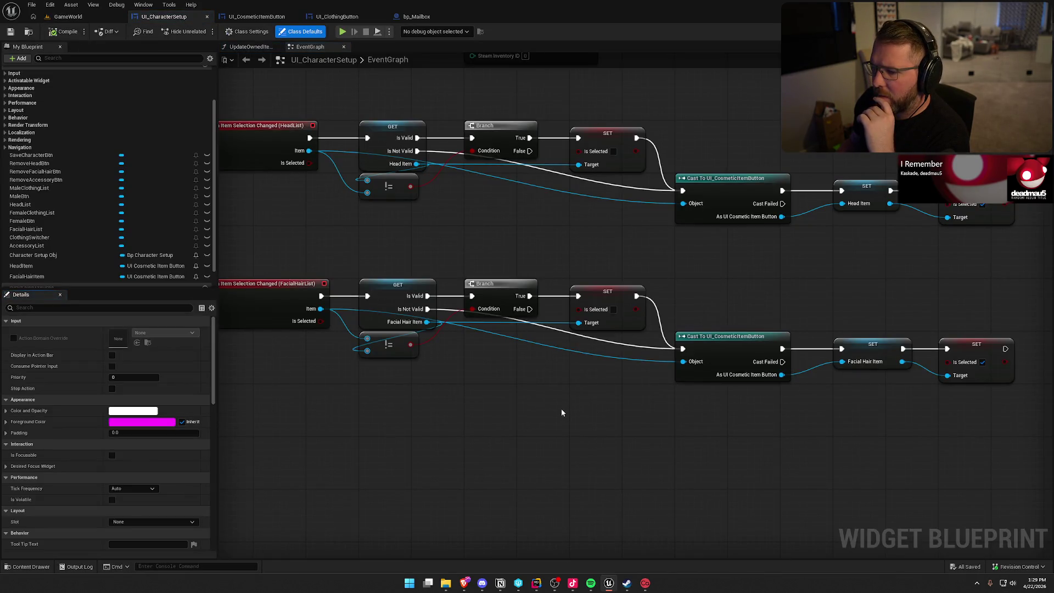
scroll(553, 390, "down", 2)
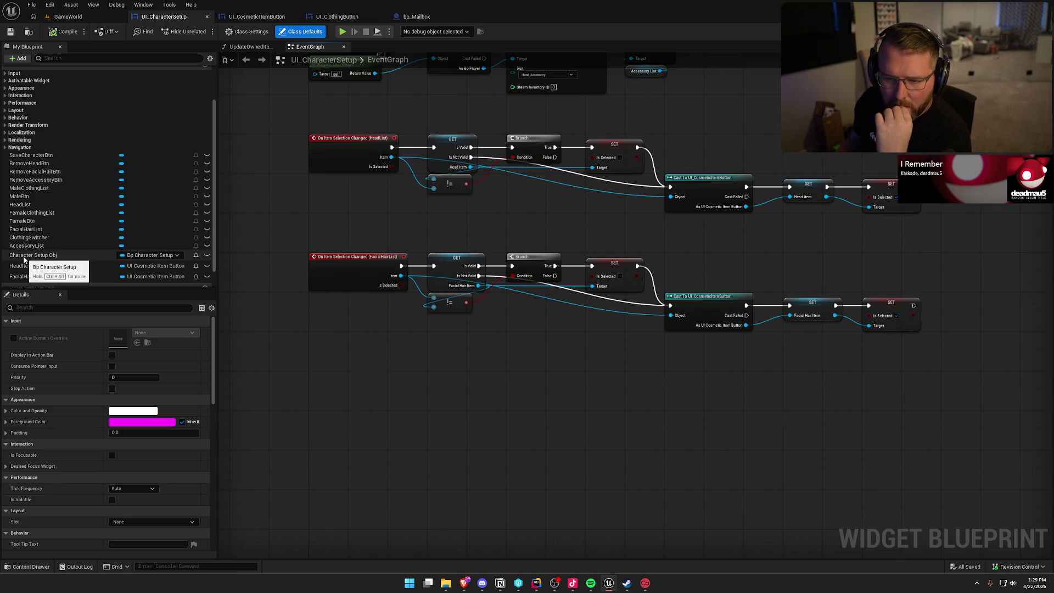
left_click(28, 245)
scroll(160, 439, "down", 10)
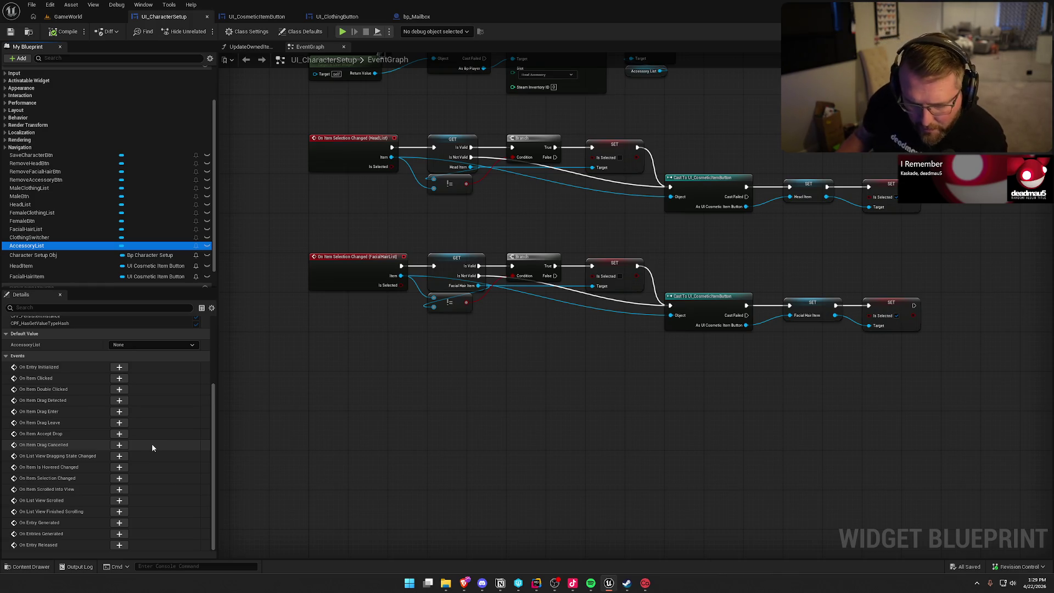
left_click(118, 479)
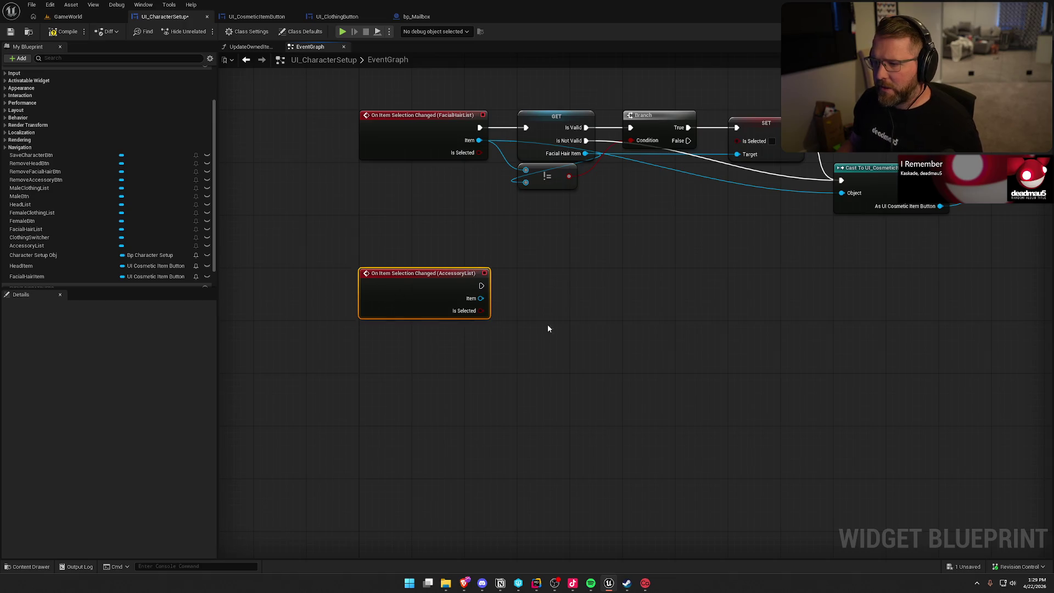
- Add a Cast To UI_CosmeticItemButton node from the AccessoryList event's Item output
scroll(547, 325, "down", 2)
left_click(541, 393)
scroll(541, 393, "up", 2)
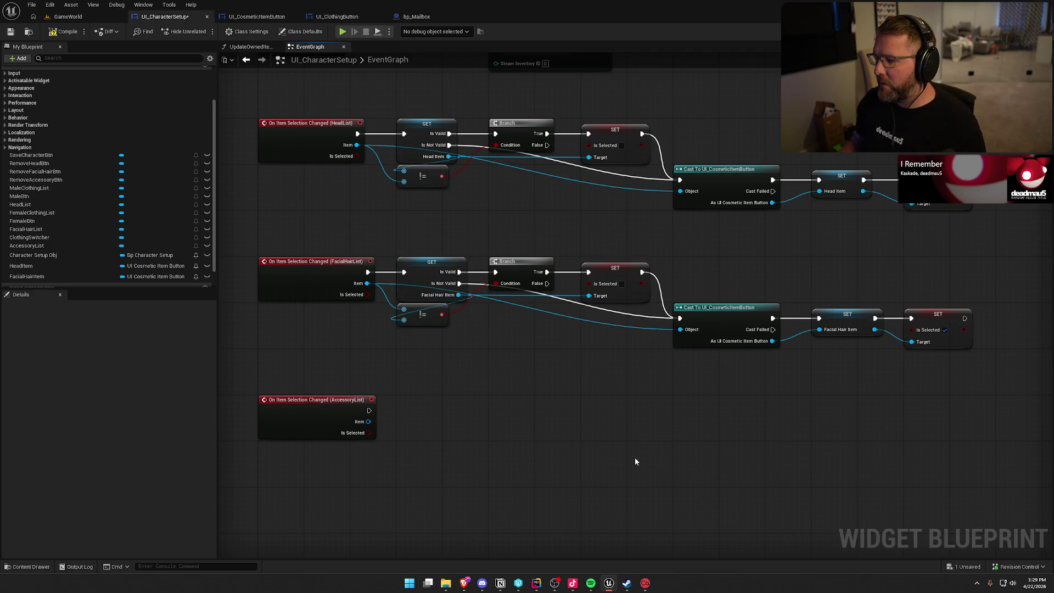
left_click_drag(544, 440, 518, 378)
left_click_drag(393, 363, 437, 371)
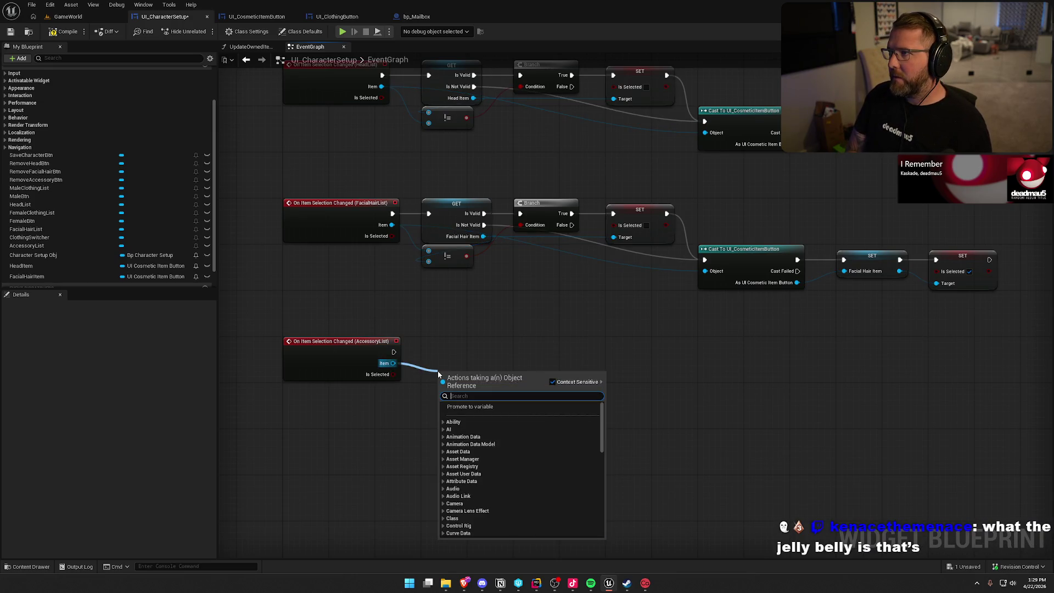
type("ca")
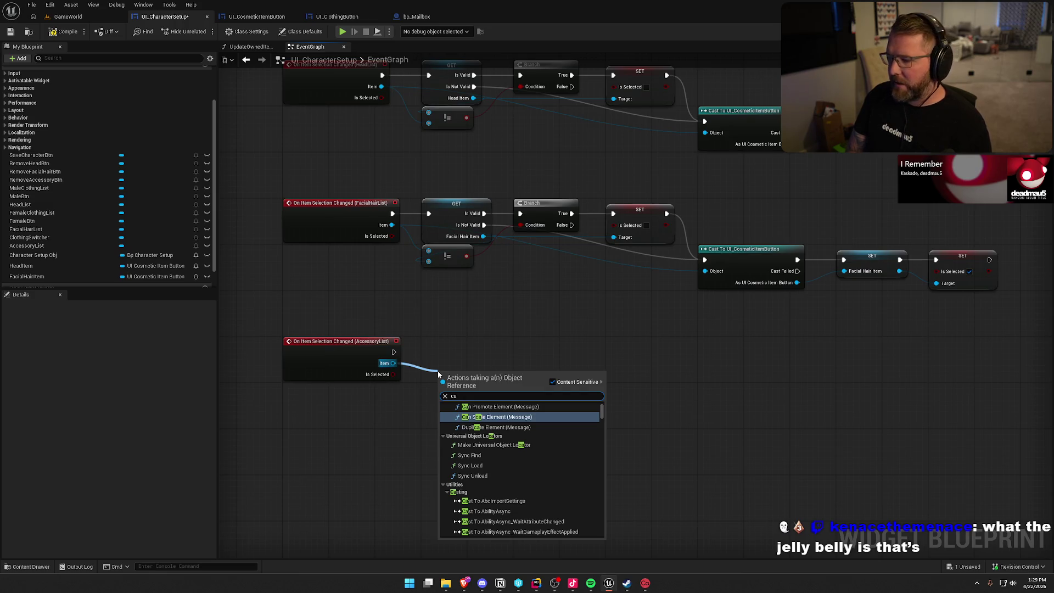
type("st")
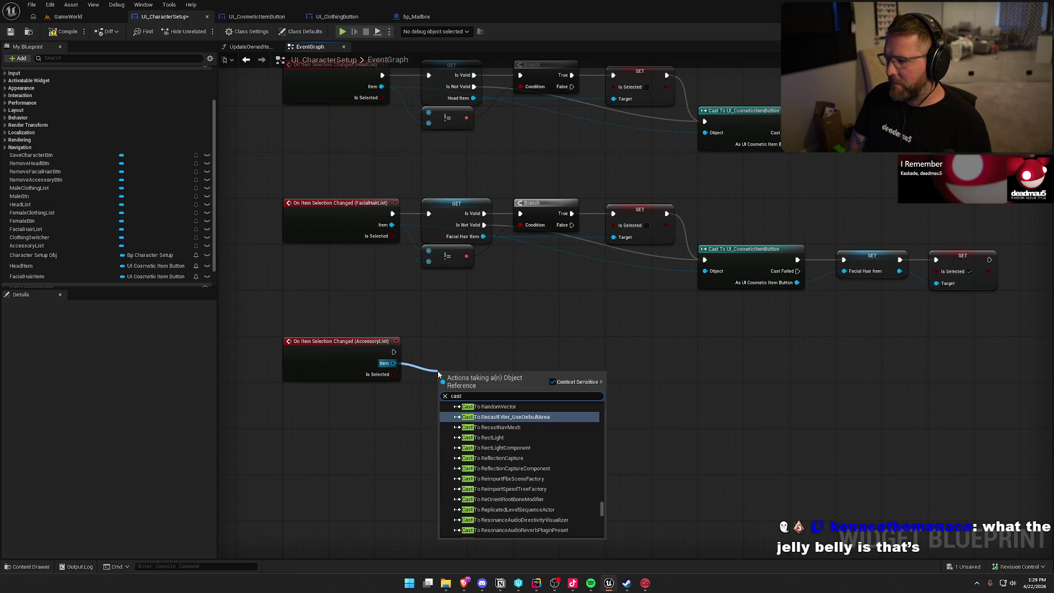
type(" ui cos")
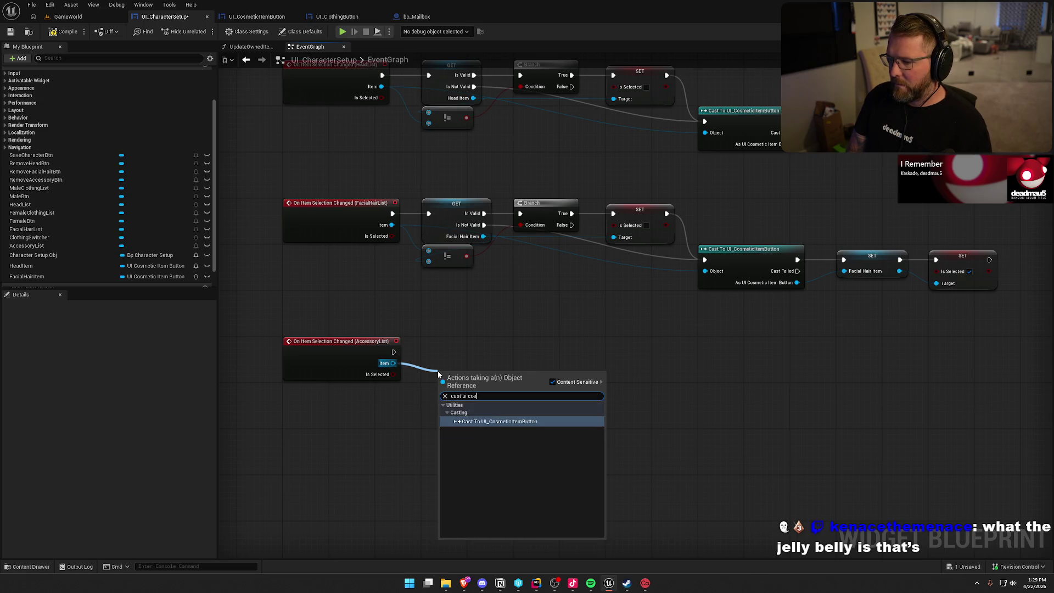
key("Return")
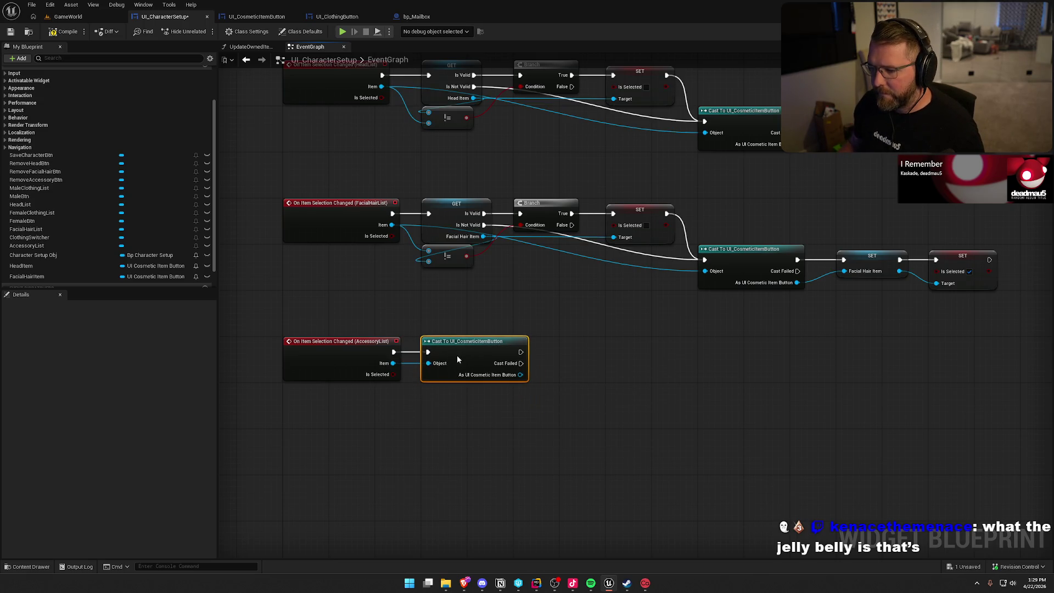
- Promote the cast result to an AccessoryItem variable and chain a SET Is Selected after it
left_click_drag(520, 374, 539, 377)
left_click(582, 413)
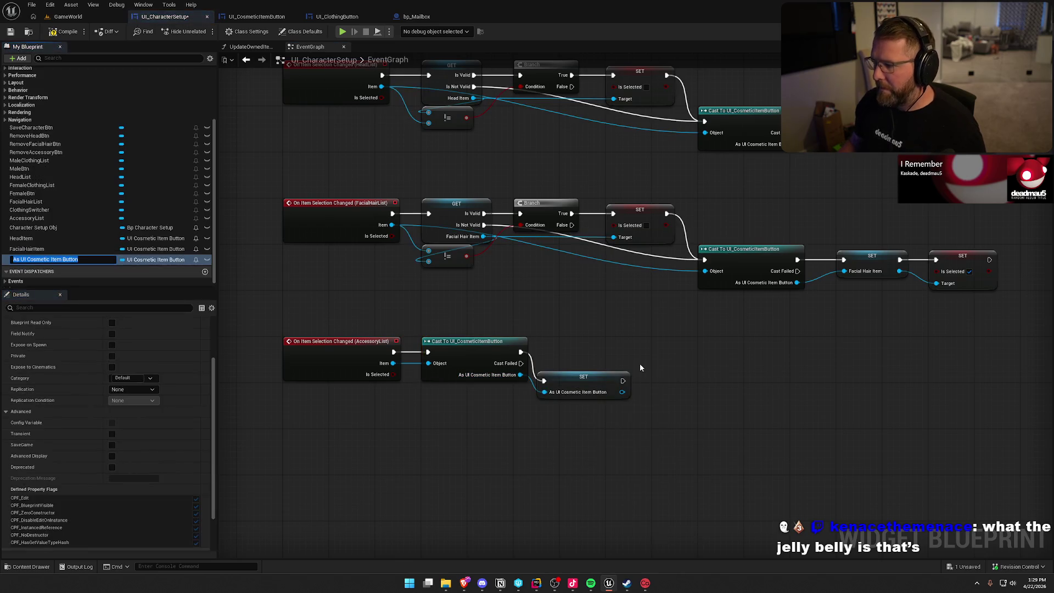
type("Acces")
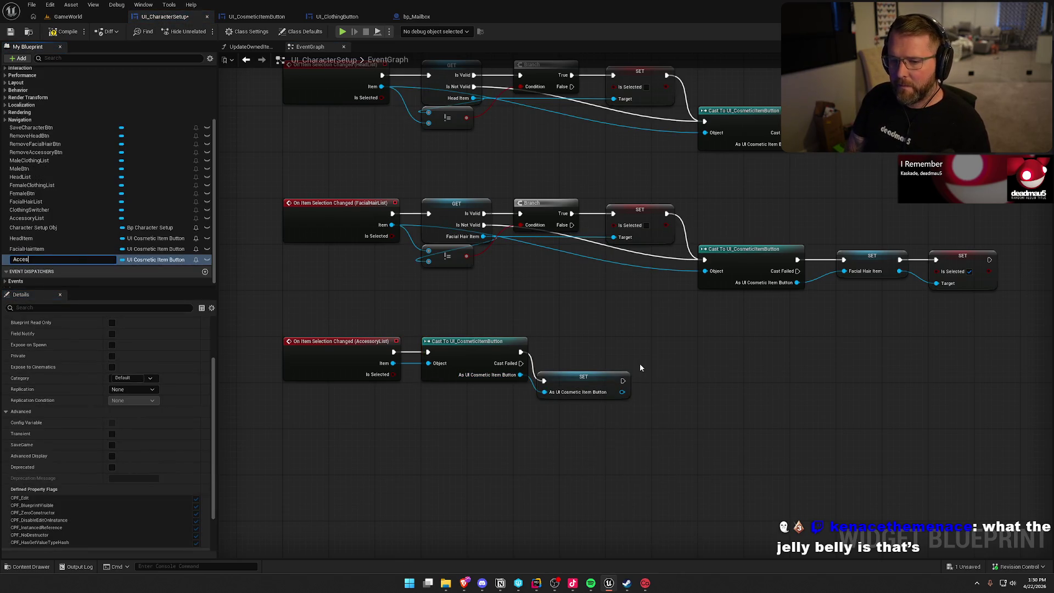
type("m")
key("Return")
scroll(575, 413, "up", 1)
left_click_drag(574, 380, 597, 347)
mouse_move(641, 389)
left_mouse_down()
mouse_move(547, 376)
mouse_move(616, 352)
left_mouse_up()
type("set is")
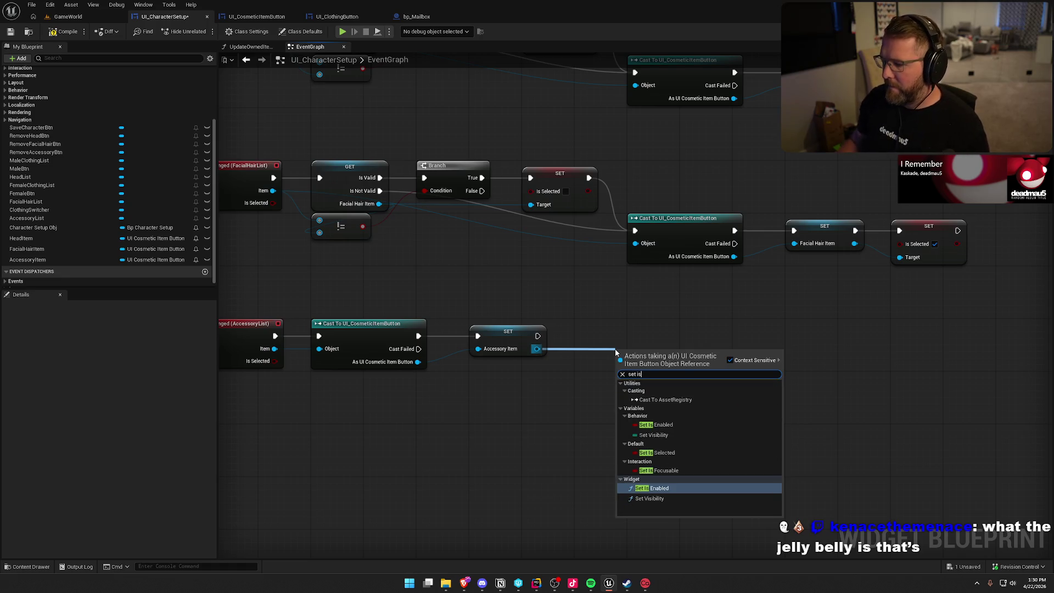
left_click(662, 450)
mouse_move(623, 355)
left_mouse_down()
mouse_move(537, 336)
mouse_move(610, 341)
mouse_move(600, 334)
left_mouse_up()
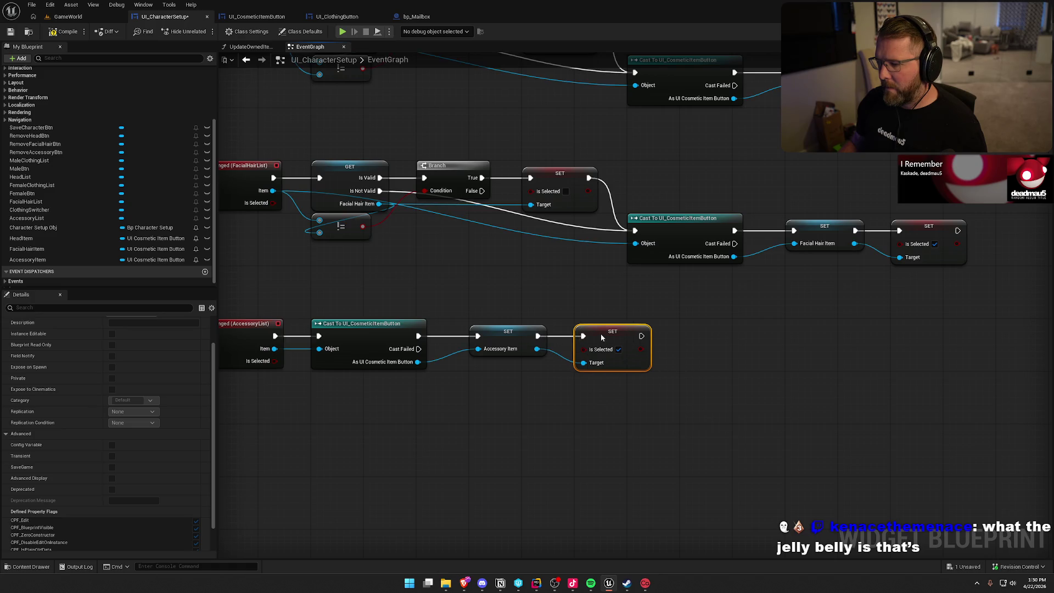
- Move the cast chain aside and wire the event into a validated AccessoryItem getter
left_click_drag(639, 437, 706, 417)
mouse_move(720, 303)
left_mouse_down()
mouse_move(494, 435)
mouse_move(376, 439)
left_mouse_up()
left_click_drag(448, 317, 566, 429)
left_click(541, 294)
left_click(27, 260)
left_click_drag(27, 260, 417, 319)
right_click(398, 323)
mouse_move(428, 481)
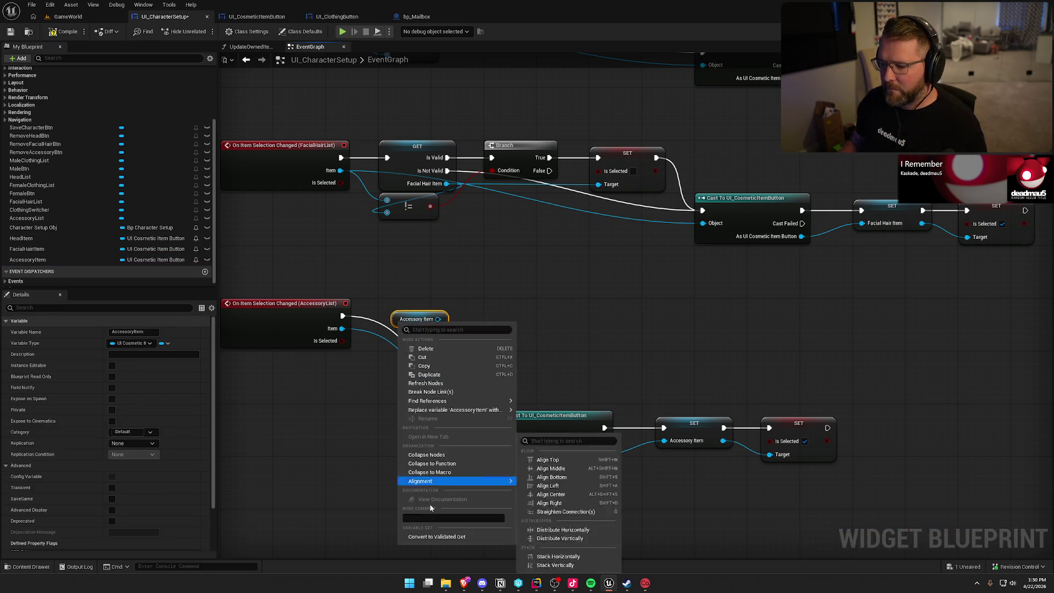
left_click(436, 537)
mouse_move(343, 316)
left_mouse_down()
mouse_move(401, 329)
mouse_move(402, 308)
mouse_move(522, 351)
mouse_move(521, 318)
left_mouse_up()
left_click(467, 316)
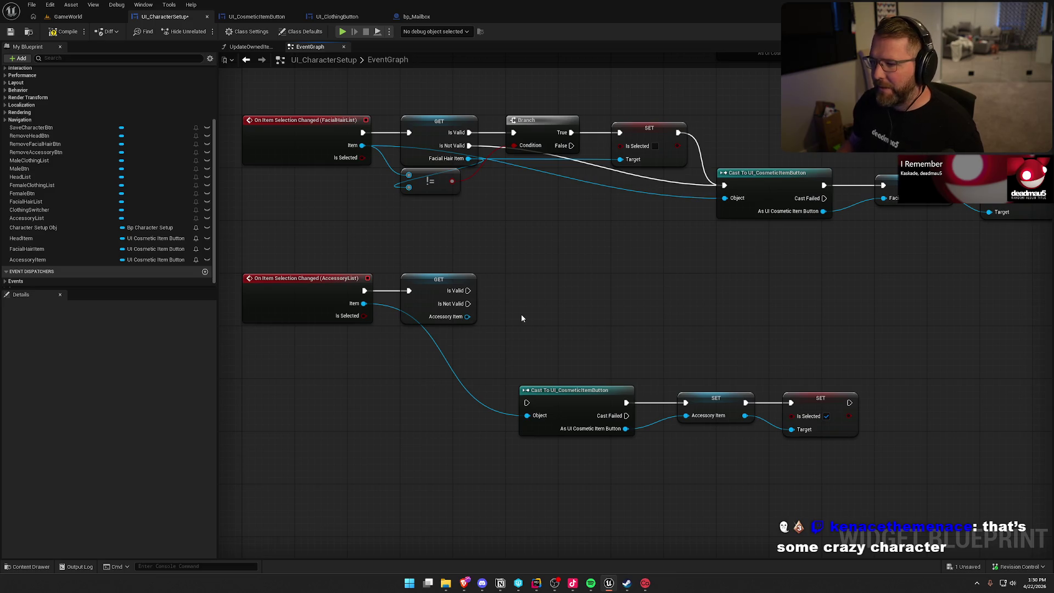
- Copy the facial hair comparison, Branch and SET nodes and rewire them to Item and Accessory Item
mouse_move(542, 201)
left_mouse_down()
mouse_move(442, 187)
mouse_move(526, 120)
left_mouse_up()
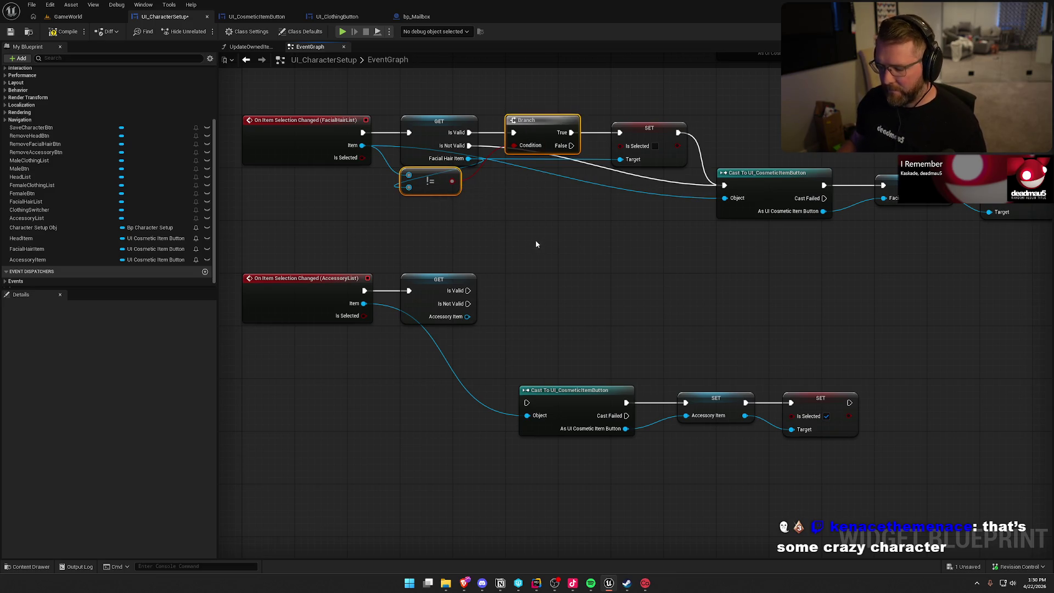
mouse_move(615, 256)
left_mouse_down()
mouse_move(528, 284)
mouse_move(586, 296)
mouse_move(467, 291)
left_mouse_up()
key("ctrl+c")
key("ctrl+v")
mouse_move(461, 339)
left_mouse_down()
mouse_move(436, 340)
mouse_move(363, 304)
left_mouse_up()
left_click_drag(467, 317, 462, 352)
left_click_drag(586, 291, 534, 285)
left_click(604, 352)
left_click_drag(617, 319, 467, 317)
- Route Branch False and the deselect SET into the accessory cast, then align both chains
left_click_drag(571, 304, 527, 402)
mouse_move(678, 290)
left_mouse_down()
mouse_move(527, 403)
mouse_move(867, 444)
left_mouse_up()
left_click_drag(573, 399, 737, 337)
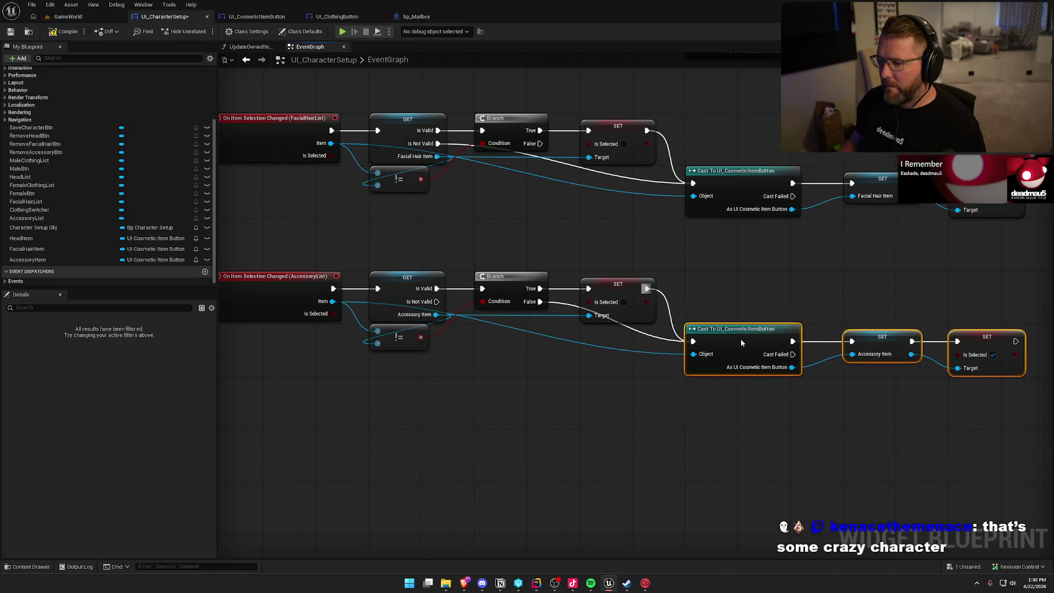
left_click(706, 440)
scroll(664, 441, "down", 1)
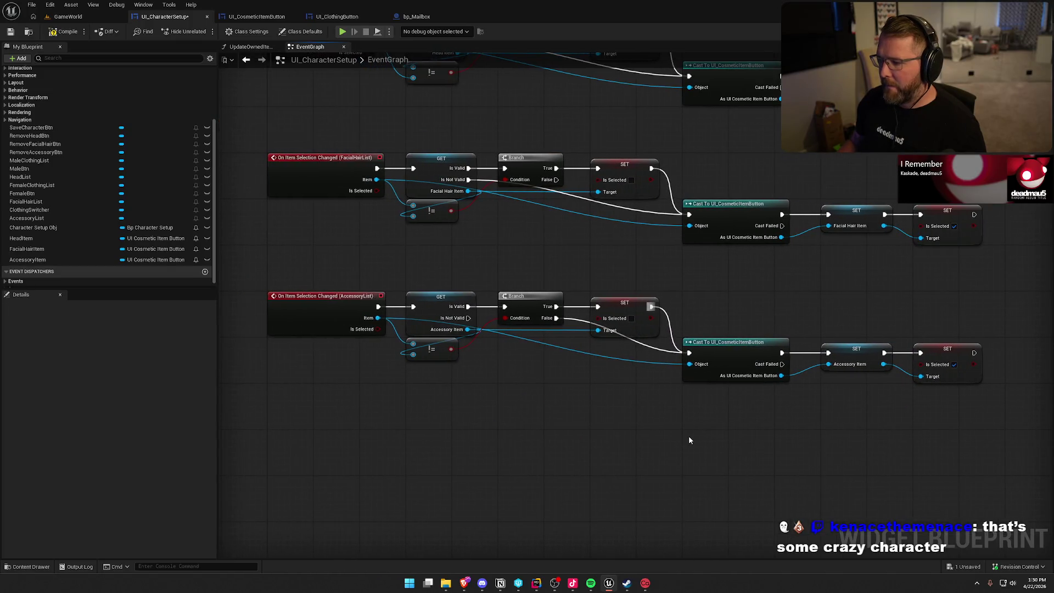
left_click_drag(685, 440, 680, 376)
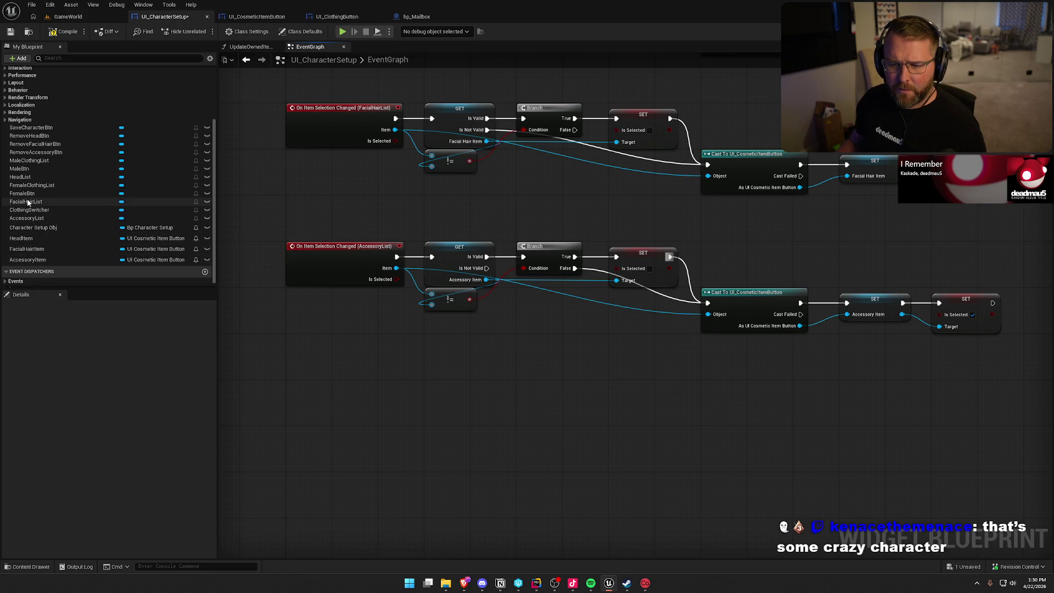
left_click(31, 161)
scroll(109, 412, "down", 10)
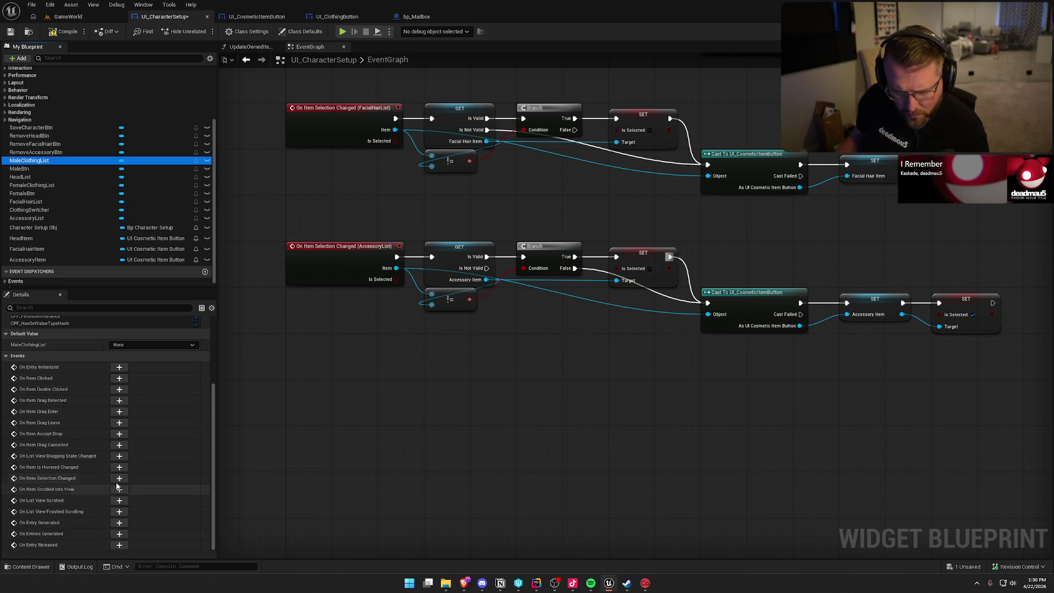
- Add On Item Selection Changed events for MaleClothingList and FemaleClothingList, stacked one below the other
left_click(119, 479)
left_click(68, 187)
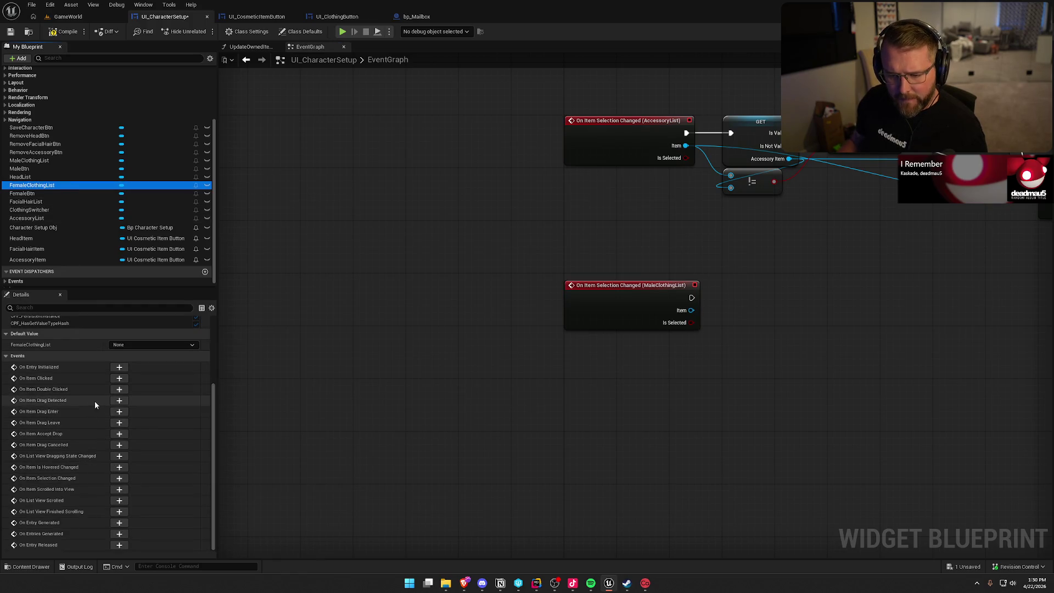
left_click(120, 478)
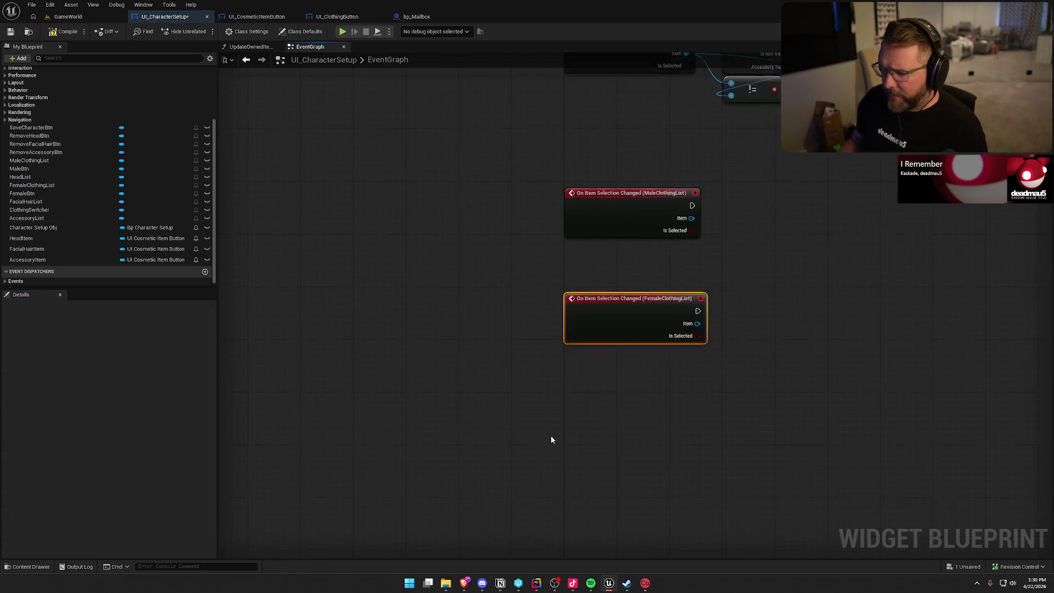
mouse_move(295, 327)
left_mouse_down()
mouse_move(292, 368)
mouse_move(372, 404)
mouse_move(433, 452)
mouse_move(428, 378)
left_mouse_up()
scroll(372, 405, "down", 2)
scroll(428, 378, "up", 1)
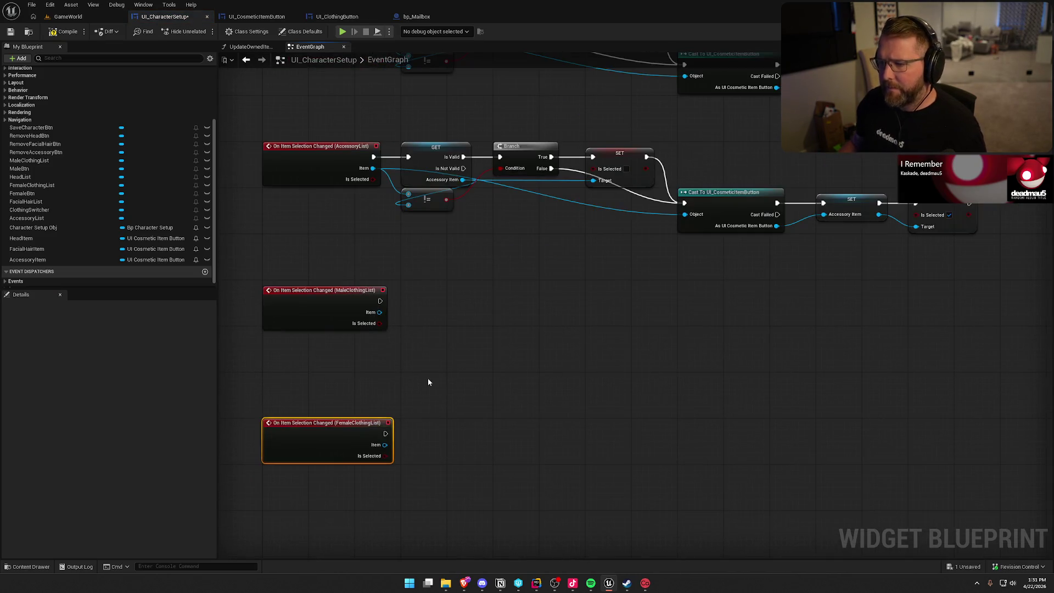
left_click(483, 369)
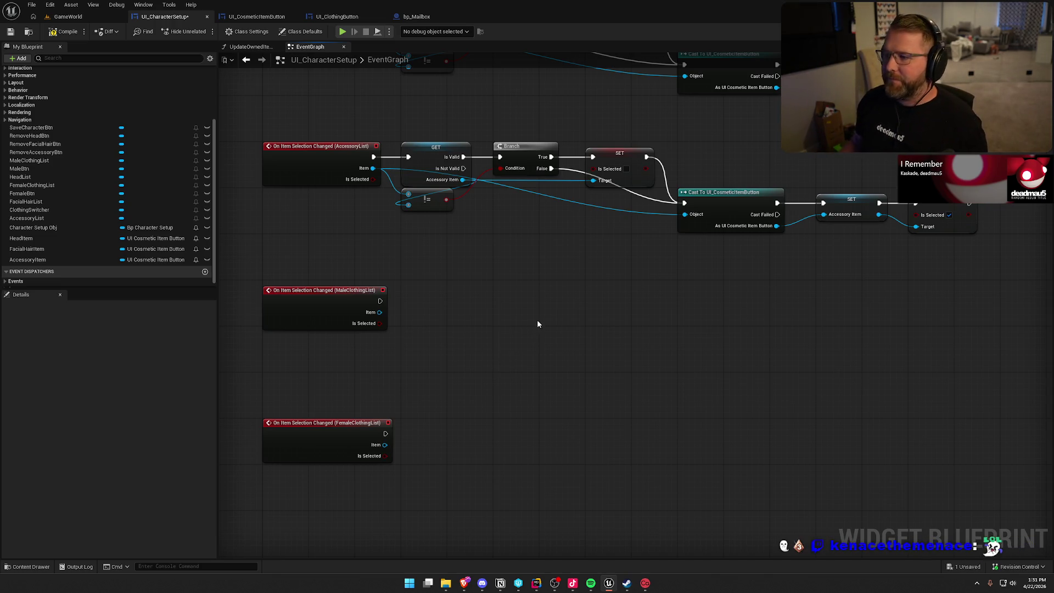
- Review the accessory chain beside the new clothing events and pick its Cast node for reuse
left_click_drag(538, 323, 549, 305)
scroll(753, 314, "down", 4)
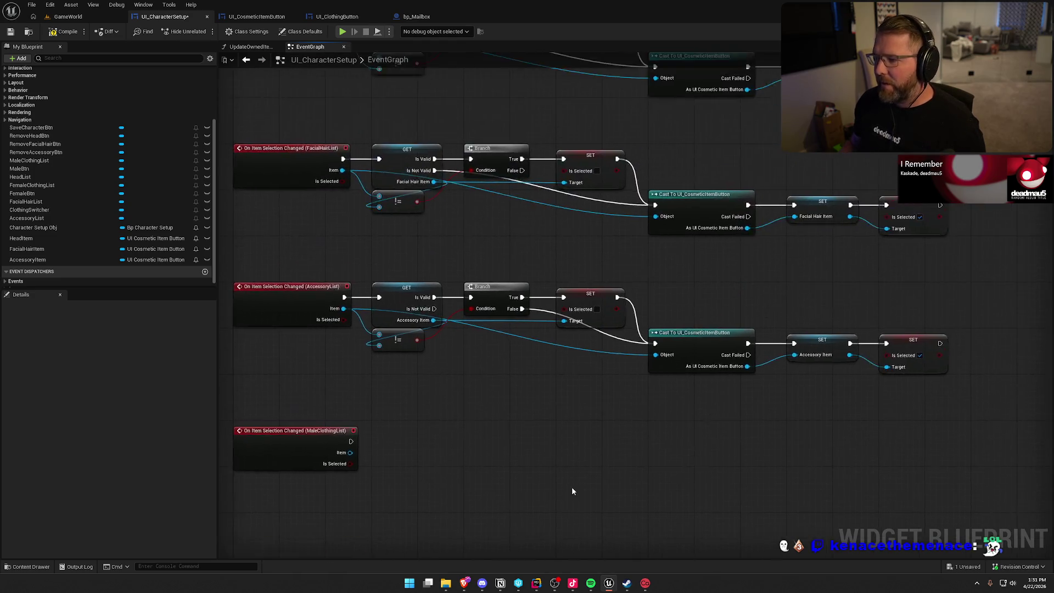
mouse_move(884, 440)
left_mouse_down()
mouse_move(434, 285)
mouse_move(415, 117)
left_mouse_up()
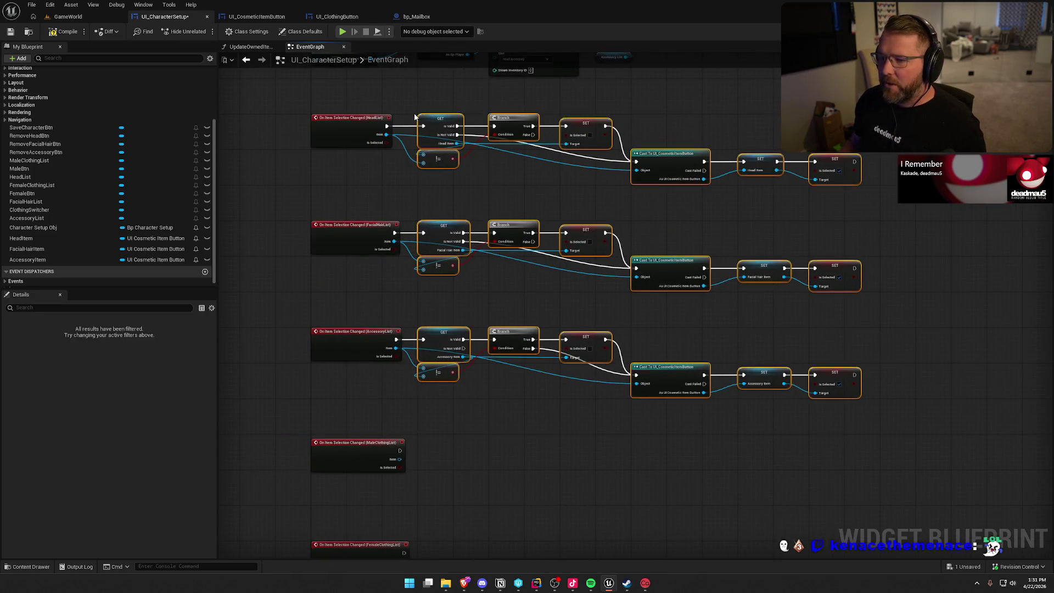
left_click(558, 466)
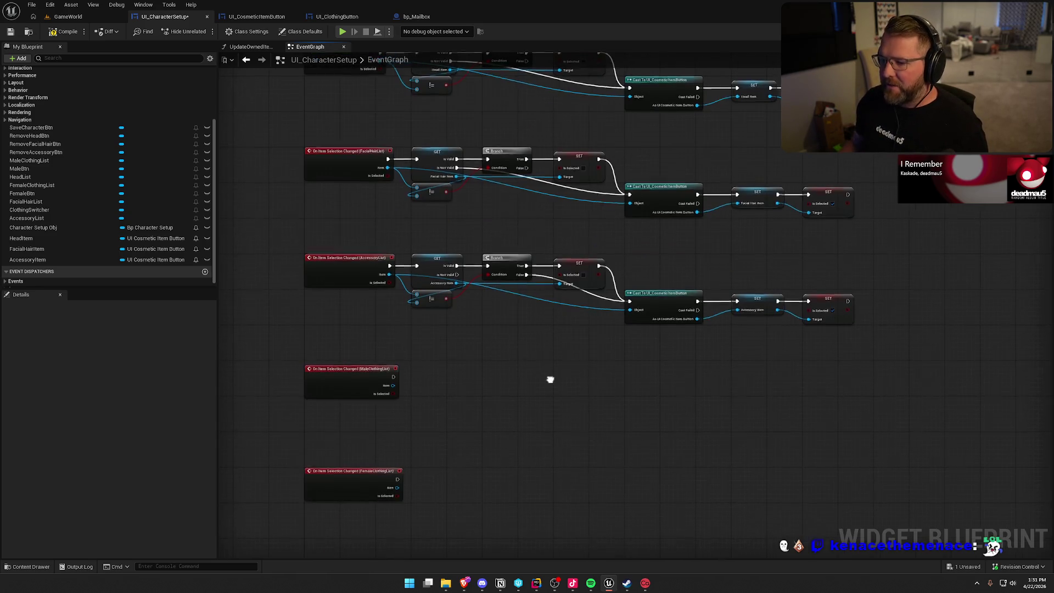
scroll(439, 364, "up", 1)
scroll(491, 339, "up", 1)
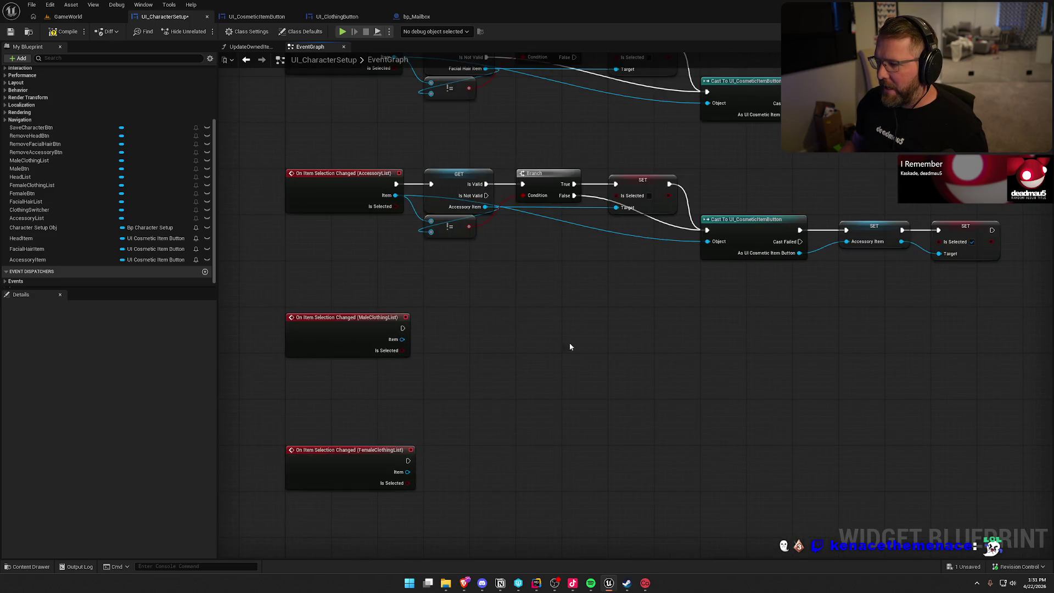
left_click_drag(745, 194, 597, 325)
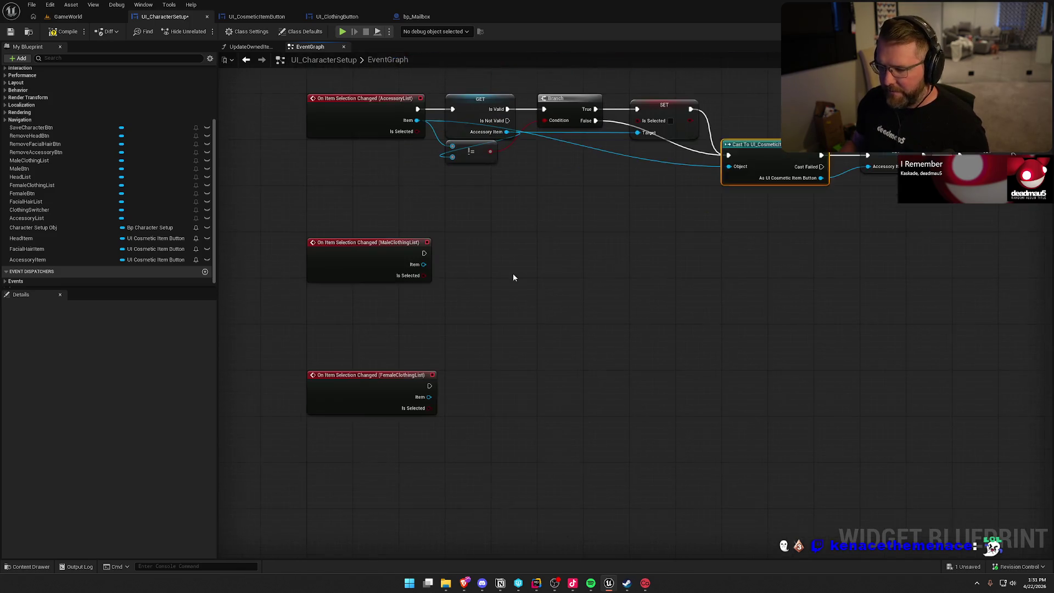
- Paste the Cast node, wire it to MaleClothingList, and promote its output to MaleClothingItem
key("ctrl+v")
key("ctrl+v")
mouse_move(494, 284)
left_mouse_down()
mouse_move(424, 253)
mouse_move(513, 297)
mouse_move(486, 256)
mouse_move(504, 255)
mouse_move(406, 281)
left_mouse_up()
left_click_drag(486, 308, 522, 321)
left_click(549, 354)
type("Mal")
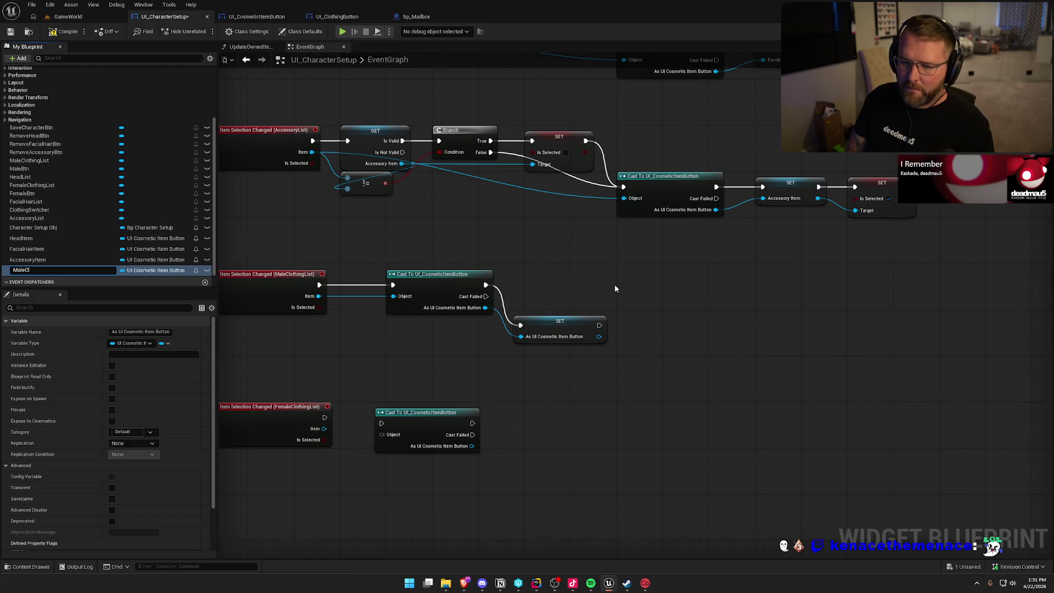
key("Return")
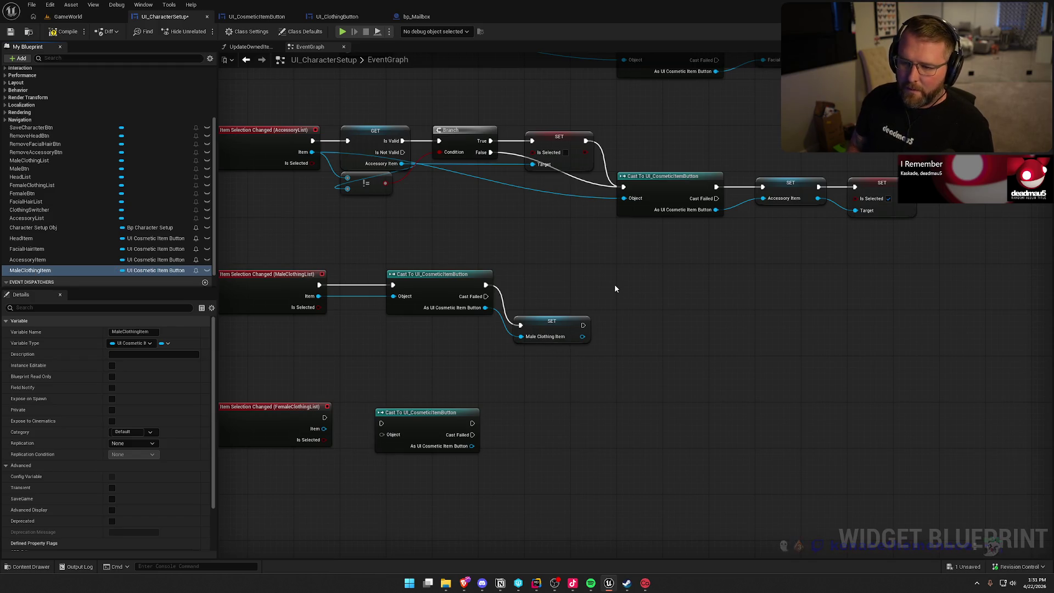
- Add a Set Is Selected node after storing MaleClothingItem, then shift the cast and setters right
scroll(611, 285, "up", 1)
left_click(616, 193)
left_click(726, 289)
left_click_drag(726, 289, 653, 356)
left_click_drag(585, 275, 650, 285)
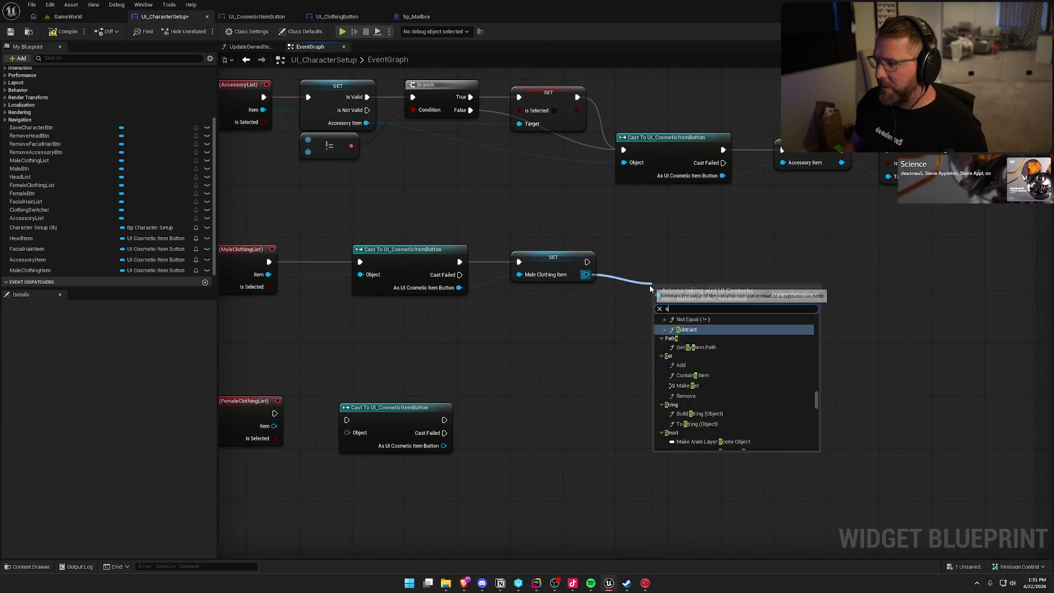
type("set is")
left_click(691, 387)
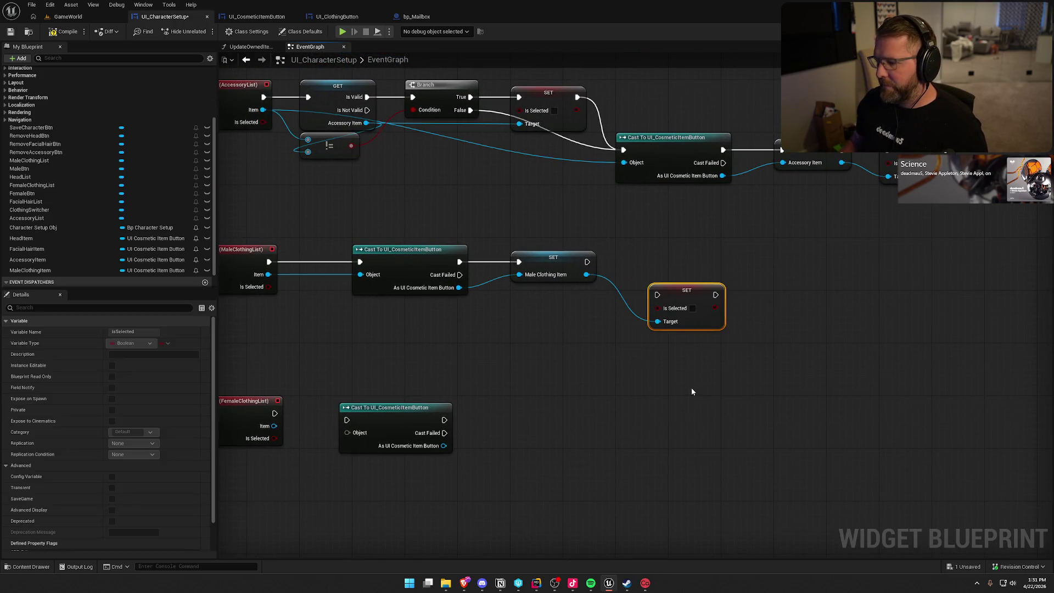
mouse_move(657, 295)
left_mouse_down()
mouse_move(560, 264)
mouse_move(587, 262)
left_mouse_up()
left_click_drag(693, 308, 660, 275)
mouse_move(724, 327)
left_mouse_down()
mouse_move(470, 192)
mouse_move(555, 249)
mouse_move(745, 259)
left_mouse_up()
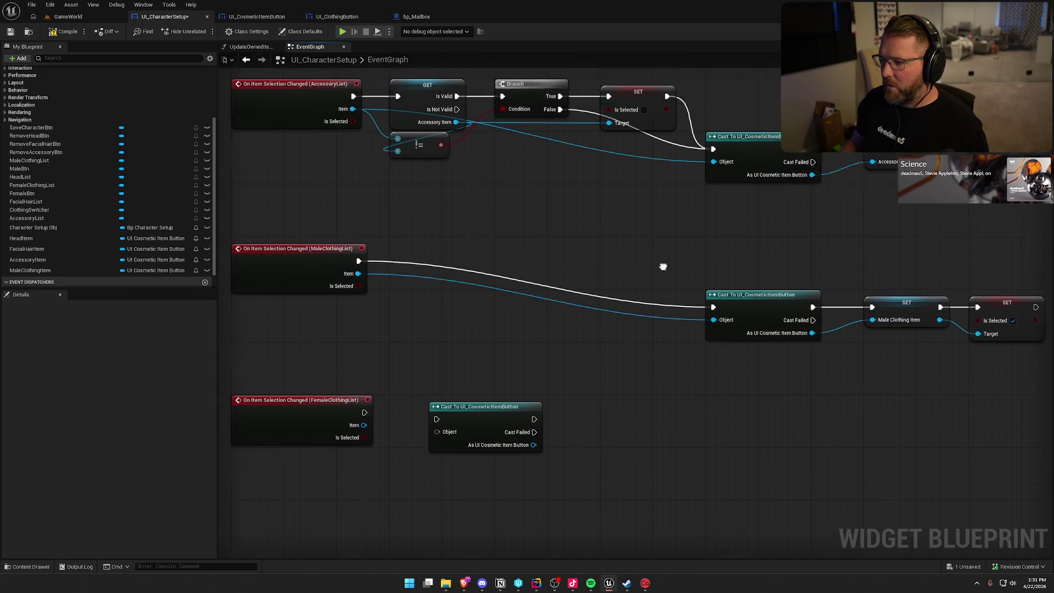
left_click_drag(658, 285, 663, 361)
left_click_drag(551, 298, 571, 255)
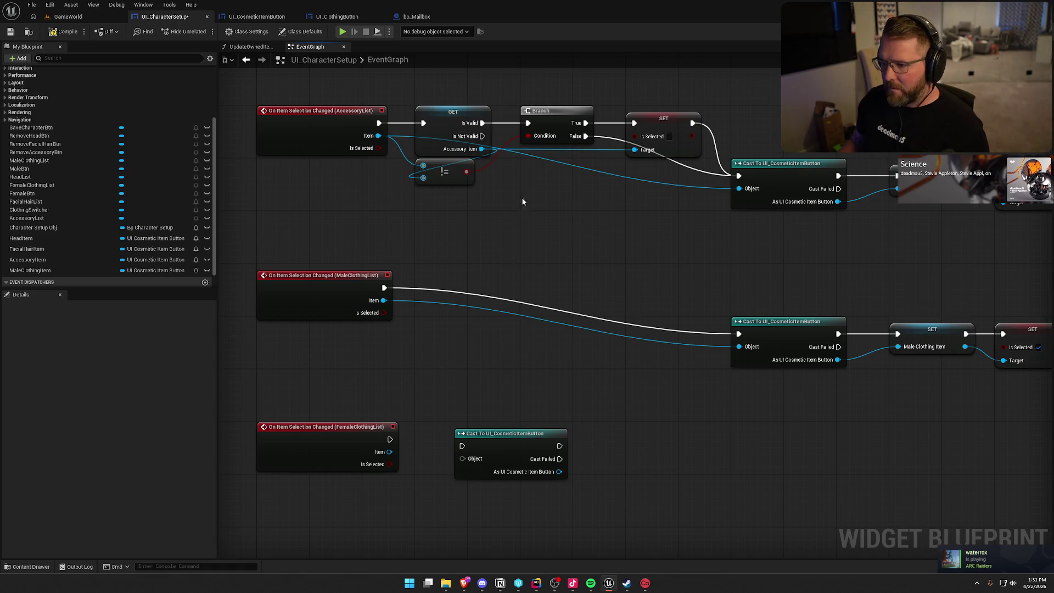
- Add a validated get of MaleClothingItem triggered by the MaleClothingList event
left_click_drag(31, 270, 446, 277)
right_click(467, 280)
left_click(501, 357)
left_click_drag(385, 287, 423, 288)
- Copy the accessory != , Branch and deselect nodes into the male handler, run on Is Valid
mouse_move(468, 244)
left_mouse_down()
mouse_move(551, 337)
mouse_move(504, 319)
mouse_move(523, 302)
mouse_move(499, 335)
left_mouse_up()
left_click_drag(508, 189, 387, 155)
left_click(527, 109, "ctrl")
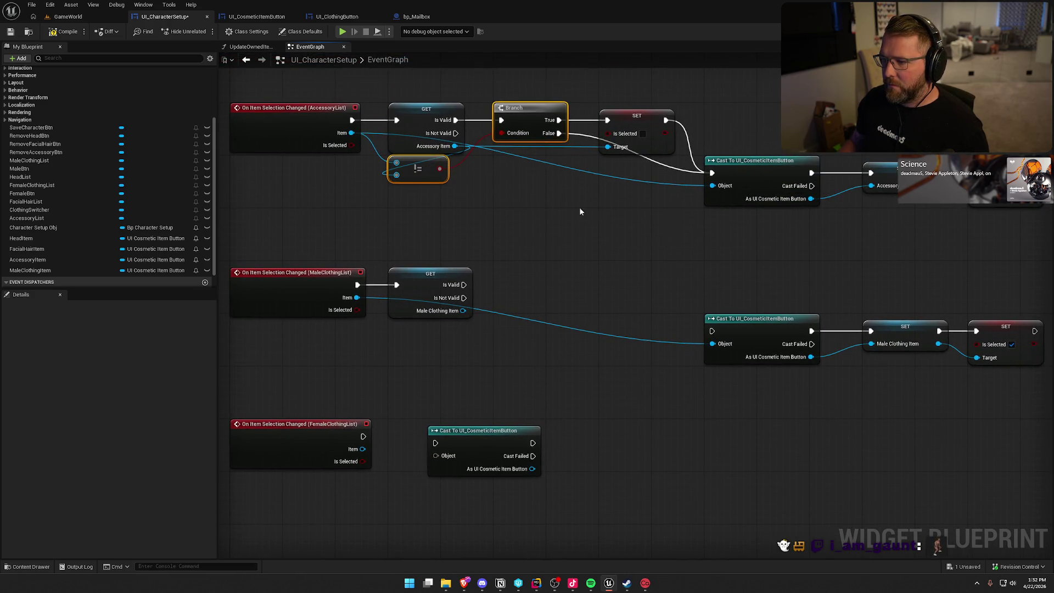
left_click(637, 116, "ctrl")
key("ctrl+c")
key("ctrl+v")
mouse_move(464, 284)
left_mouse_down()
mouse_move(567, 284)
mouse_move(525, 286)
left_mouse_up()
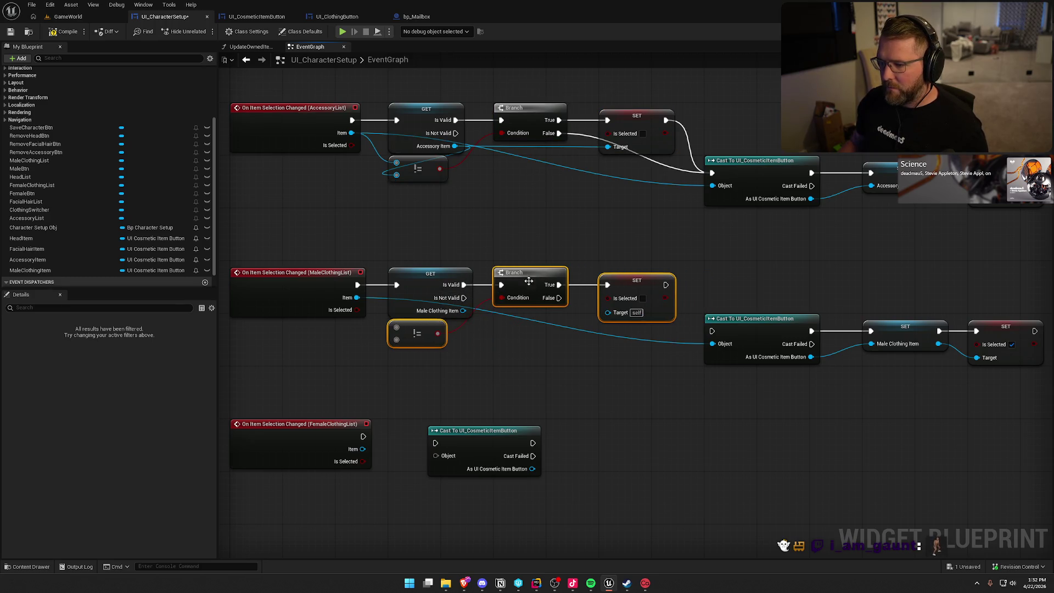
left_click(526, 240)
- Compare the stored and new male items, deselect the previous one, and continue into the cast
mouse_move(396, 327)
left_mouse_down()
mouse_move(460, 321)
mouse_move(462, 311)
left_mouse_up()
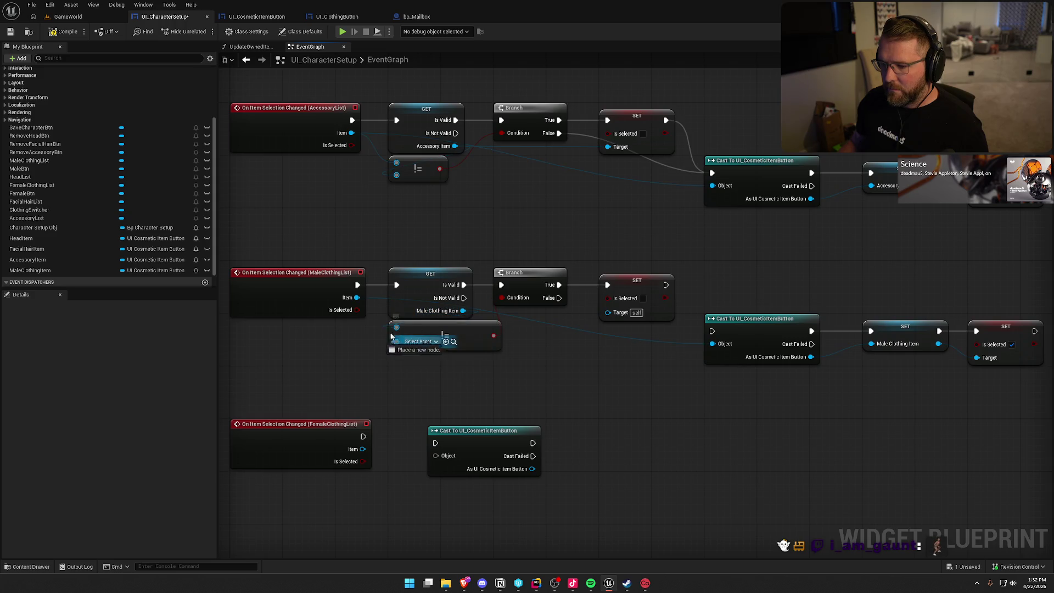
mouse_move(356, 298)
left_mouse_down()
mouse_move(396, 339)
mouse_move(460, 364)
left_mouse_up()
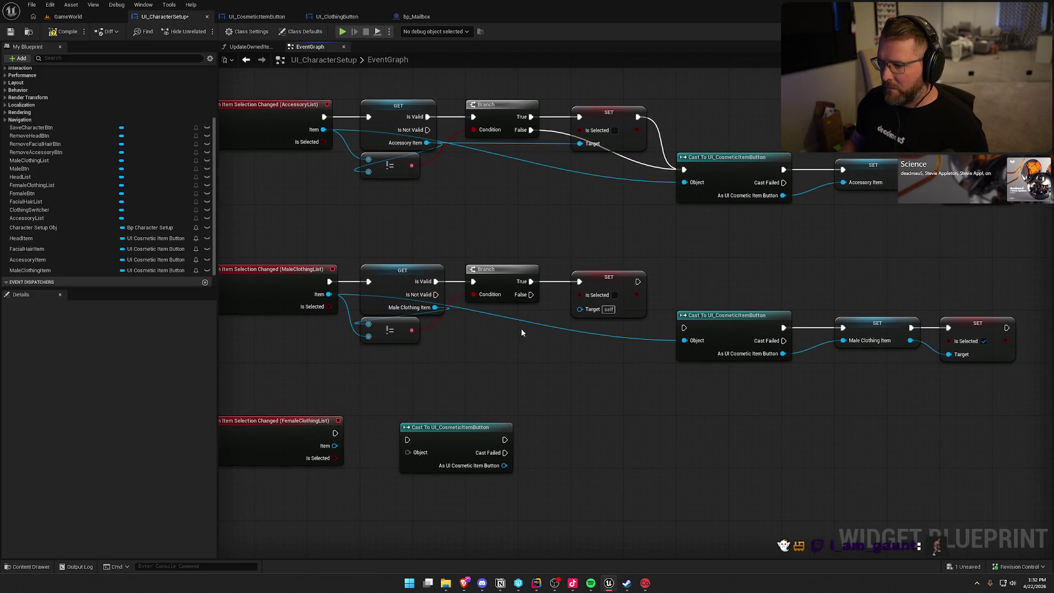
mouse_move(579, 309)
left_mouse_down()
mouse_move(463, 328)
mouse_move(435, 308)
left_mouse_up()
left_click_drag(579, 330, 530, 323)
left_click_drag(587, 275, 635, 320)
- Promote the female Cast output to a new FemaleClothingItem variable
mouse_move(548, 398)
left_mouse_down()
mouse_move(635, 347)
mouse_move(637, 328)
left_mouse_up()
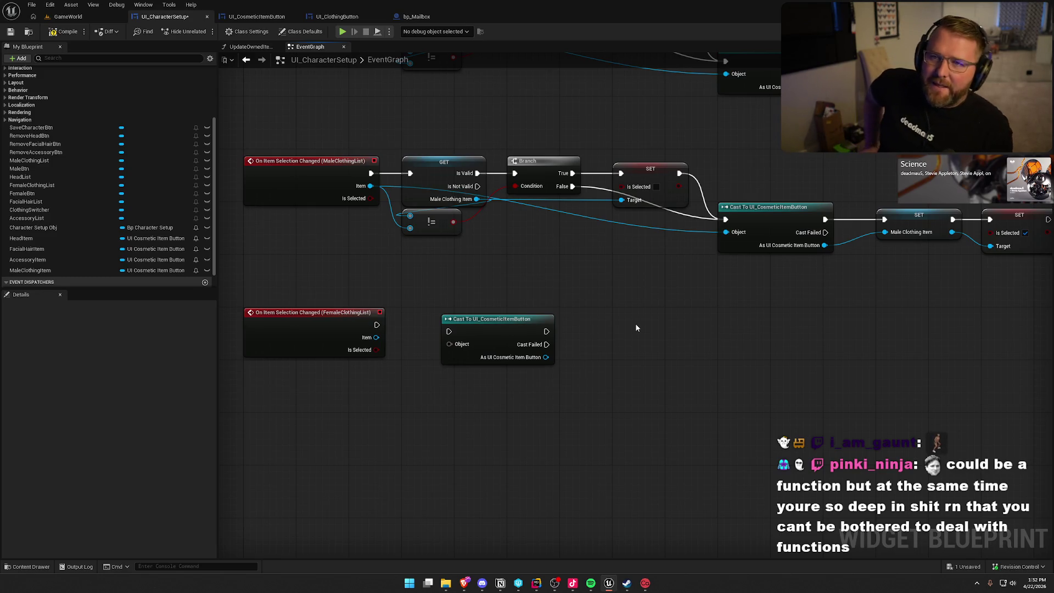
mouse_move(637, 329)
left_mouse_down()
mouse_move(600, 377)
mouse_move(554, 411)
mouse_move(530, 400)
left_mouse_up()
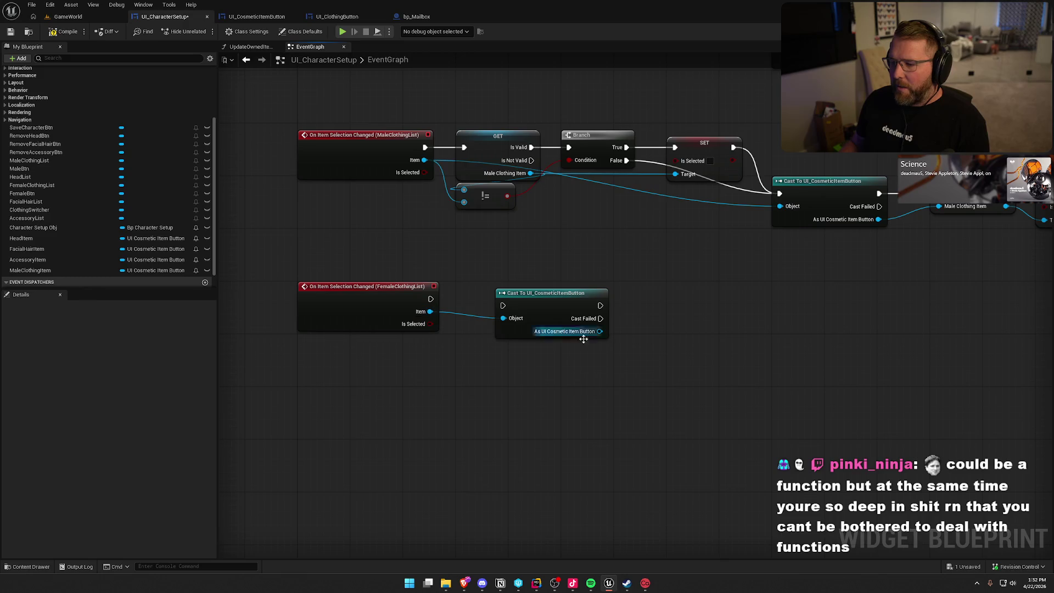
left_click_drag(831, 284, 662, 158)
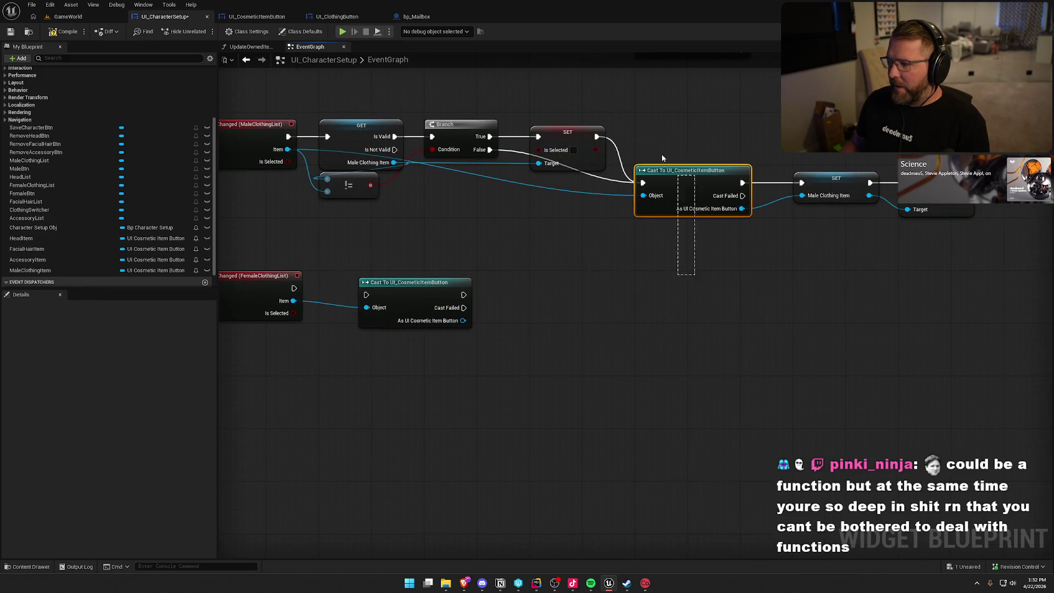
left_click_drag(545, 355, 553, 343)
left_click_drag(481, 316, 523, 328)
left_click(550, 361)
type("FemaleClo")
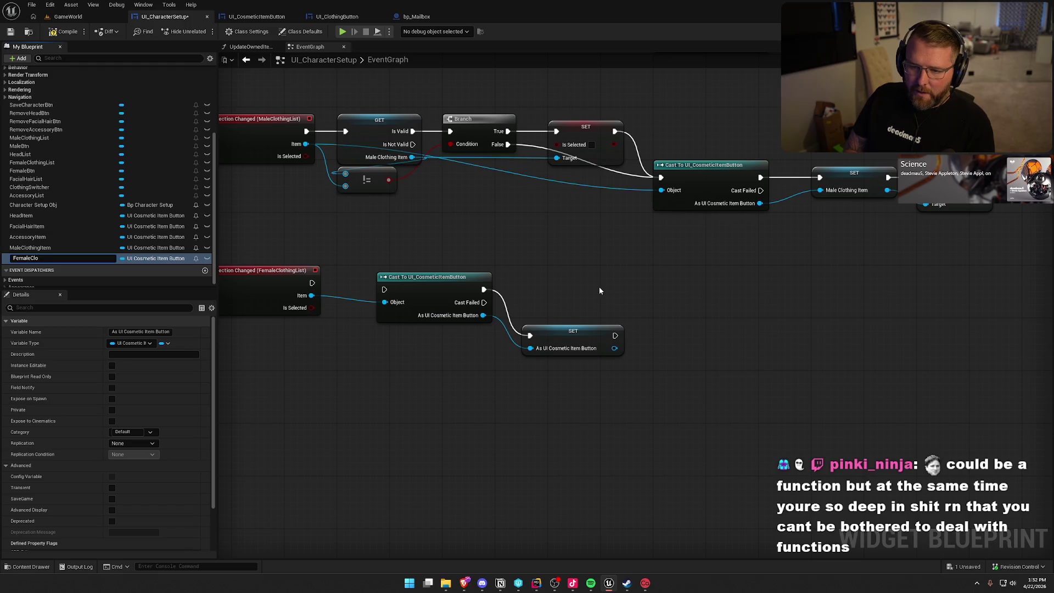
type("thingIt")
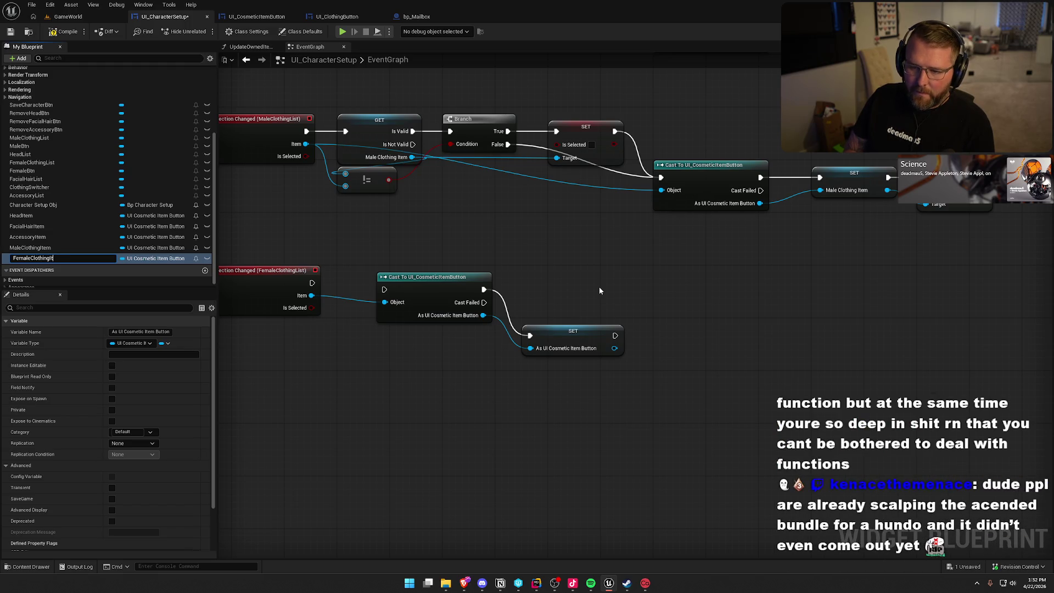
type("em")
key("Return")
- Add a Set Is Selected node for the stored female item and move the chain right
left_click_drag(565, 344, 592, 297)
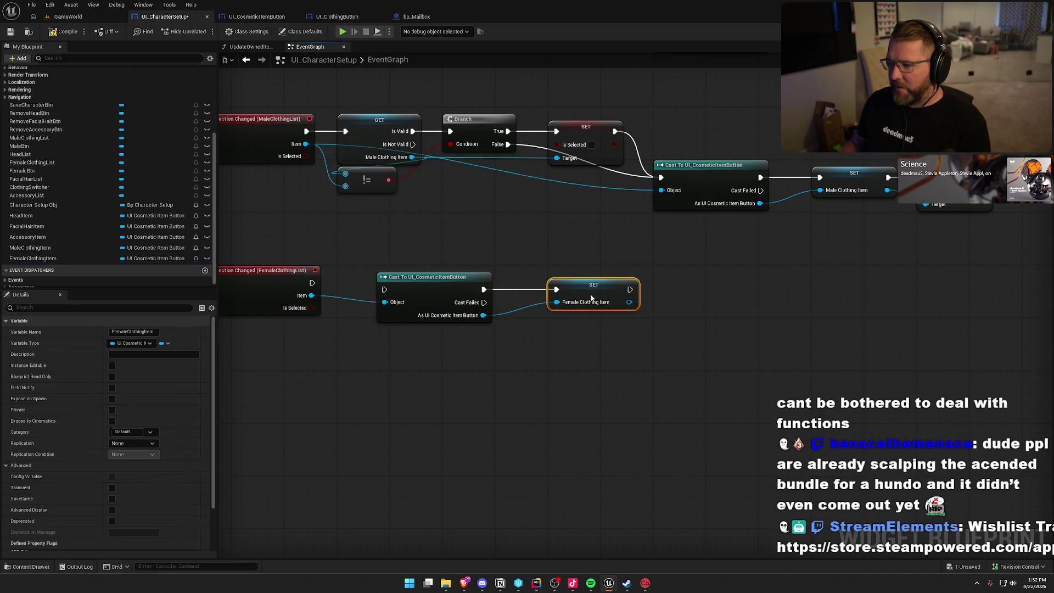
left_click_drag(417, 277, 431, 277)
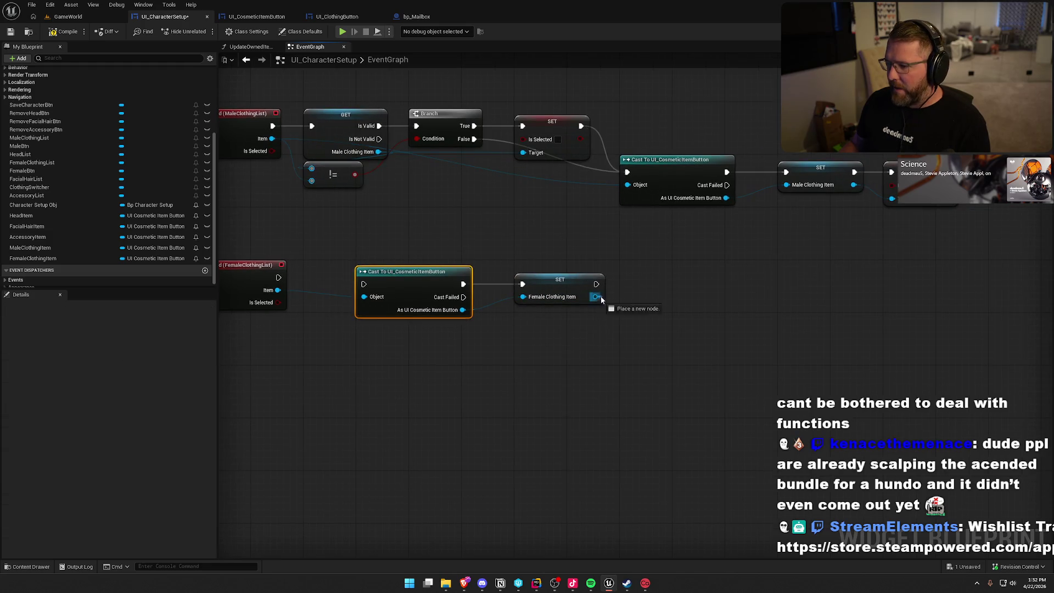
left_click_drag(597, 297, 645, 310)
type("set is")
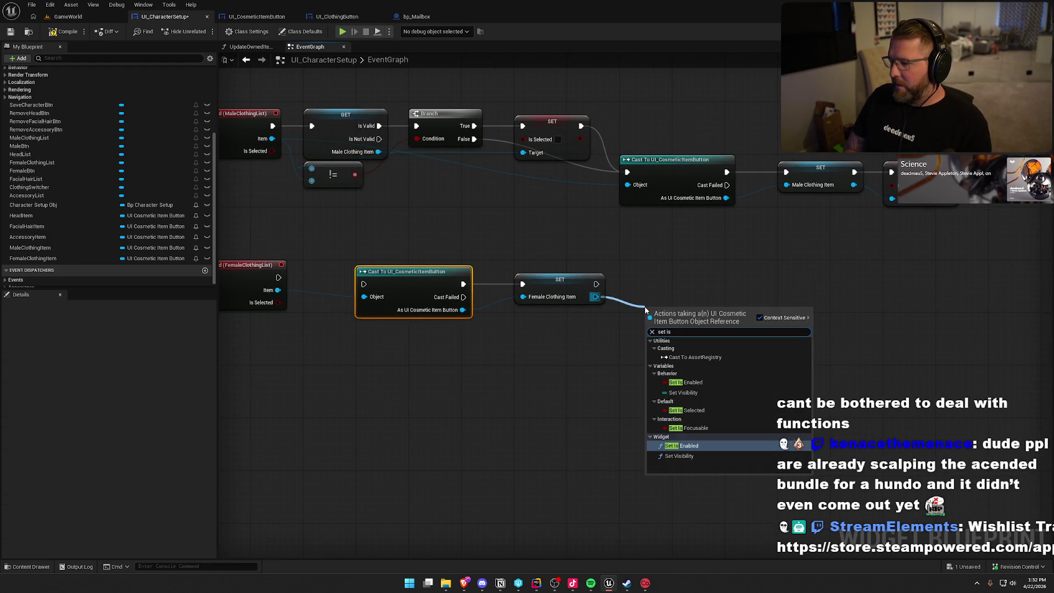
left_click(692, 411)
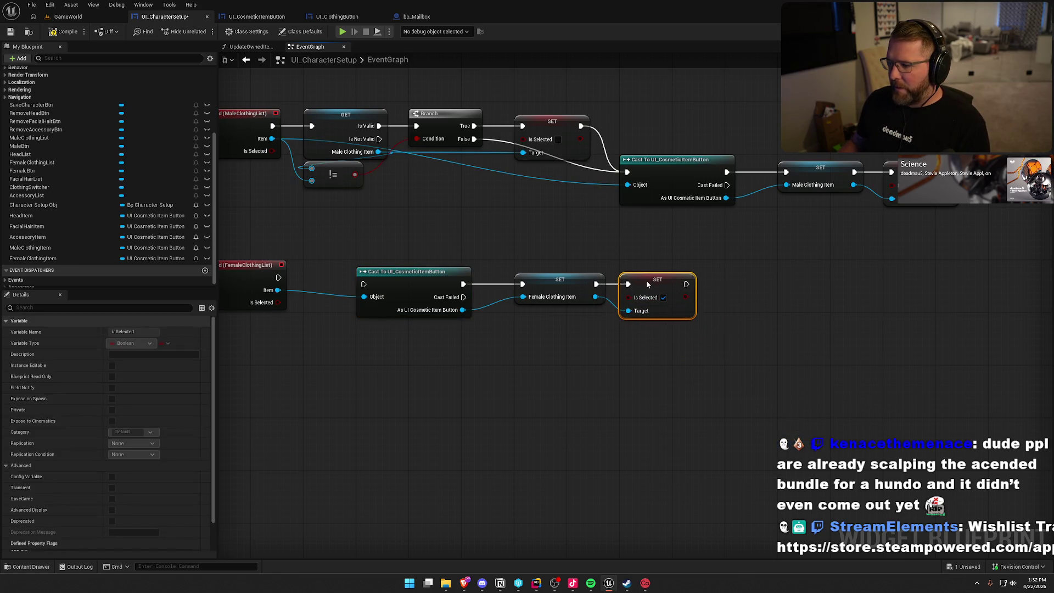
left_click(702, 379)
left_click_drag(401, 279, 668, 318)
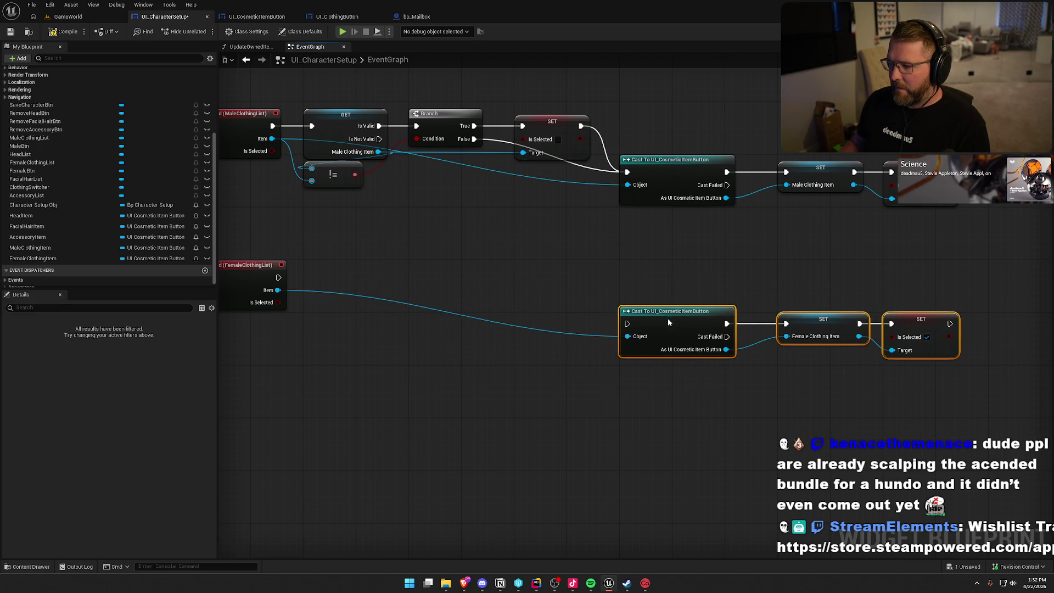
left_click(515, 362)
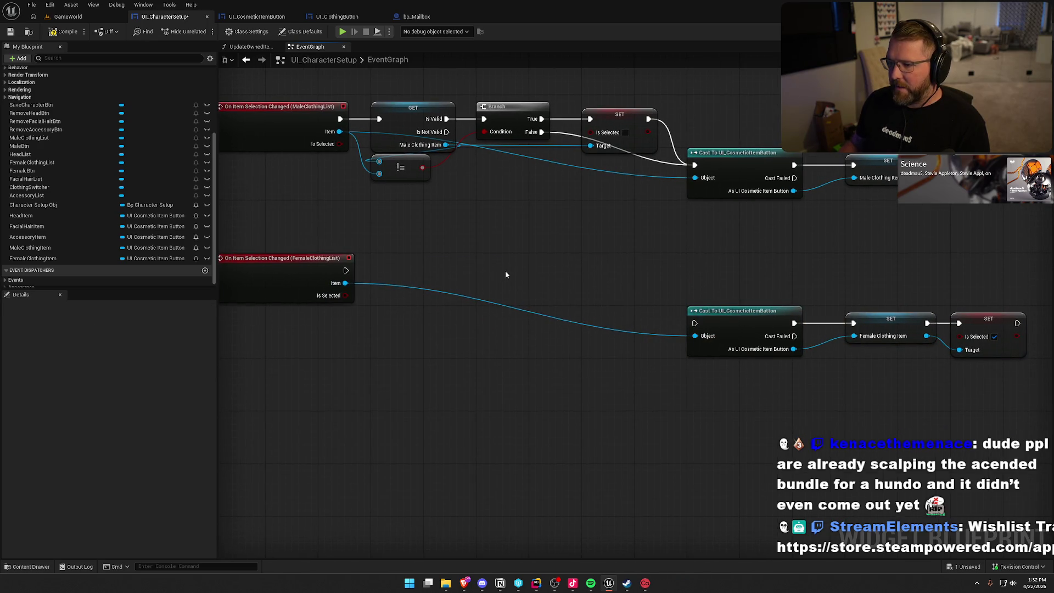
left_click_drag(506, 275, 527, 288)
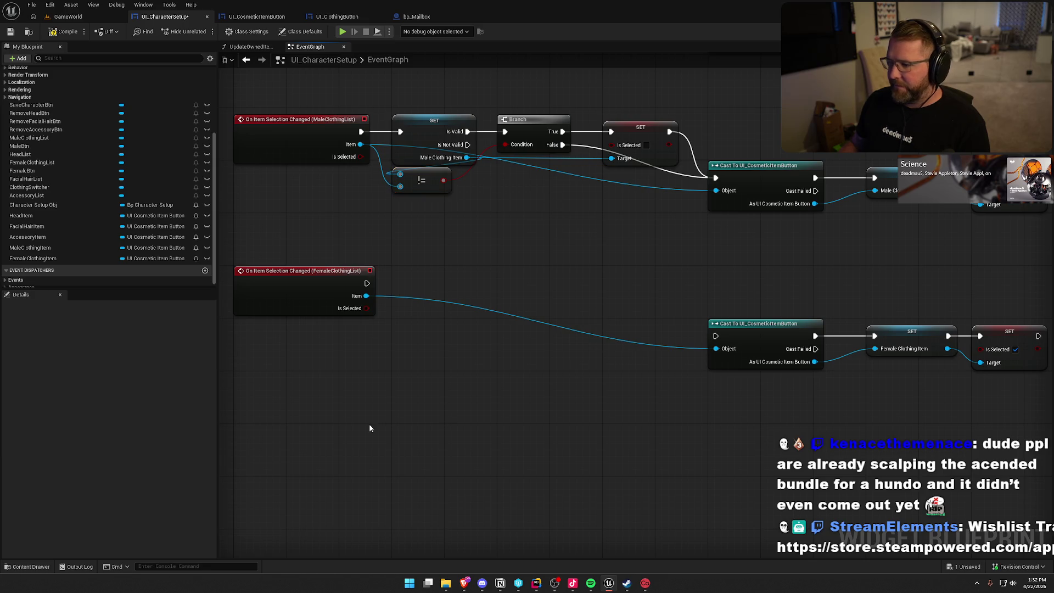
- Drag FemaleClothingItem into the graph as a validated get
left_click_drag(30, 262, 406, 281)
left_click(439, 358)
left_click(454, 252)
right_click(455, 251)
- Paste the != , Branch and deselect nodes under the female get, wired to Is Valid, comparison and cast
key("Escape")
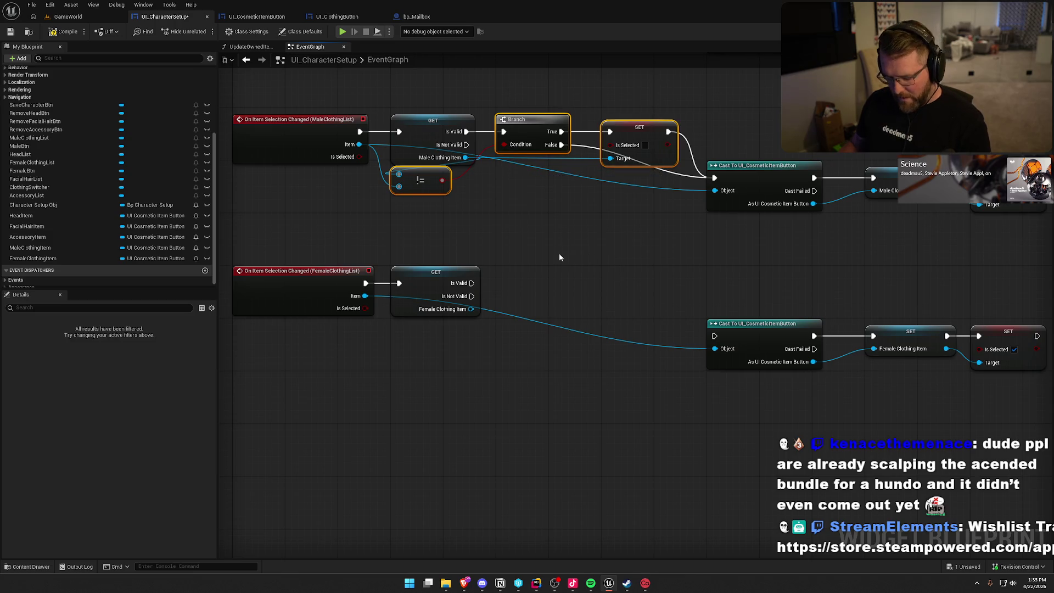
key("ctrl+c")
key("ctrl+v")
left_click_drag(556, 303, 470, 281)
left_click_drag(594, 301, 555, 282)
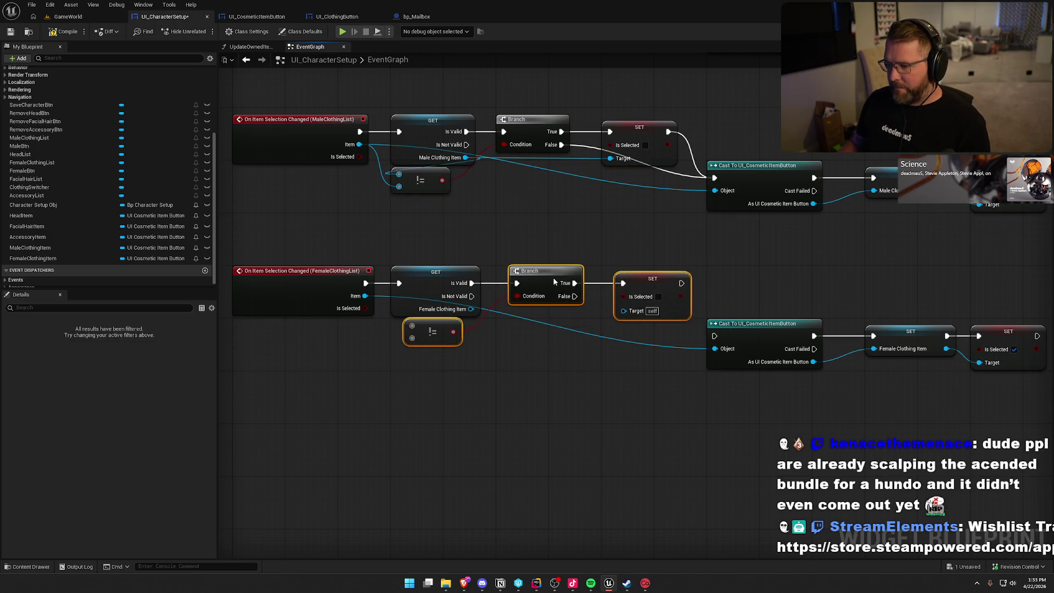
left_click_drag(405, 333, 518, 325)
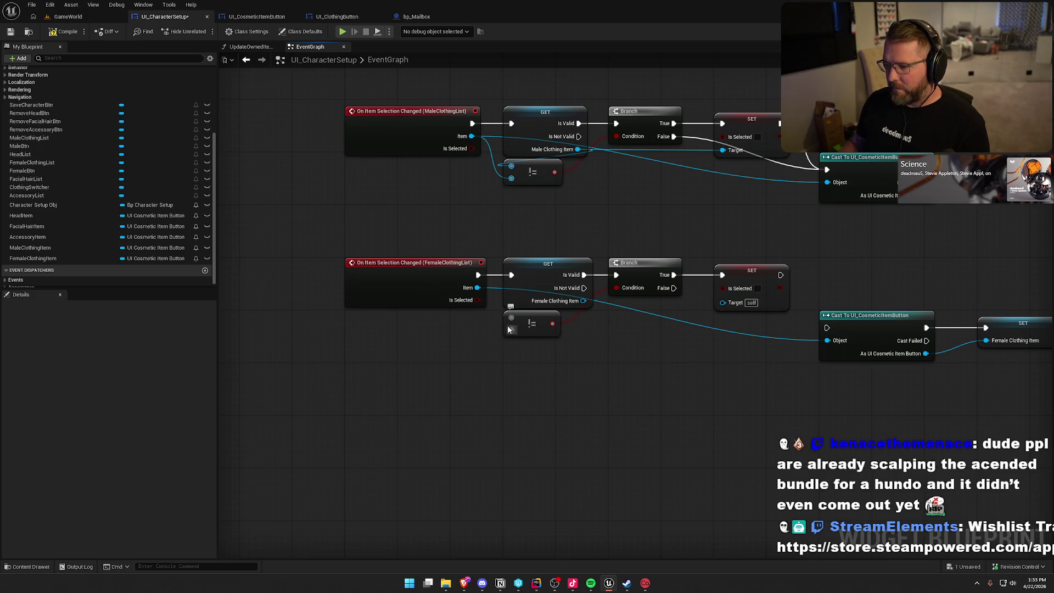
mouse_move(583, 301)
left_mouse_down()
mouse_move(511, 317)
mouse_move(511, 332)
left_mouse_up()
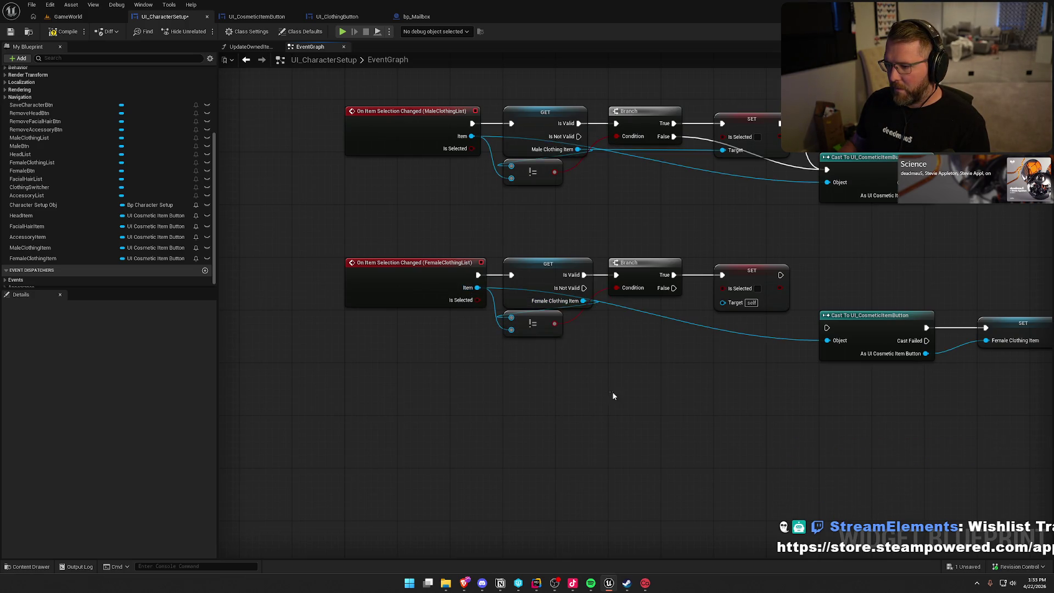
left_click_drag(612, 391, 478, 368)
left_click_drag(552, 367, 484, 363)
mouse_move(580, 248)
left_mouse_down()
mouse_move(633, 312)
mouse_move(457, 269)
mouse_move(472, 264)
left_mouse_up()
scroll(578, 412, "down", 3)
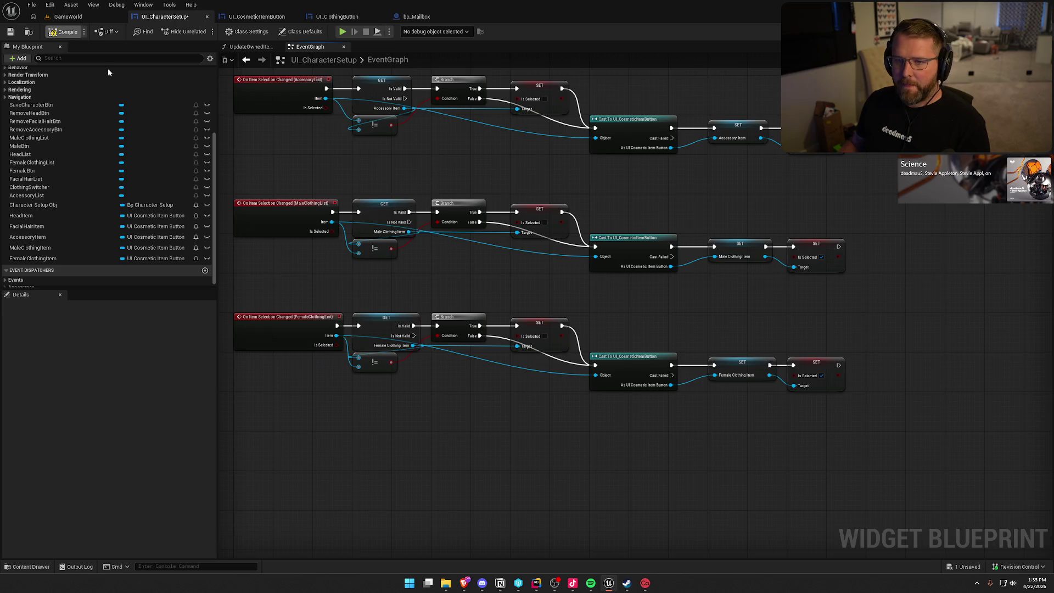
- Save UI_CharacterSetup and open the UpdateOwnedItems function graph
key("ctrl+s")
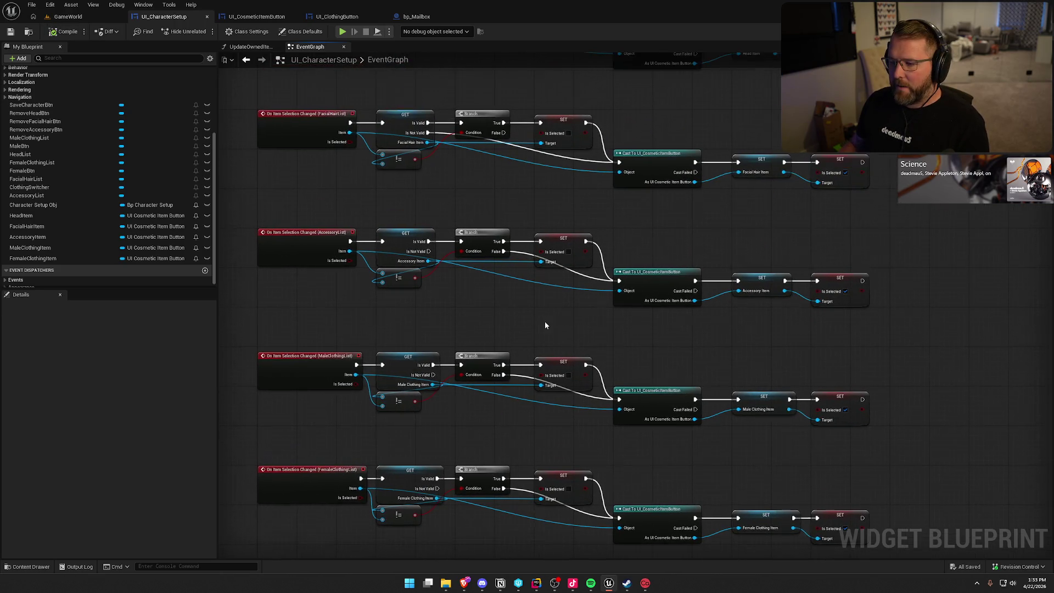
left_click_drag(534, 347, 539, 431)
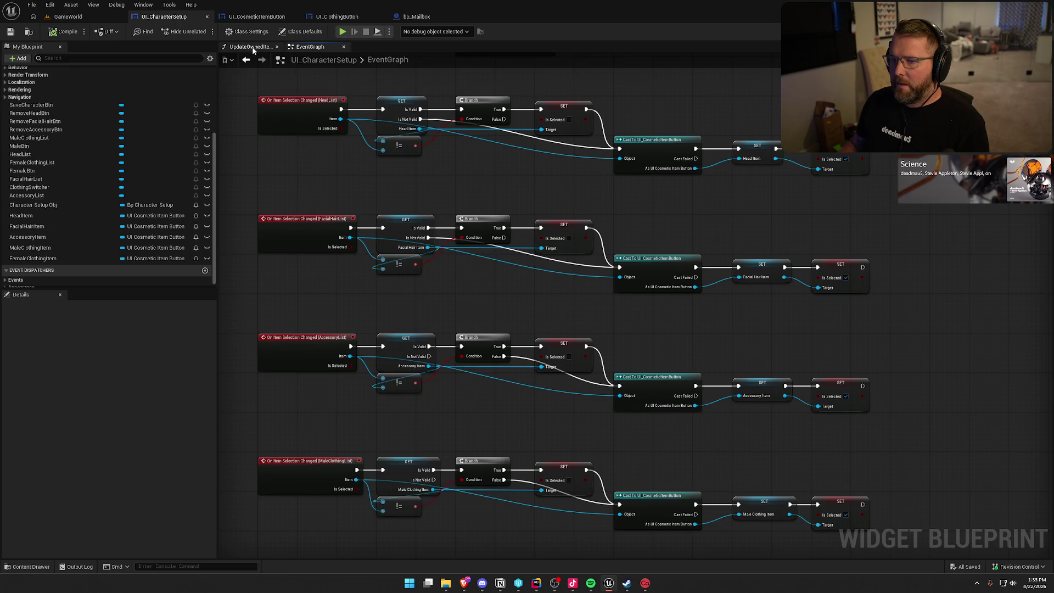
left_click(251, 47)
scroll(455, 259, "up", 3)
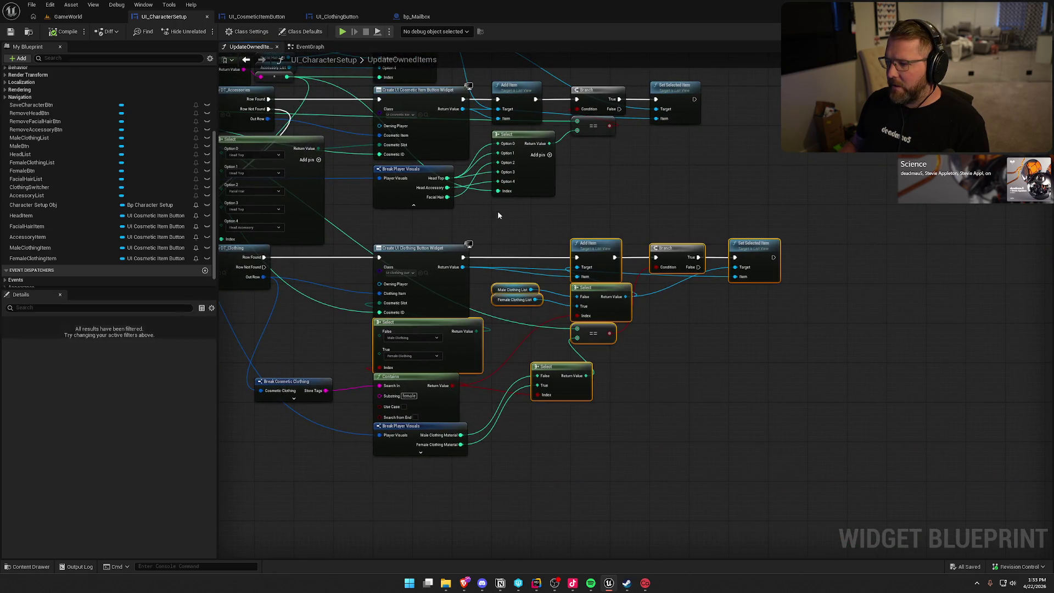
scroll(735, 395, "up", 2)
- Review the clothing and Break Player Visuals nodes, then open the Player folder in the Content Drawer
left_click_drag(739, 372, 779, 420)
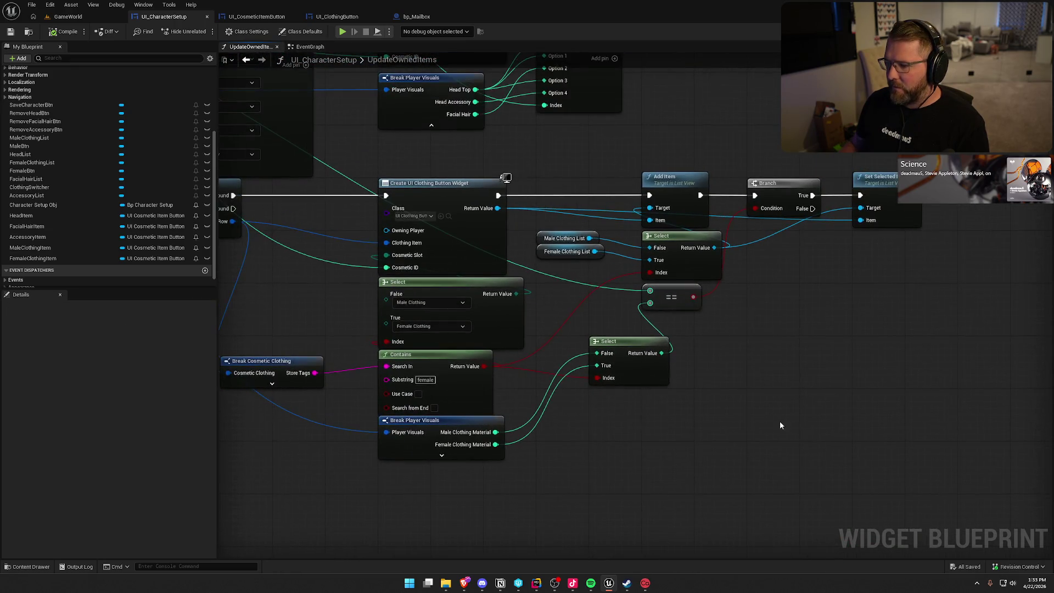
left_click(406, 455)
mouse_move(404, 468)
left_mouse_down()
mouse_move(600, 448)
mouse_move(615, 499)
mouse_move(656, 556)
left_mouse_up()
right_click(789, 413)
left_click(598, 483)
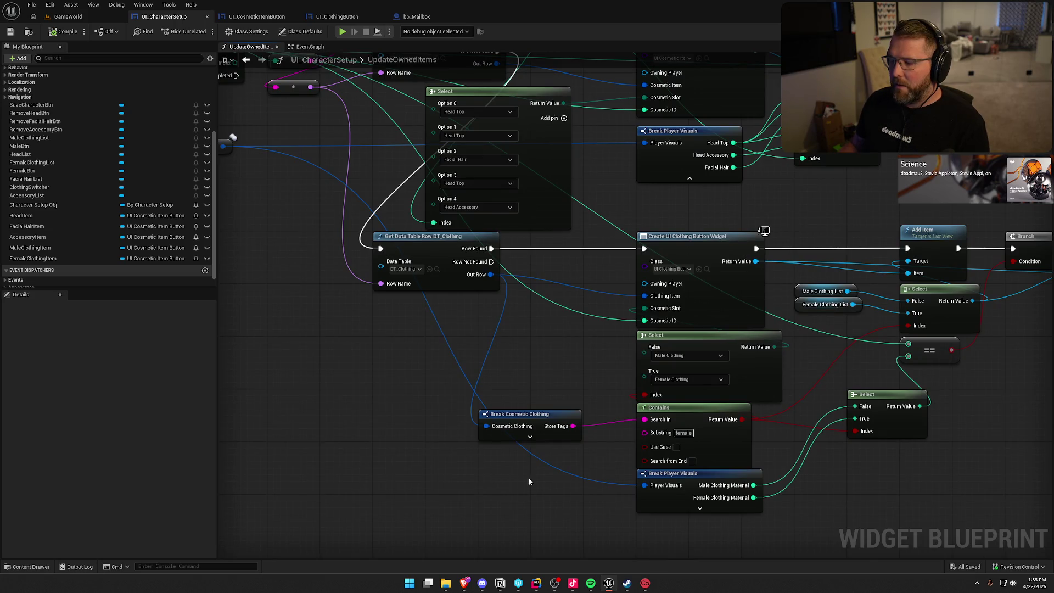
mouse_move(691, 482)
left_mouse_down()
mouse_move(534, 463)
mouse_move(587, 460)
left_mouse_up()
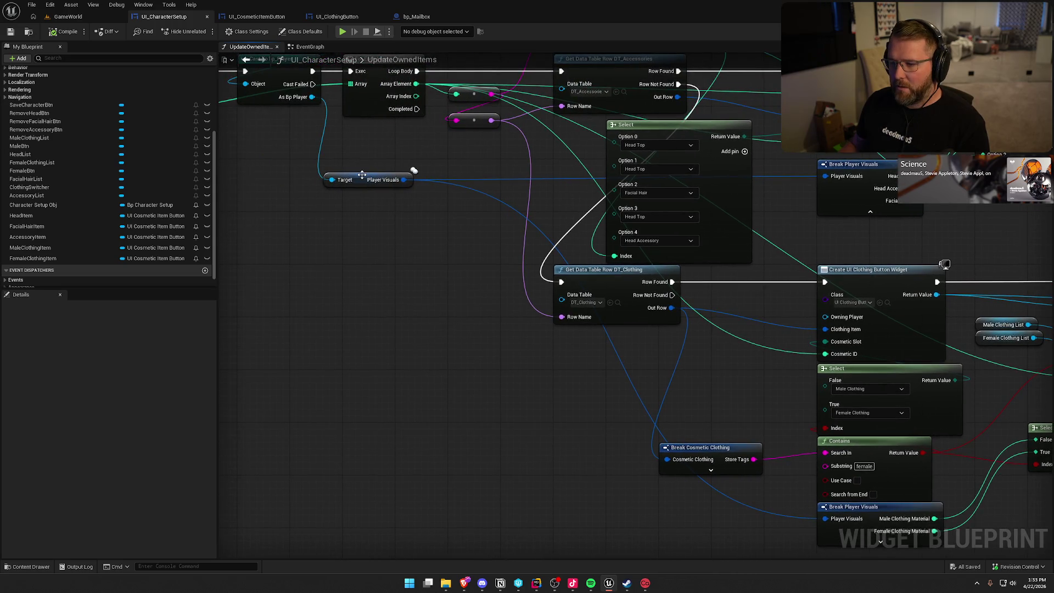
left_click_drag(362, 175, 374, 181)
left_click_drag(371, 228, 468, 296)
mouse_move(558, 371)
left_mouse_down()
mouse_move(475, 417)
mouse_move(236, 248)
left_mouse_up()
left_click_drag(605, 402, 507, 405)
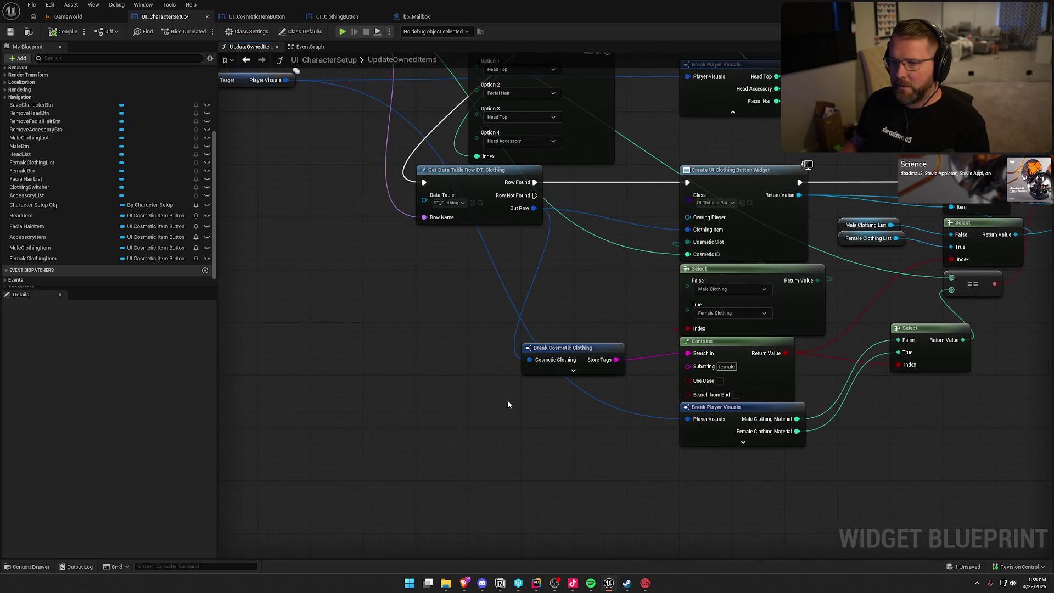
left_click_drag(328, 174, 358, 180)
key("ctrl+space")
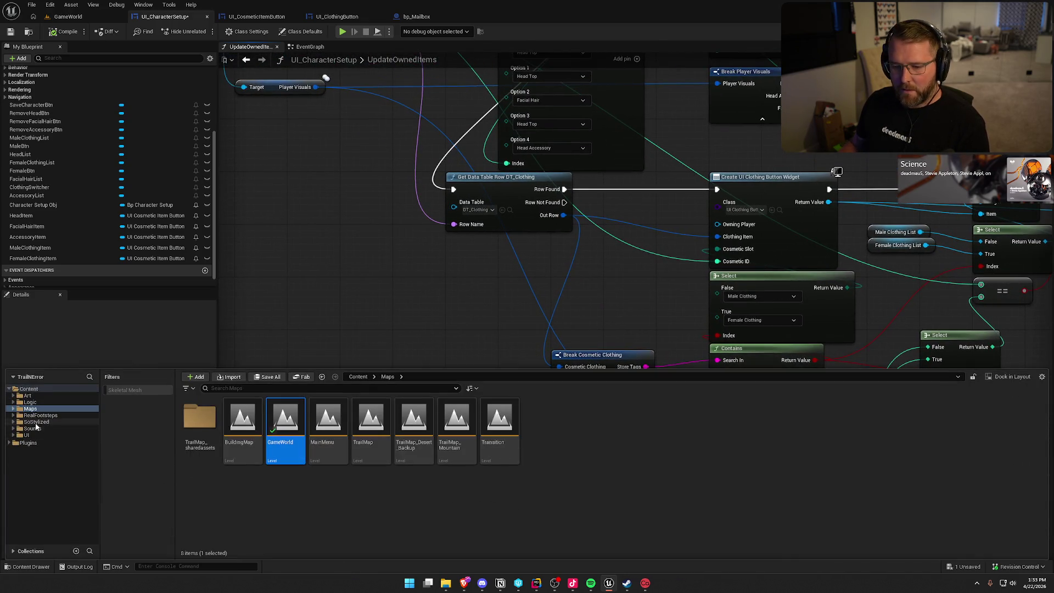
double_click(577, 419)
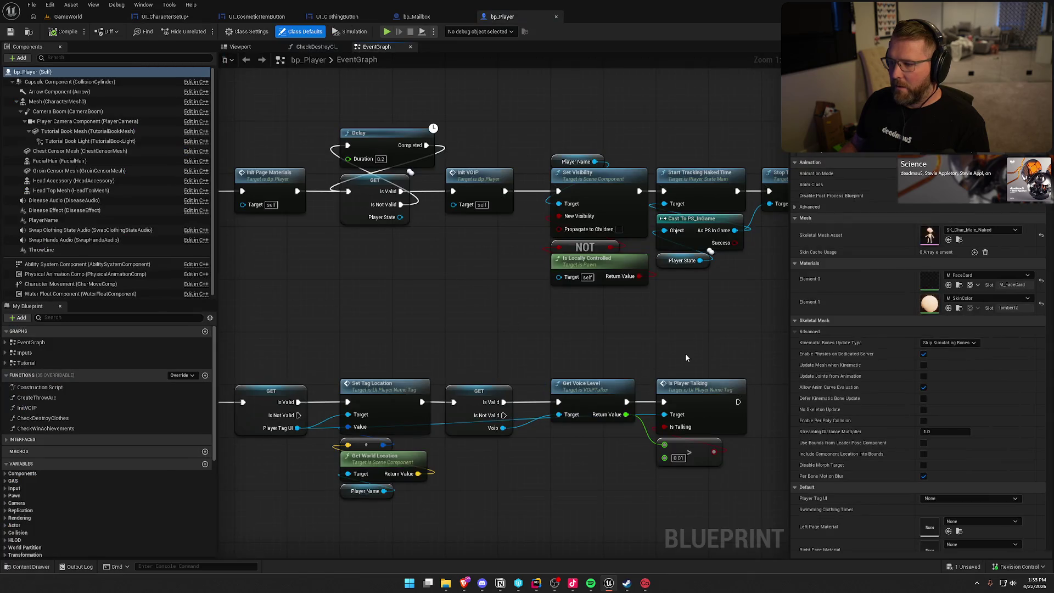
- Expand Player Status in bp_Player to check the Player Visuals defaults, then return to GameWorld
scroll(113, 492, "down", 5)
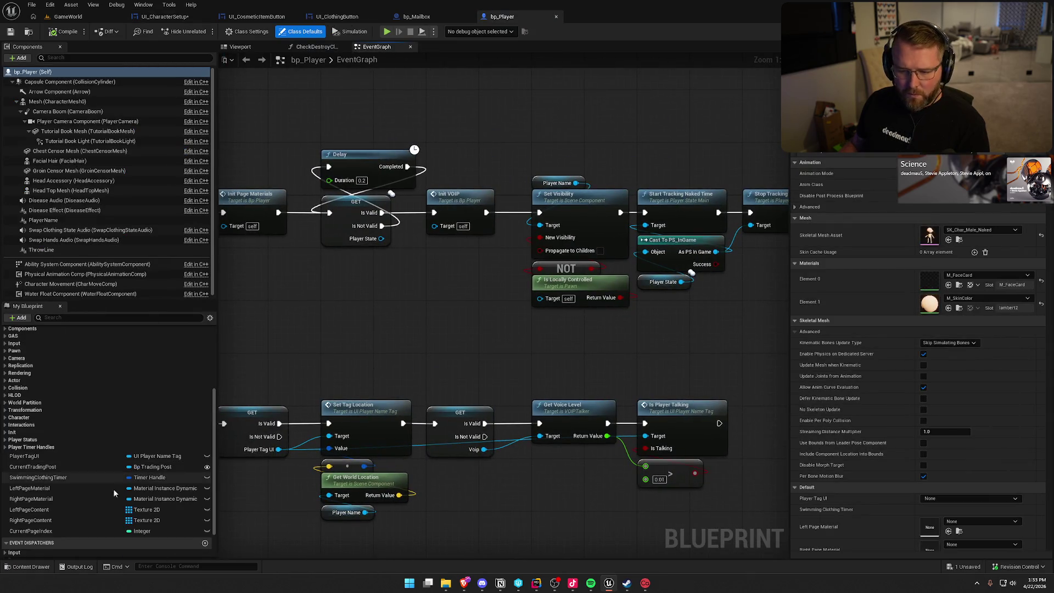
left_click(6, 446)
left_click(6, 440)
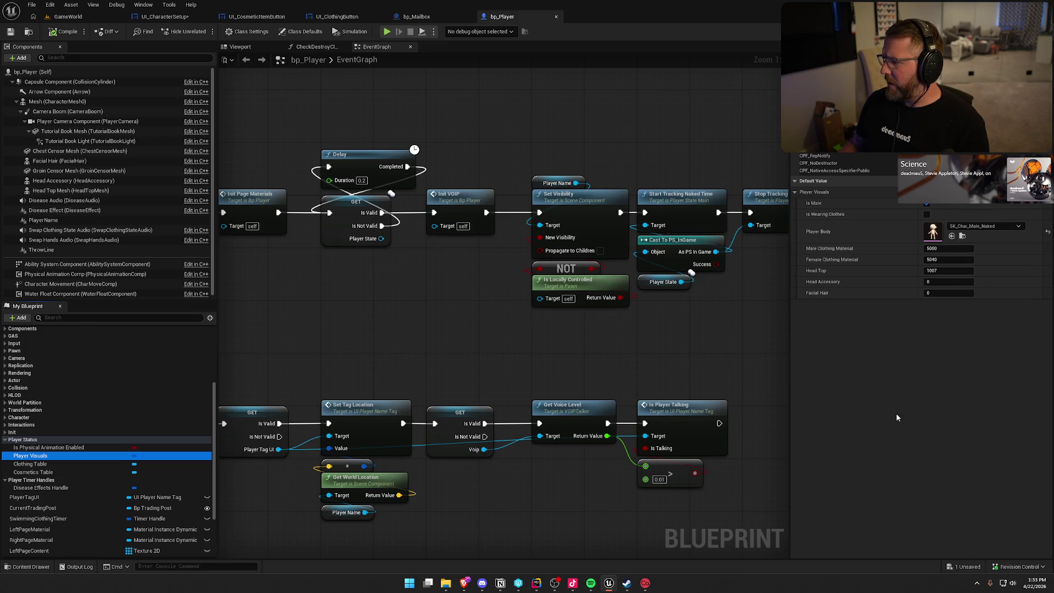
left_click(68, 17)
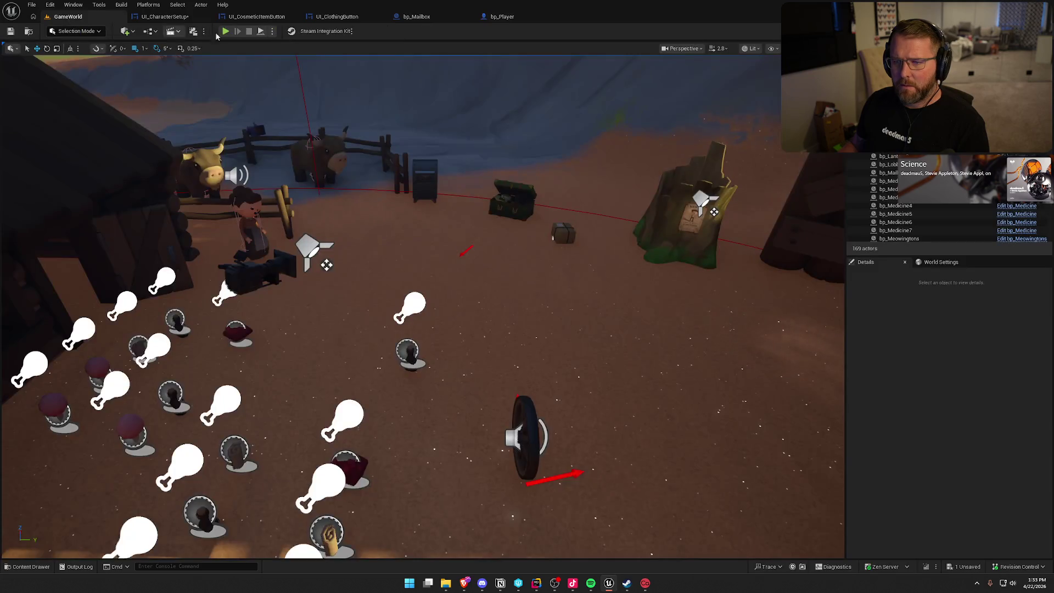
- Play GameWorld, open and close customization at the chest, then carry the parcel to the mailbox
left_click(225, 31)
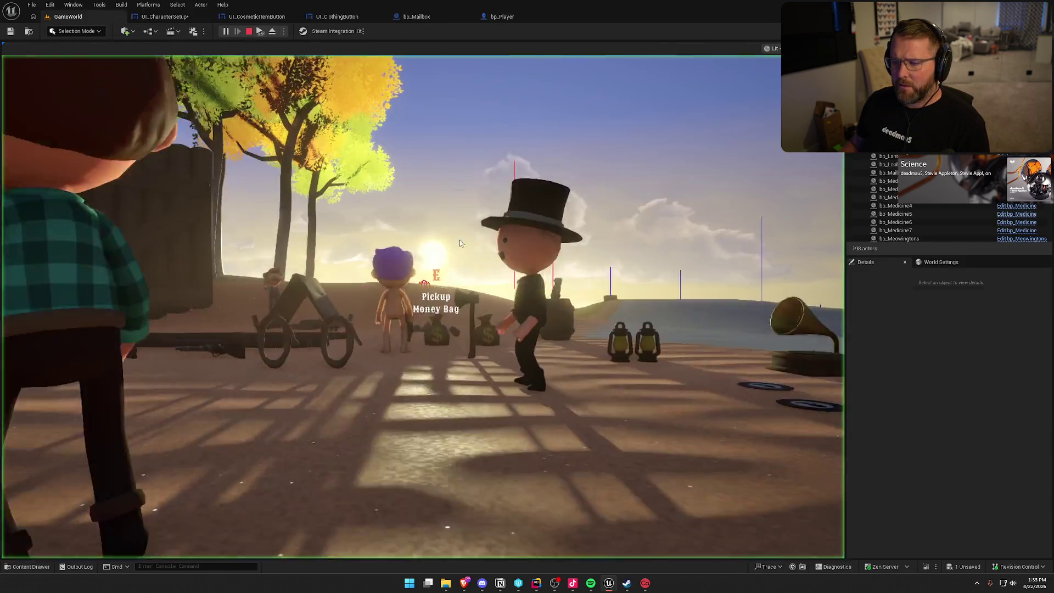
key("w")
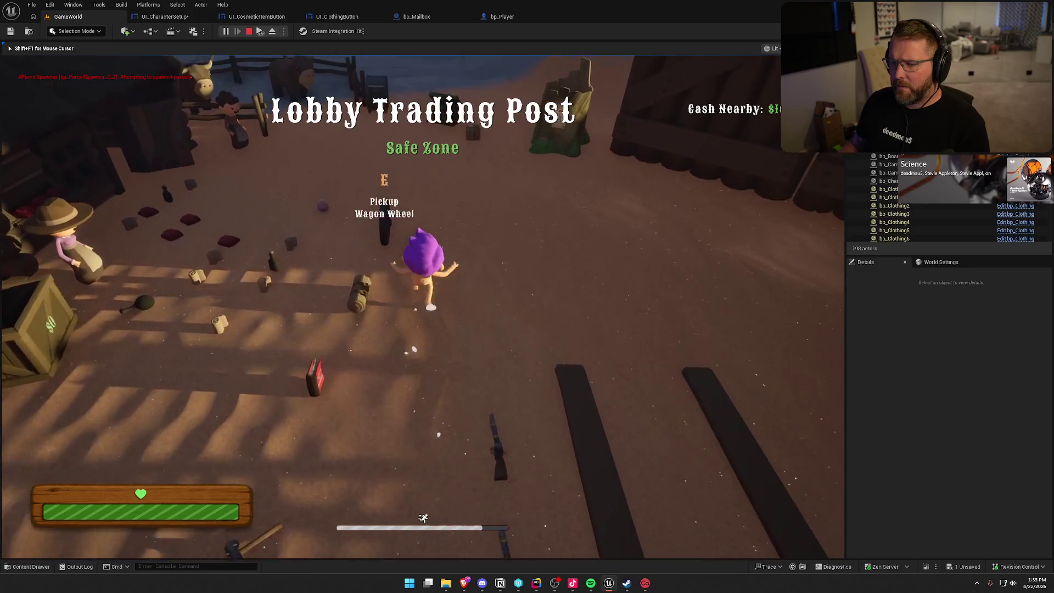
key("e")
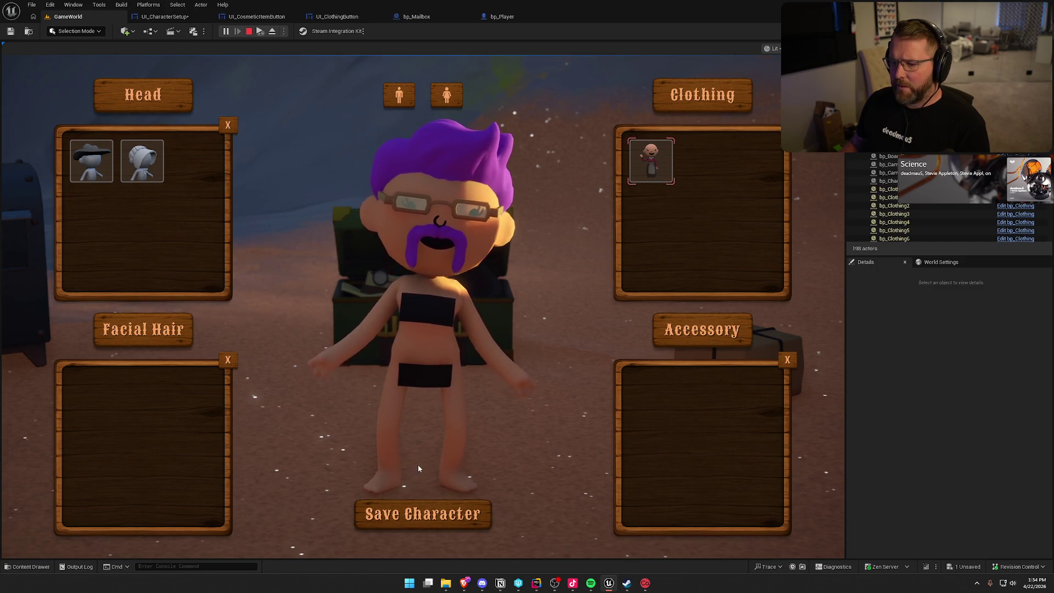
left_click(423, 514)
key("w")
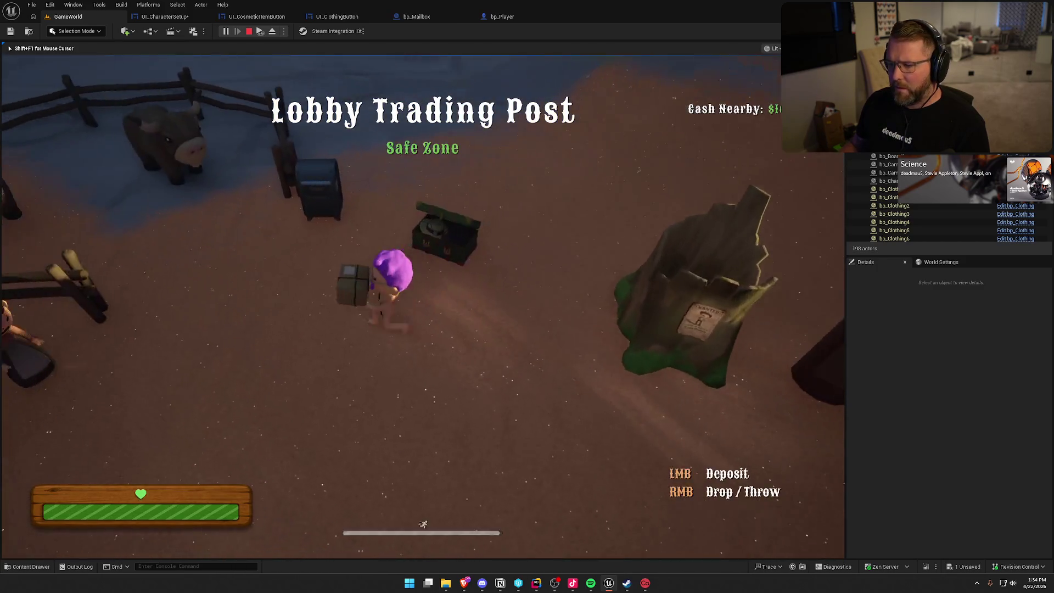
key("e")
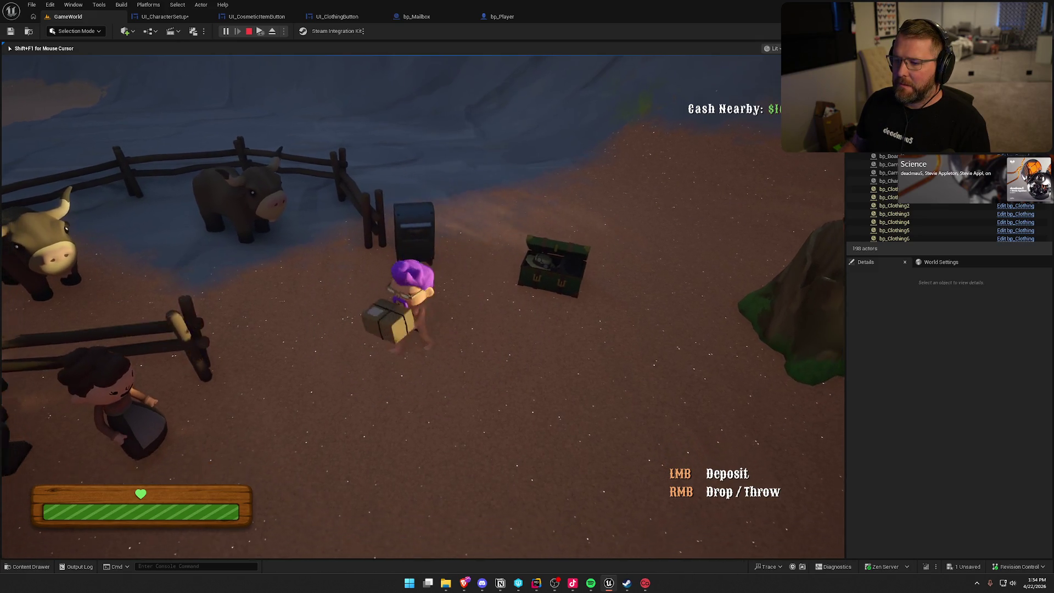
- Equip the orange top hat, grey mustache, fourth outfit and green pipe, then save the character
key("e")
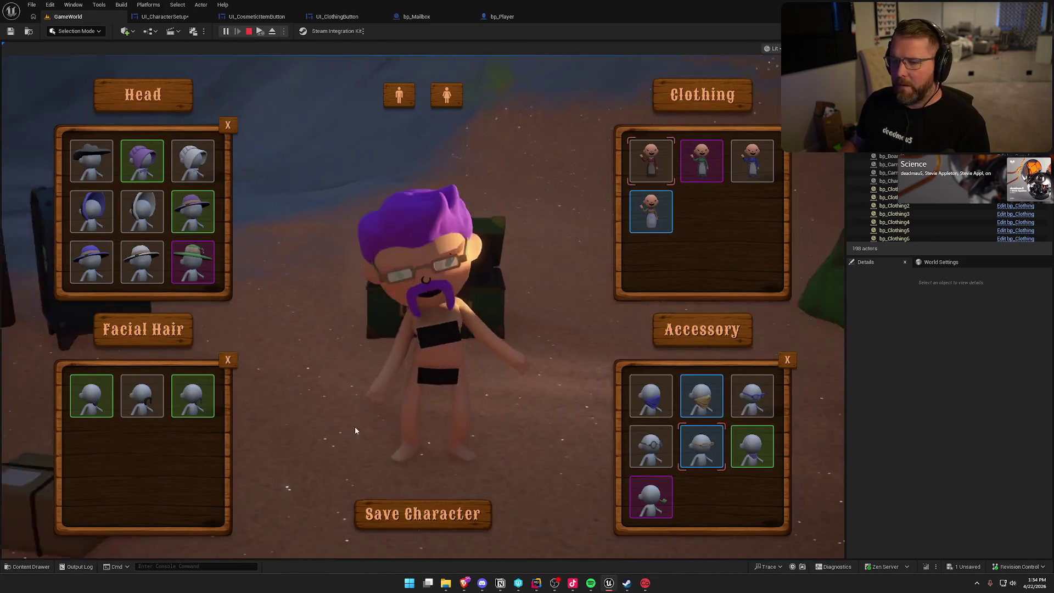
left_click(91, 161)
scroll(174, 219, "down", 5)
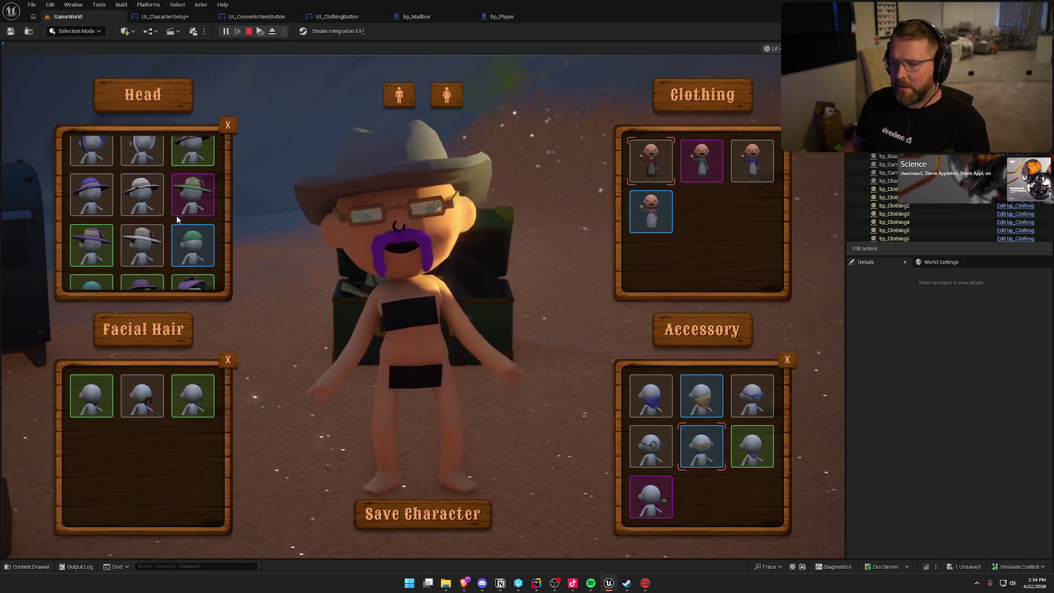
left_click(138, 210)
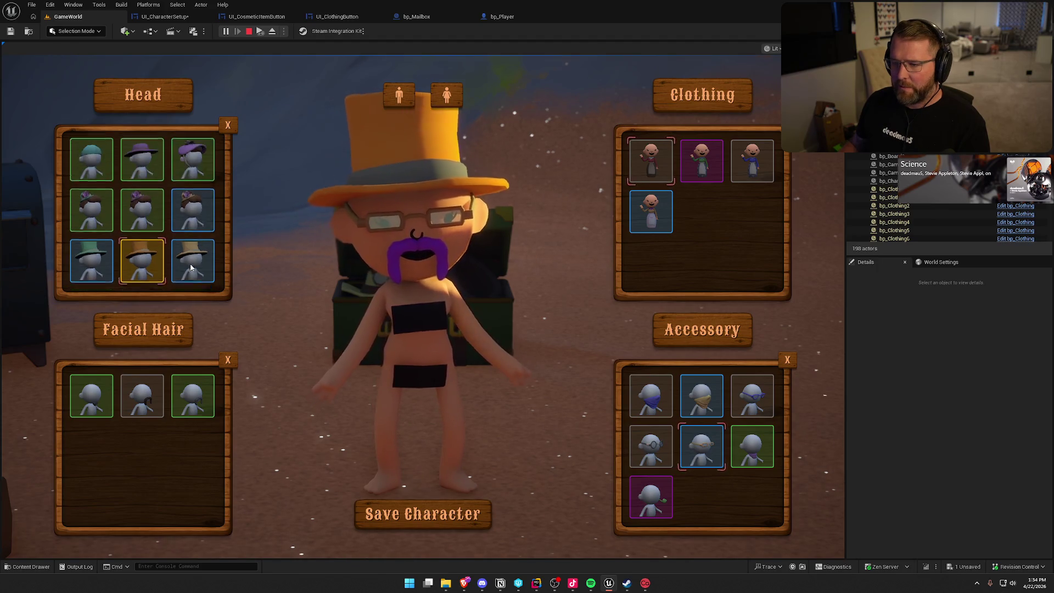
scroll(142, 247, "down", 3)
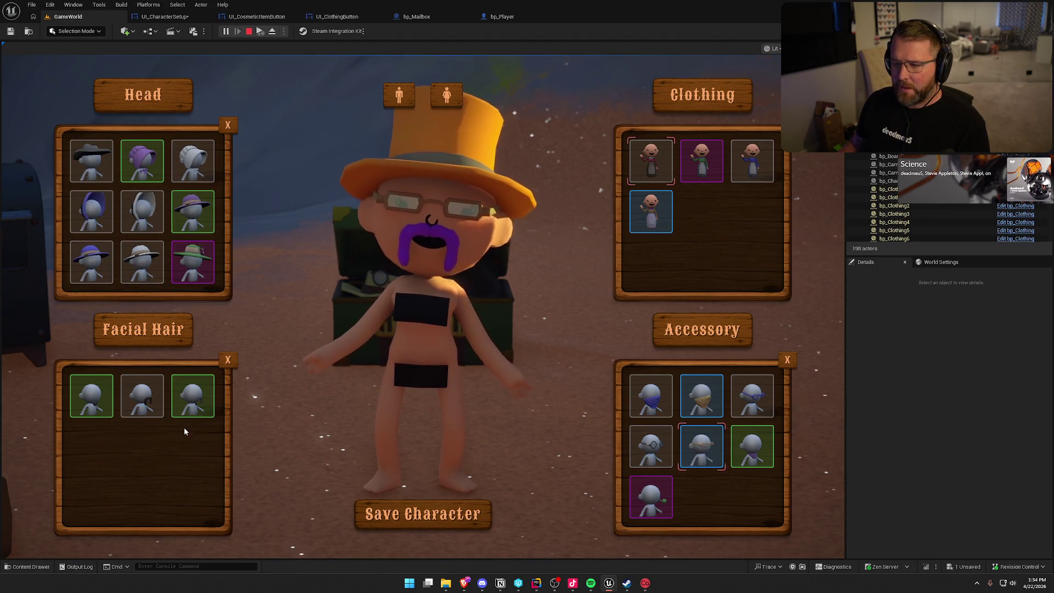
left_click(193, 396)
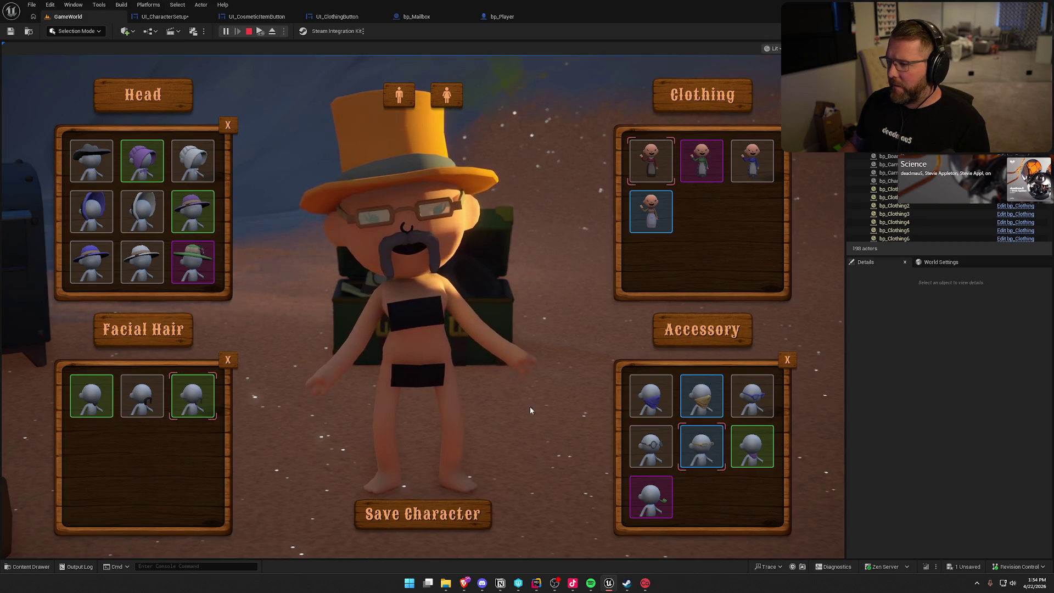
left_click(651, 211)
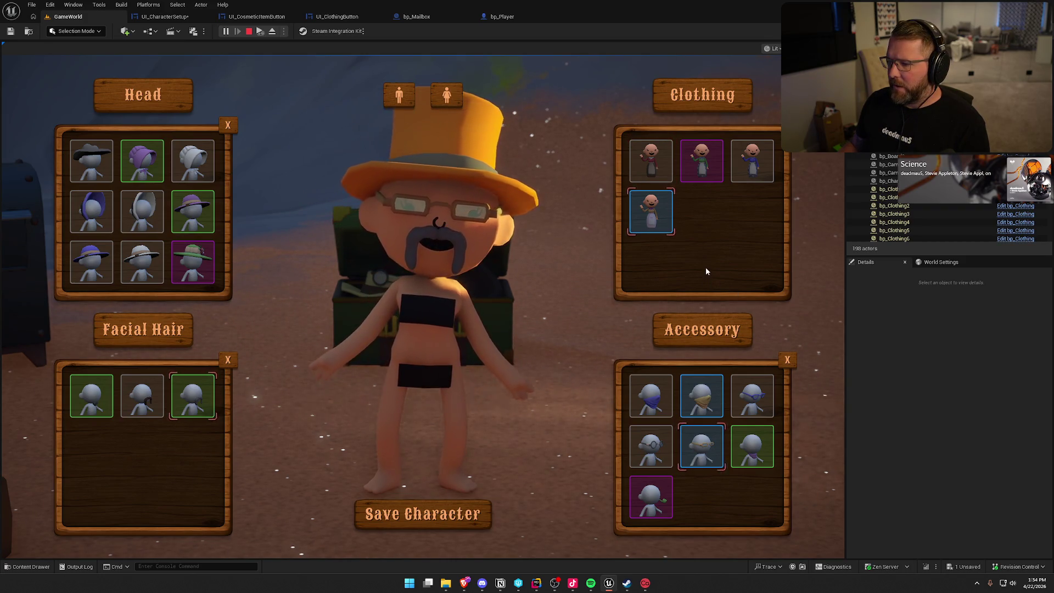
left_click(651, 496)
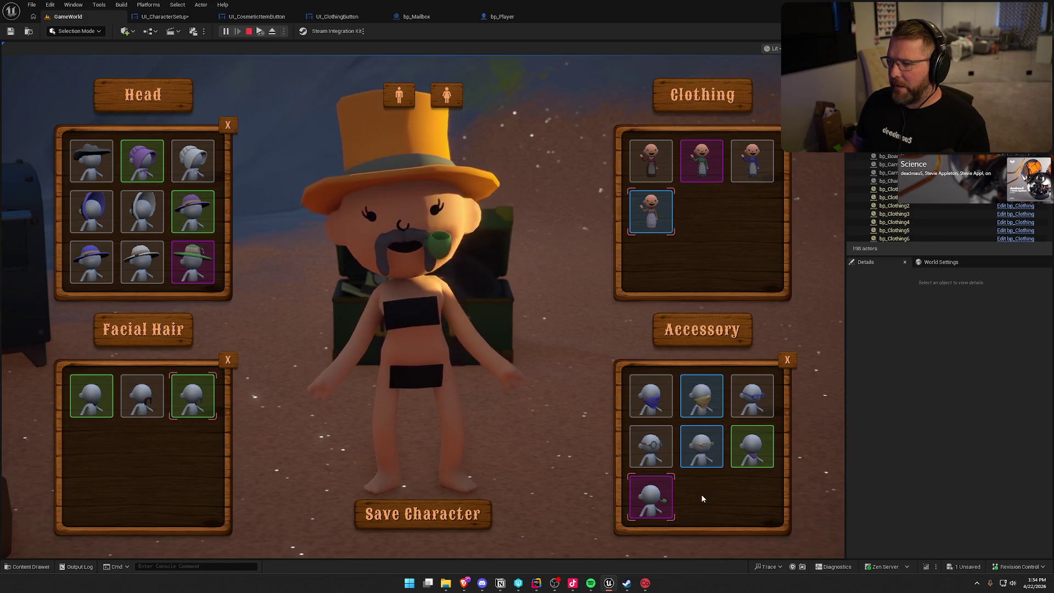
left_click(399, 95)
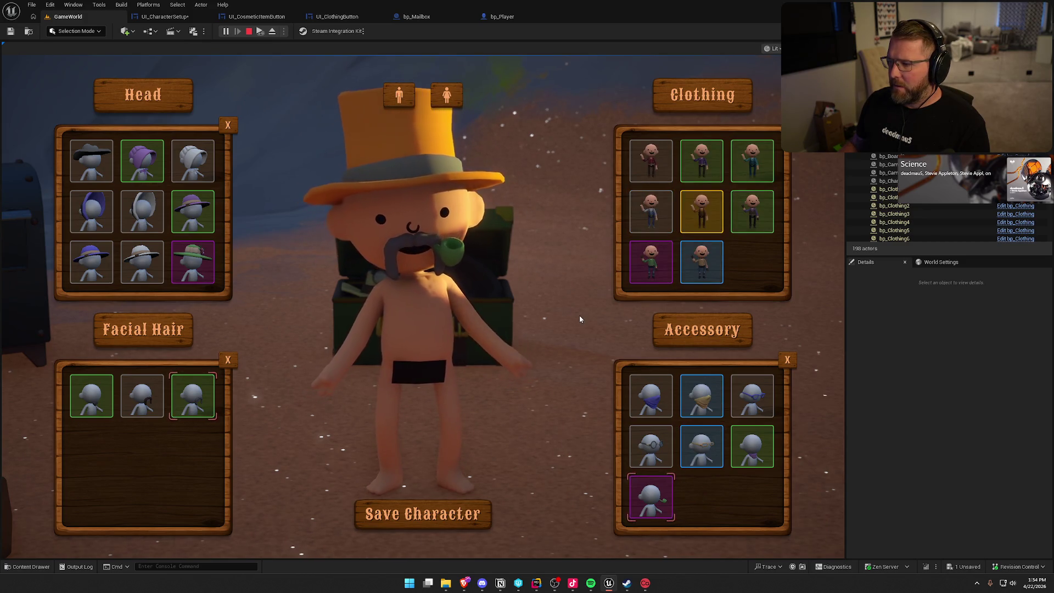
left_click(463, 521)
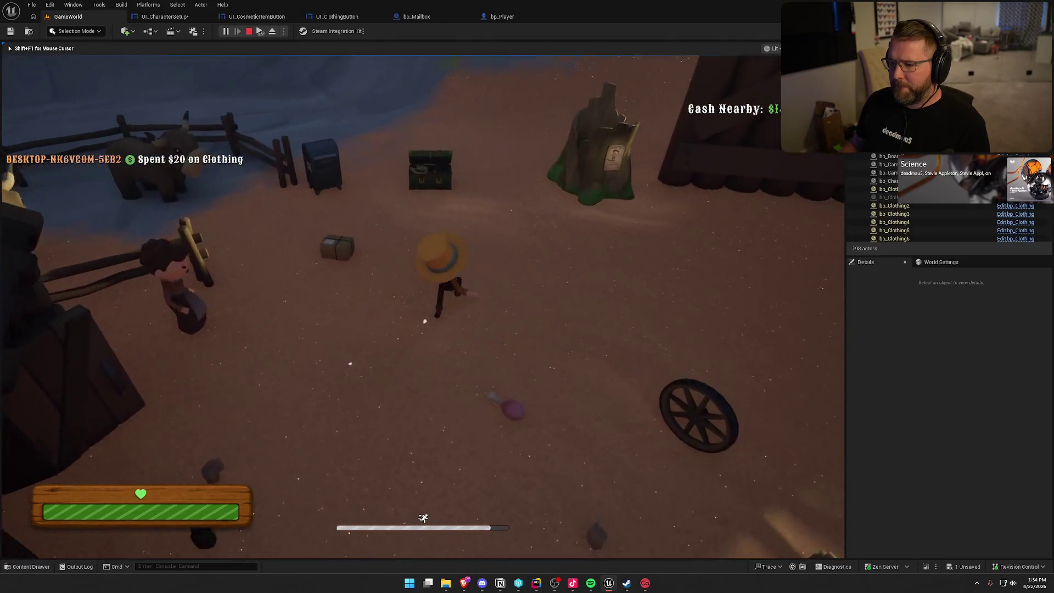
- Reopen customization and toggle between female and male bodies to verify equipped items are pre-selected
key("e")
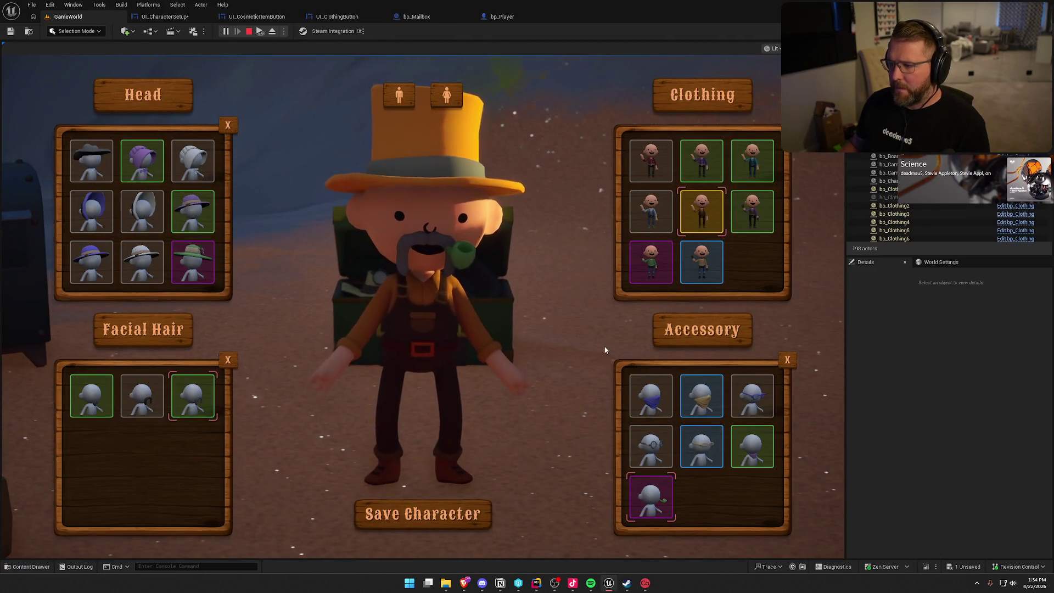
left_click(446, 95)
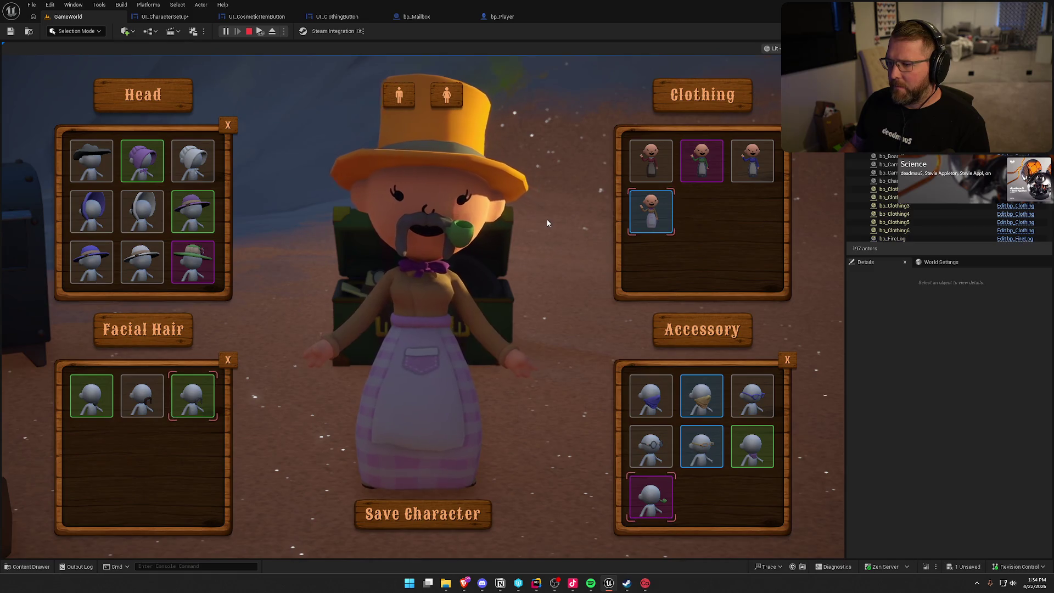
left_click(391, 100)
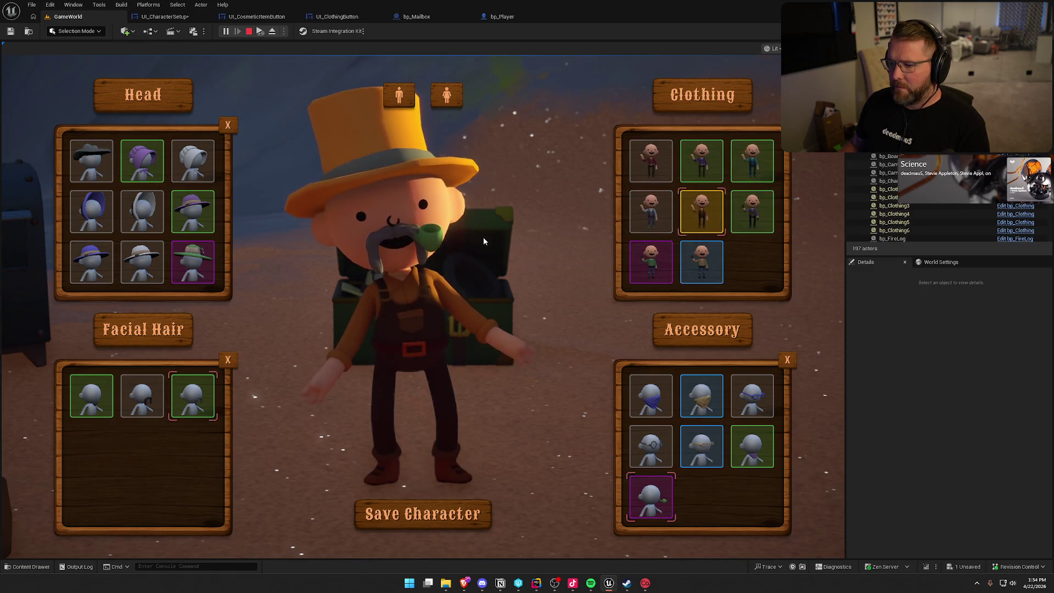
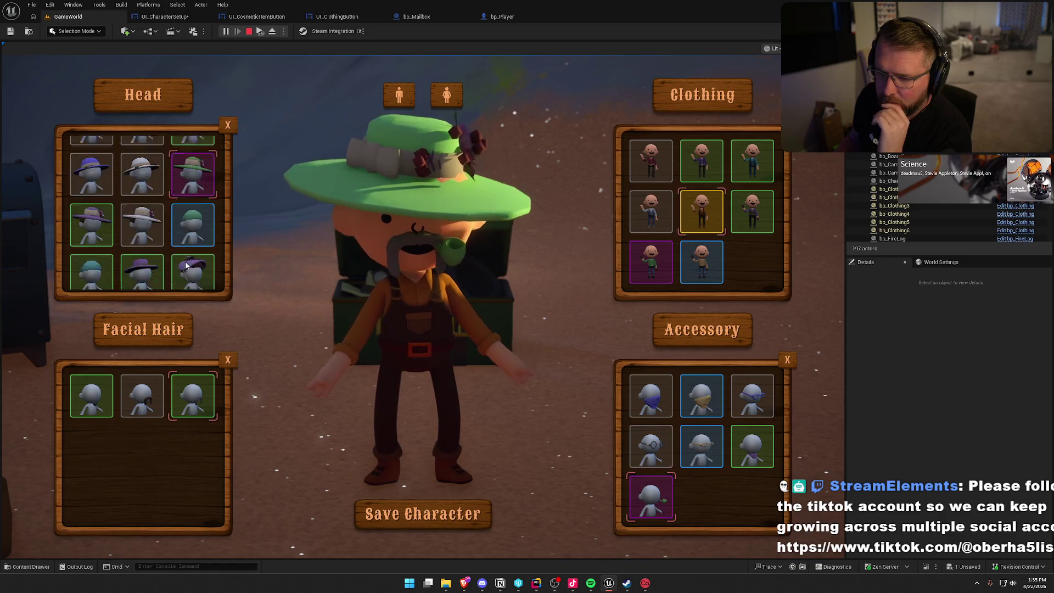
- Give the character the orange top hat and female body, save, and run forward across the yard
left_click(163, 216)
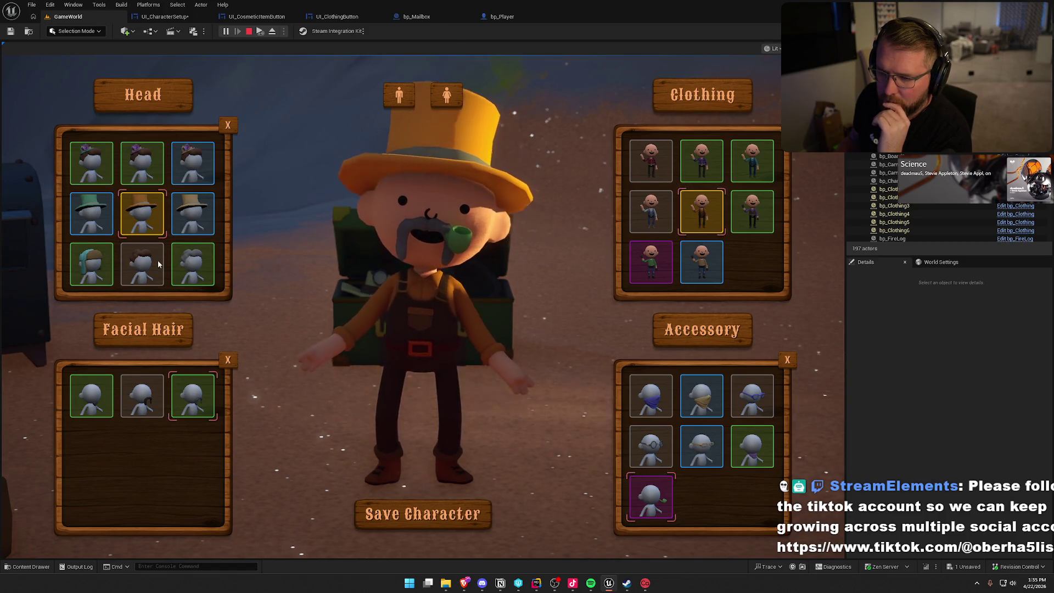
scroll(158, 260, "down", 2)
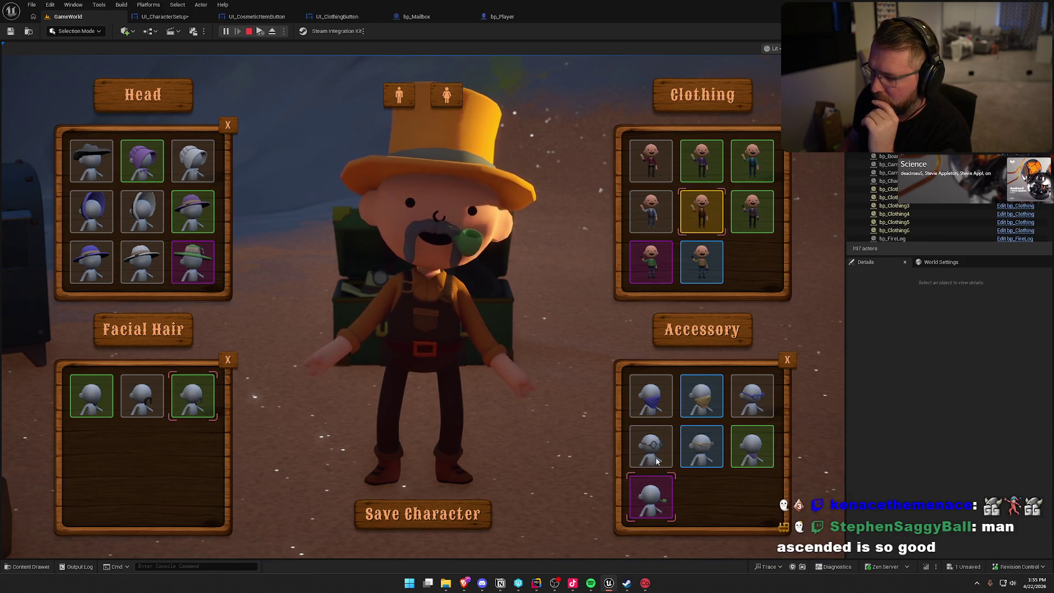
left_click(447, 97)
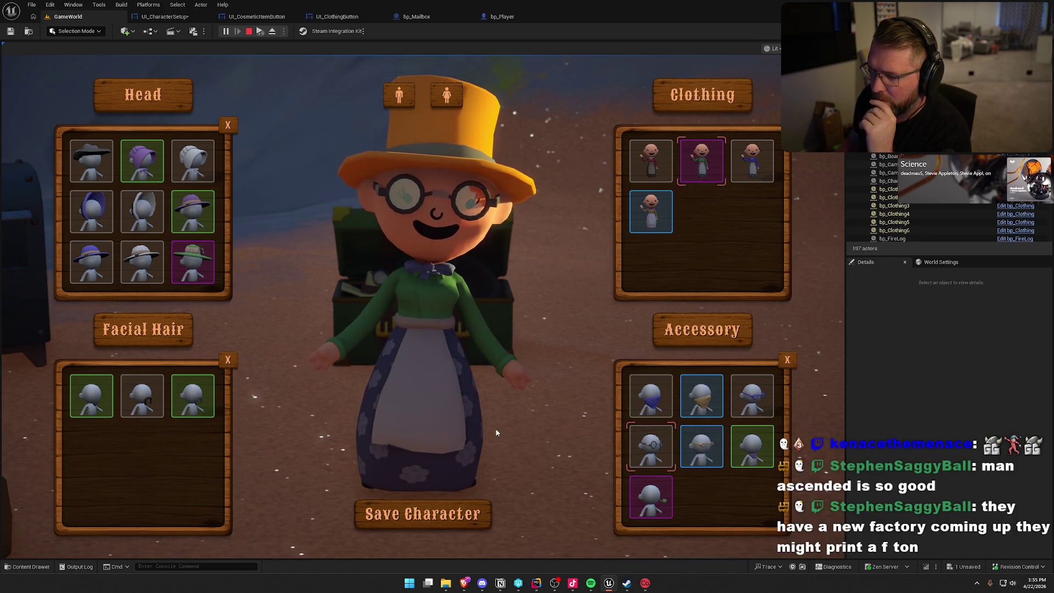
left_click(430, 513)
key("shift+w")
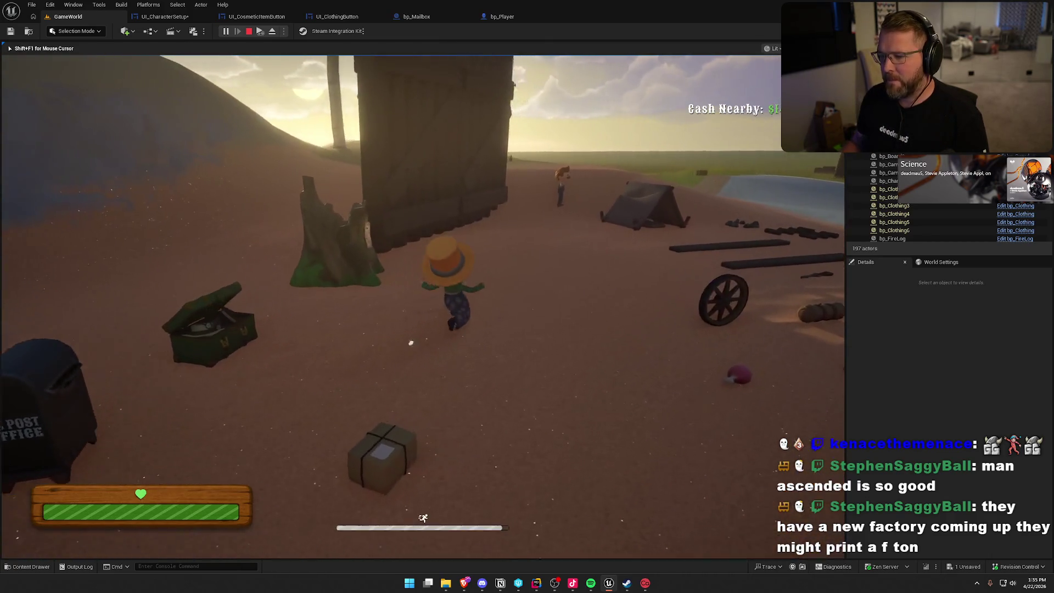
- Run the character back across the yard to the cosmetic chest and open customization with E
key("s")
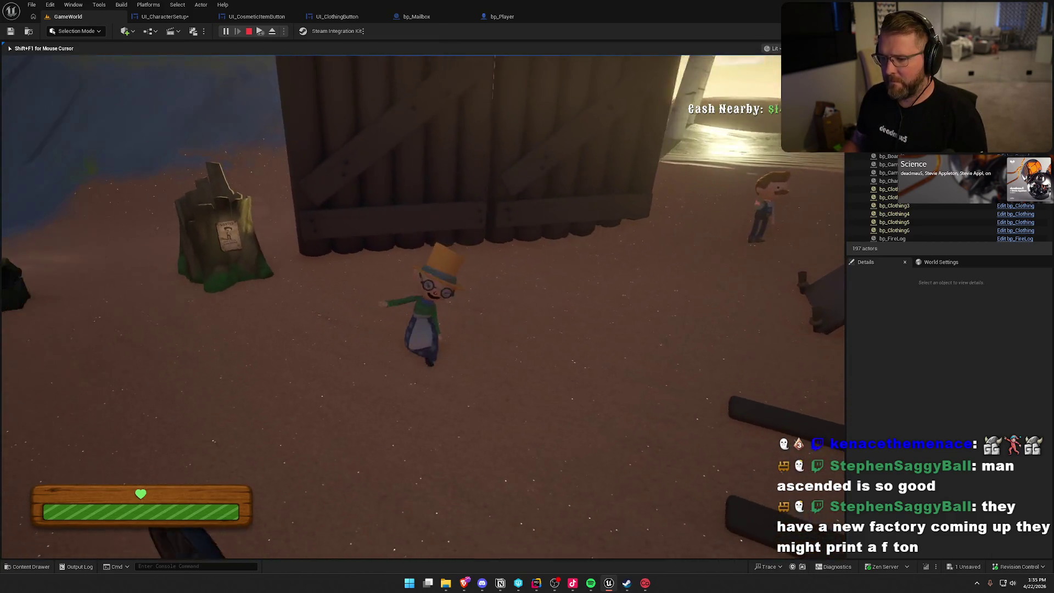
key("s")
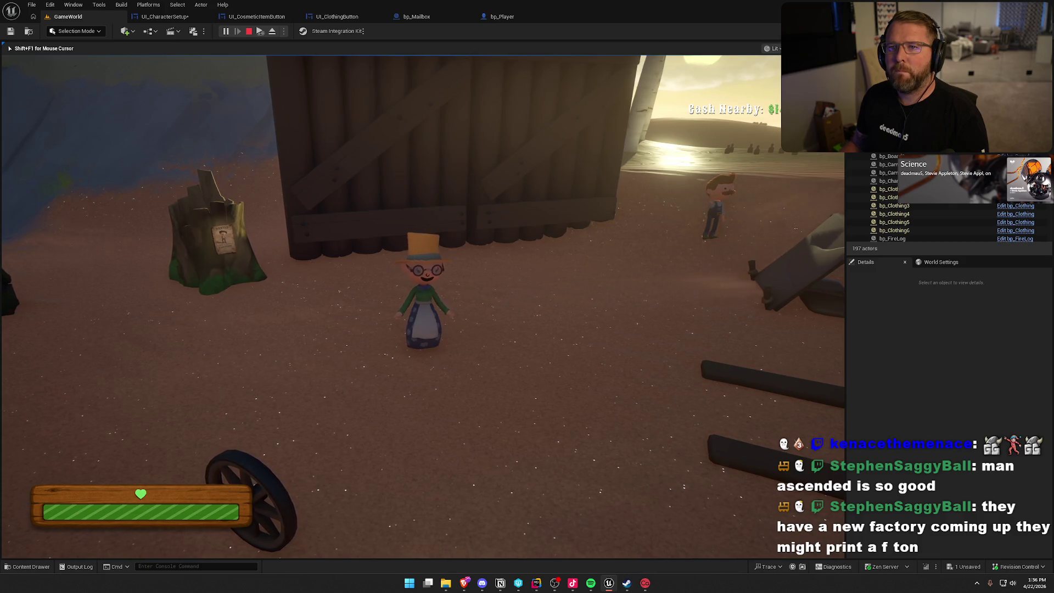
key("shift+w")
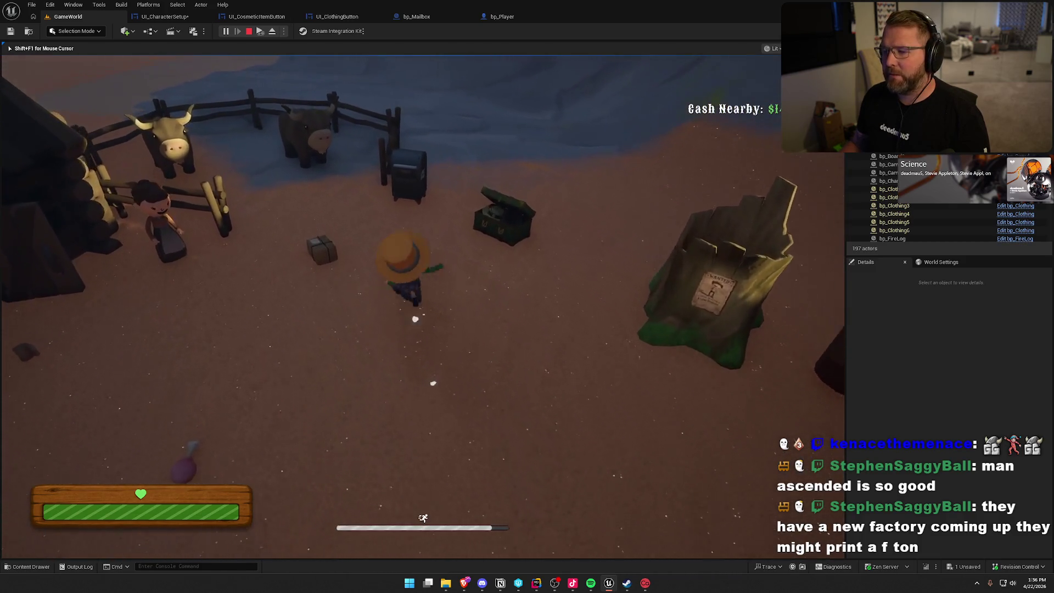
key("w")
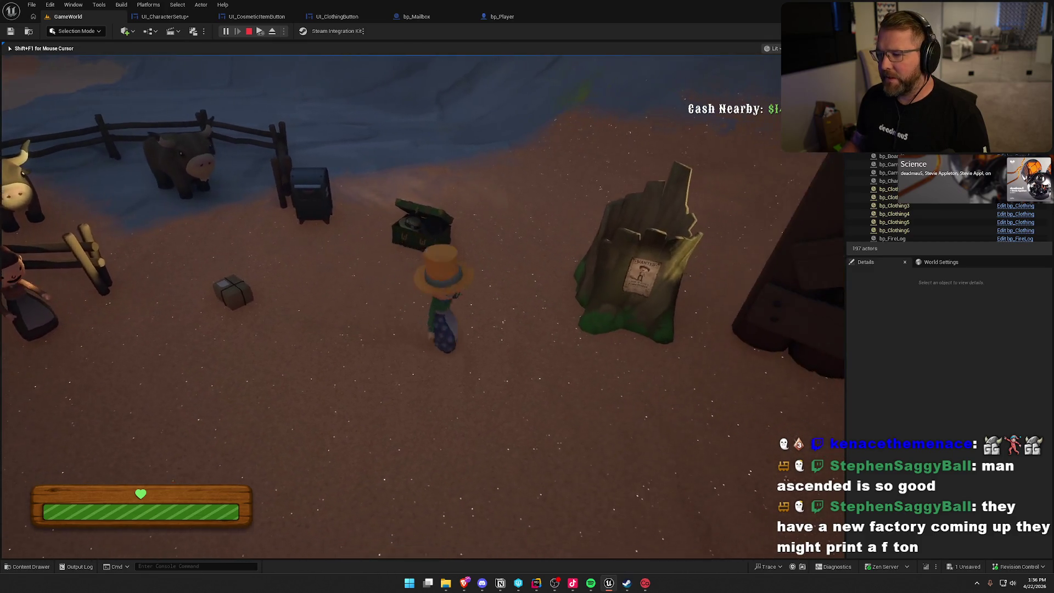
key("w")
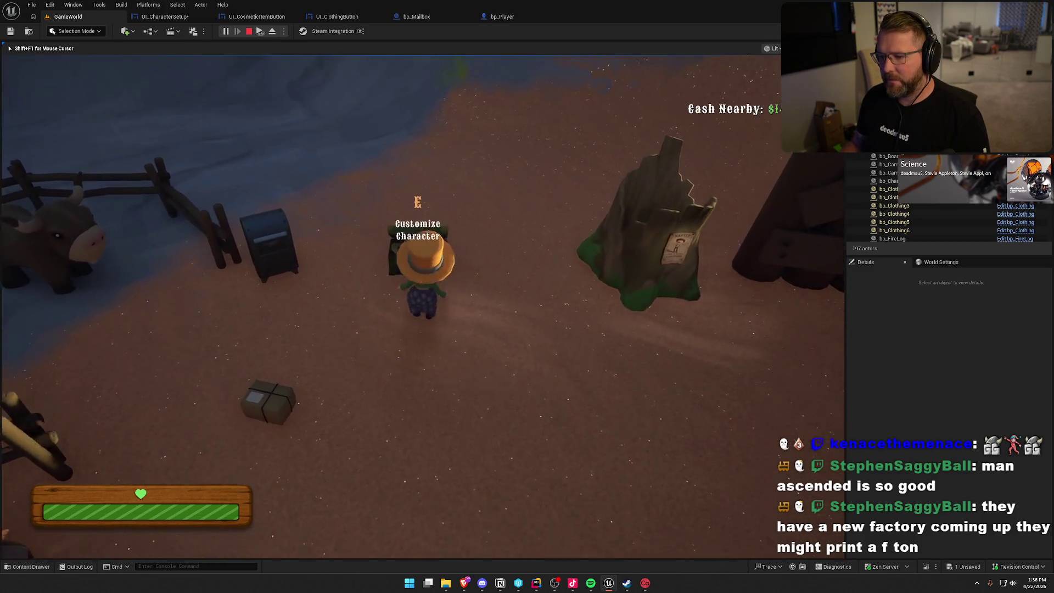
key("e")
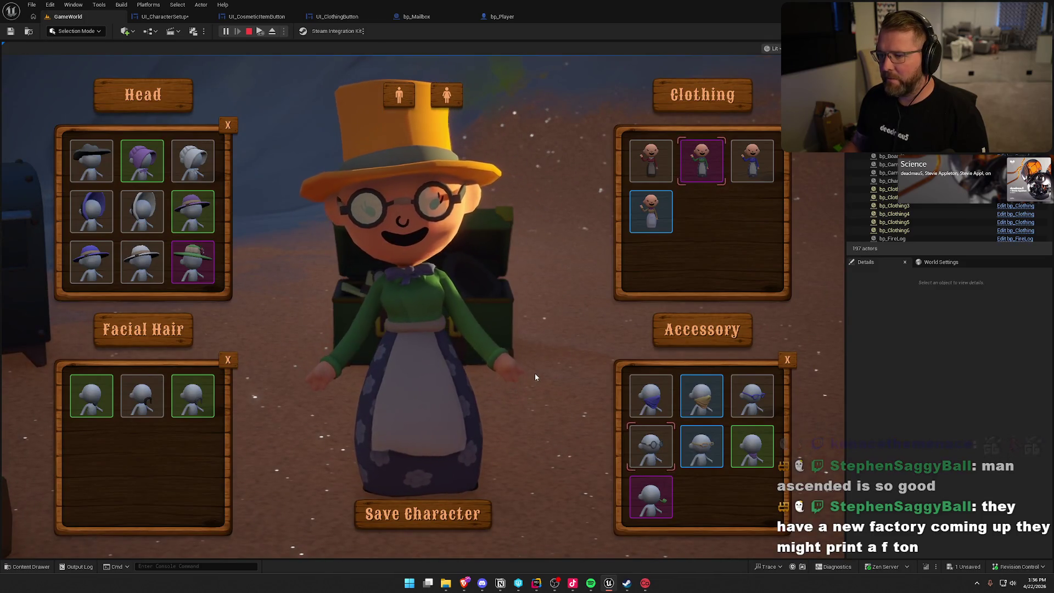
- Toggle between the body types, settle on the male body, and save the character
left_click(401, 97)
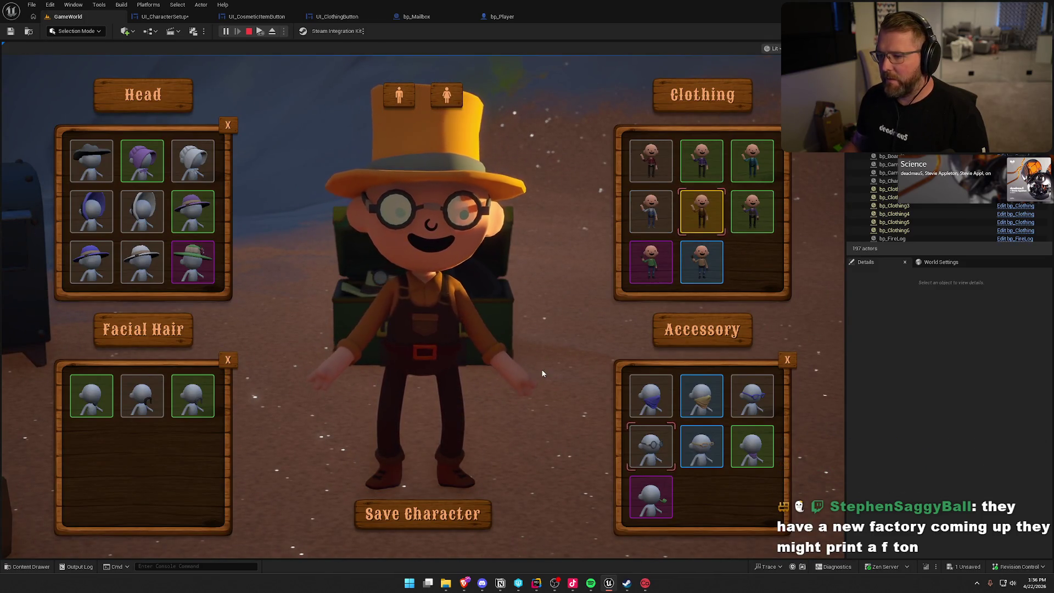
left_click(447, 97)
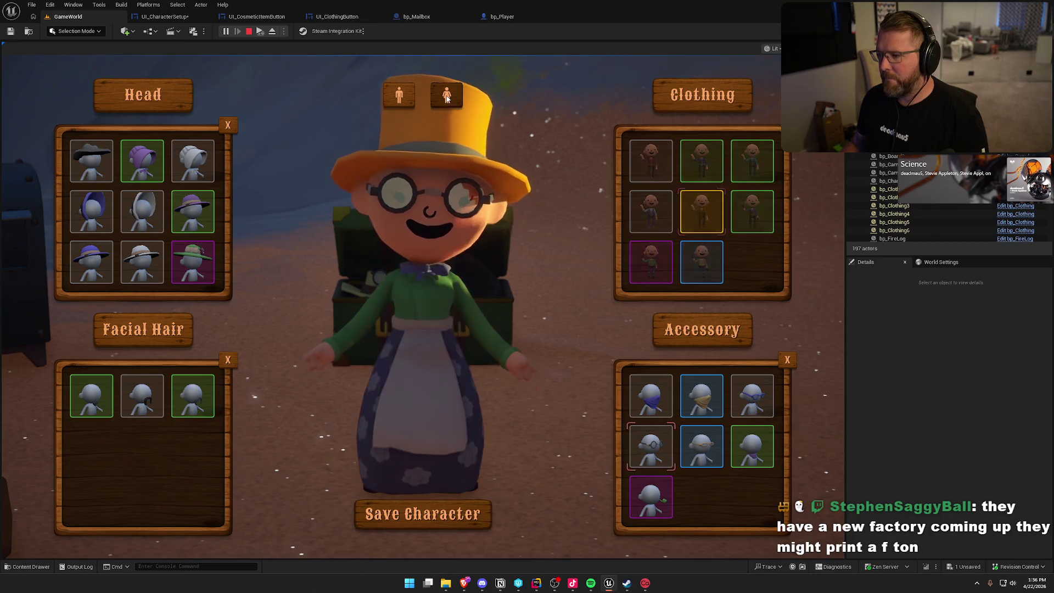
left_click(399, 96)
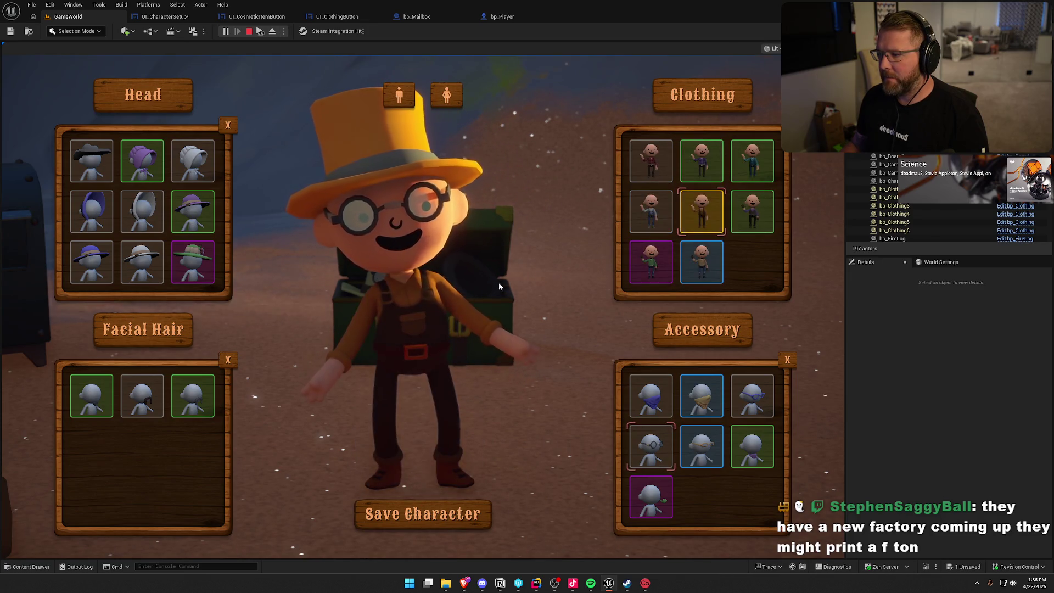
scroll(183, 261, "down", 3)
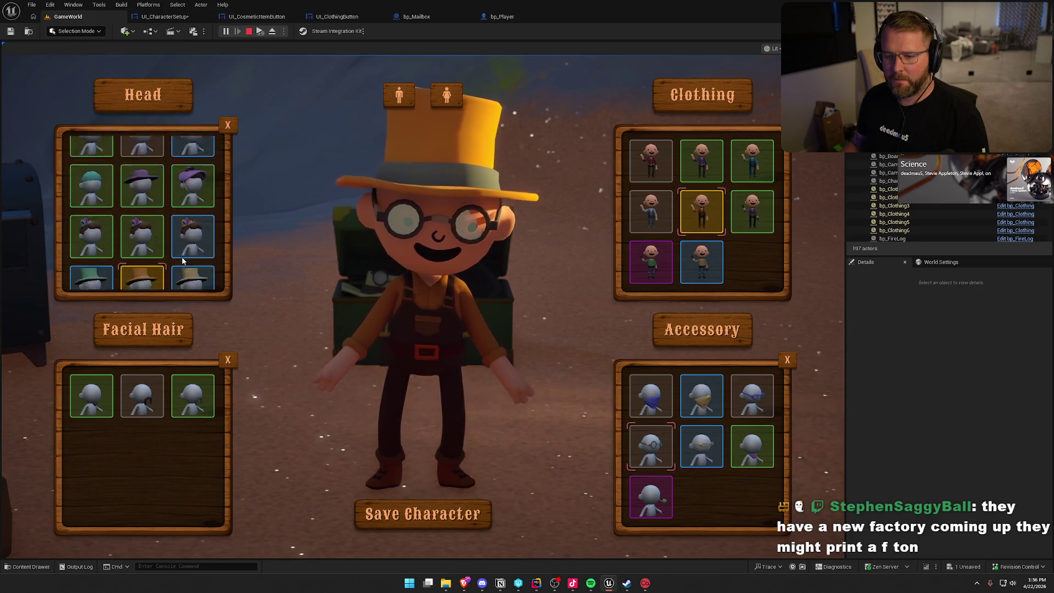
scroll(183, 260, "down", 2)
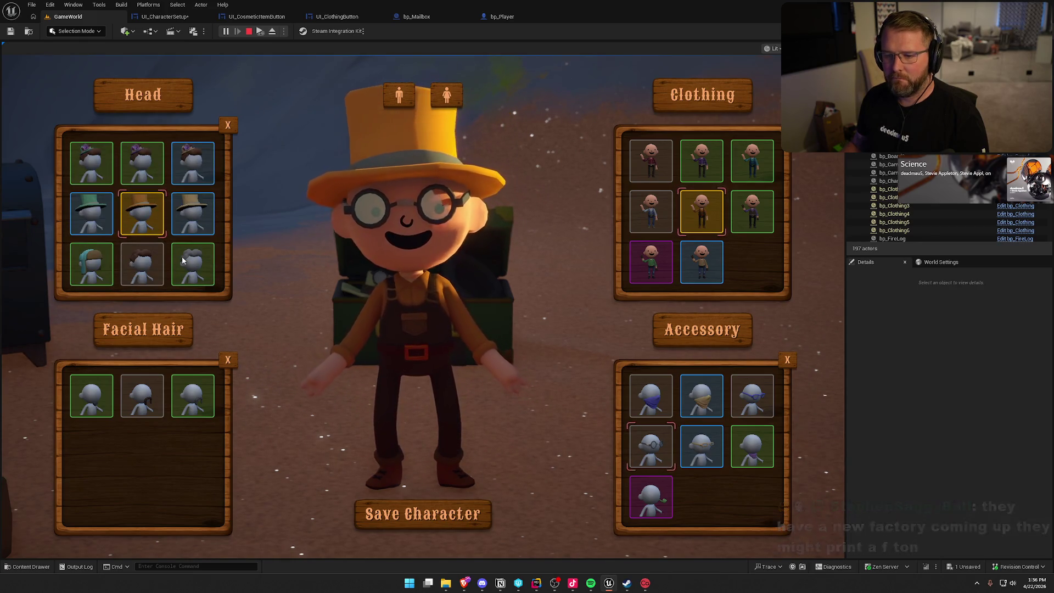
scroll(182, 256, "down", 3)
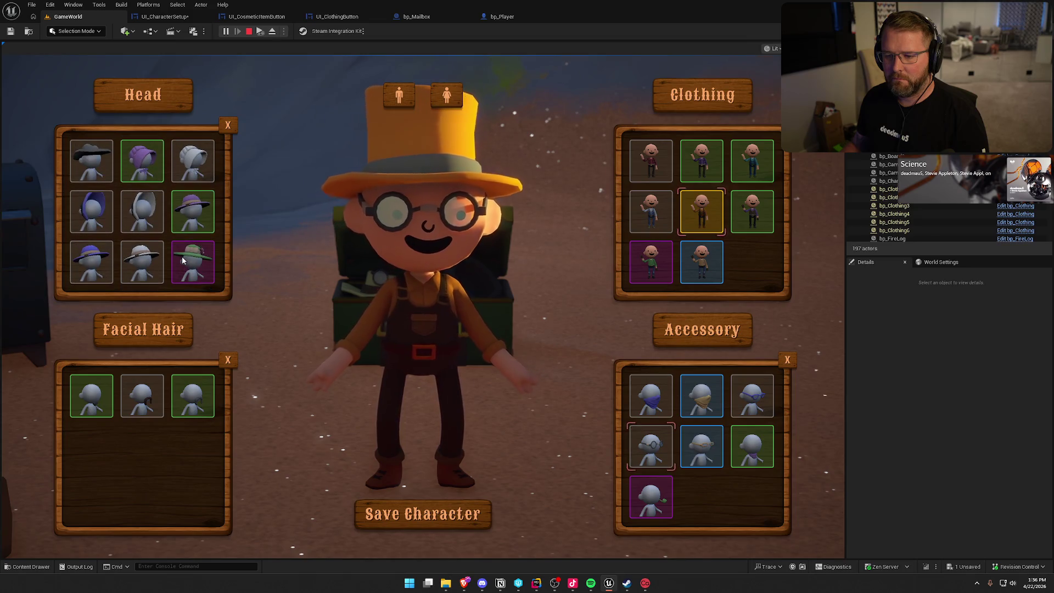
left_click(472, 514)
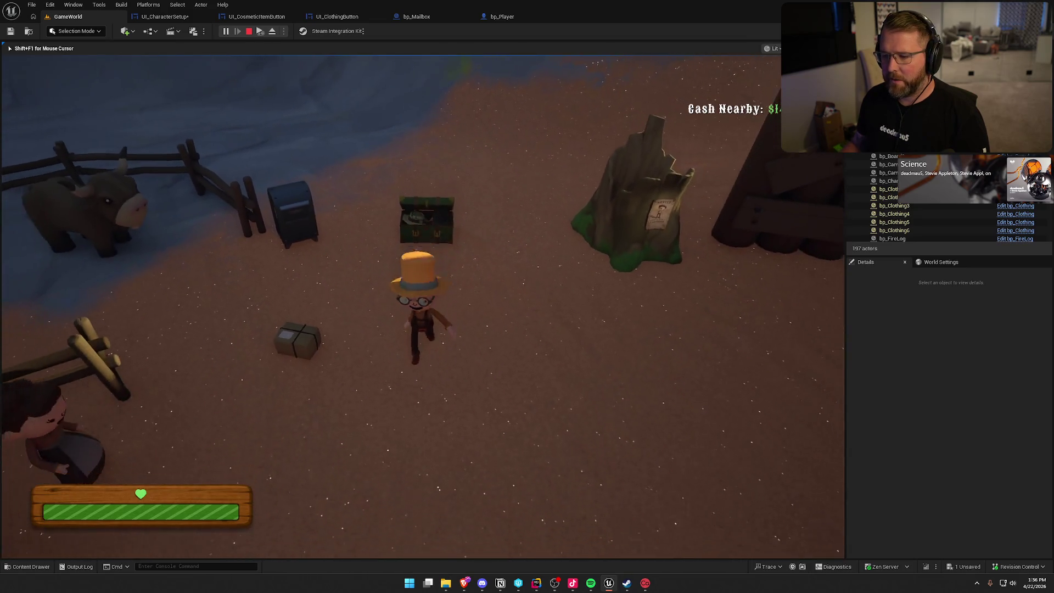
- Reopen customization, remove the top hat, equip the teal aviator cap, and save
key("e")
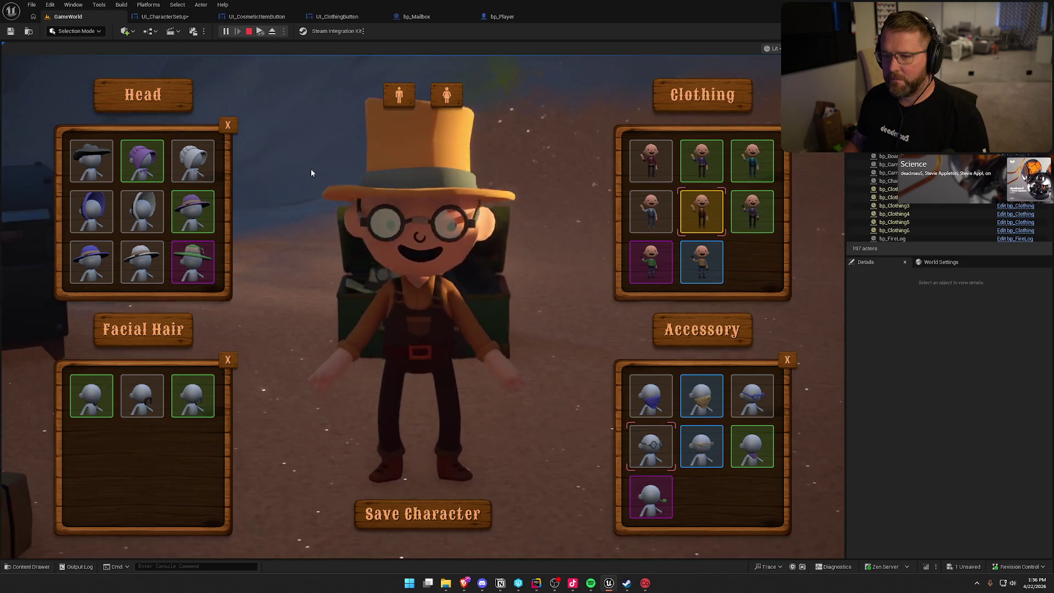
left_click(228, 125)
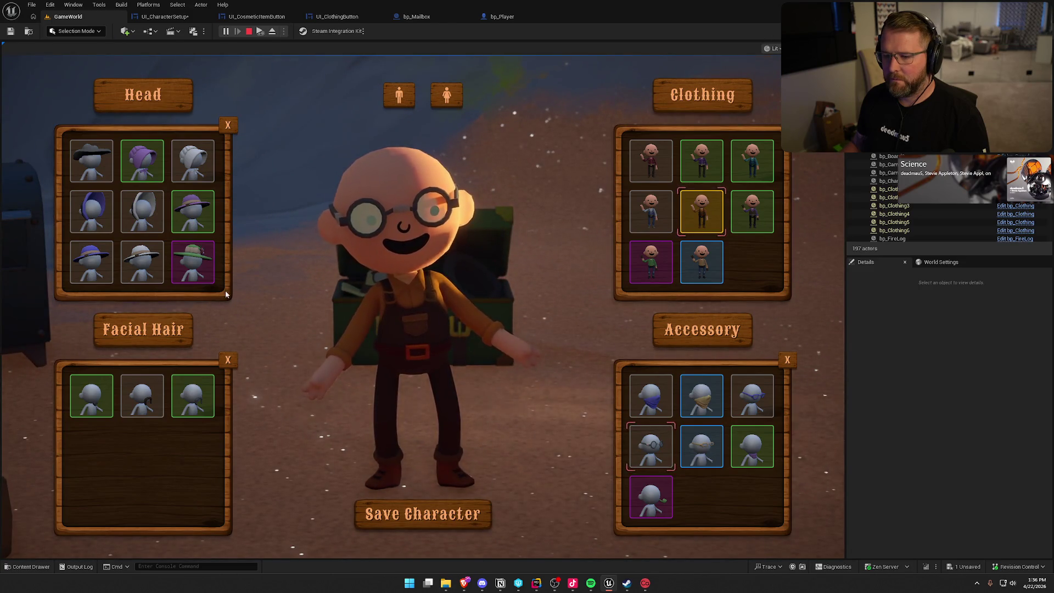
scroll(209, 266, "down", 2)
scroll(208, 265, "down", 3)
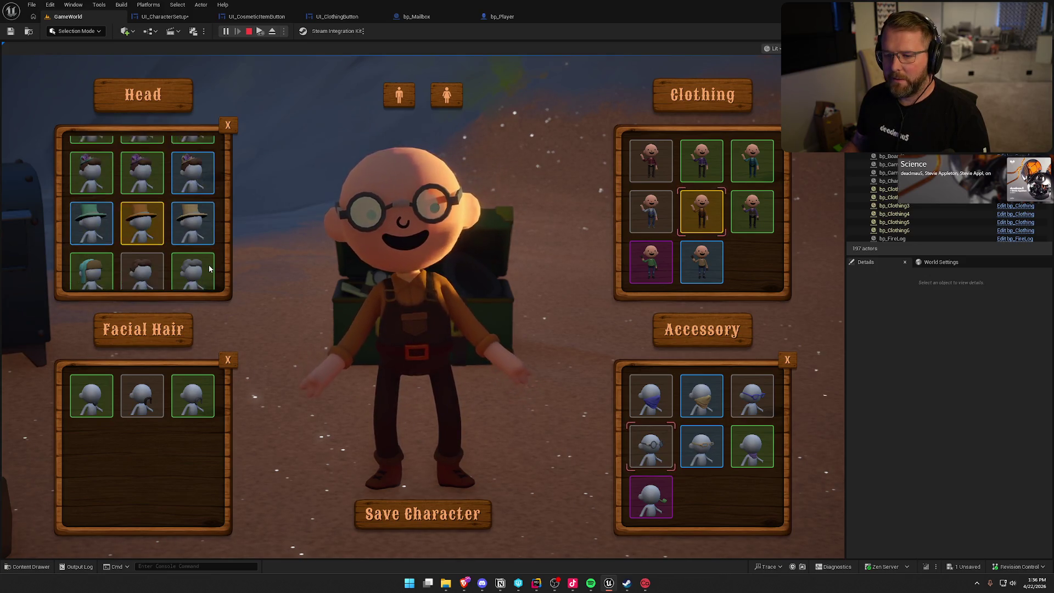
left_click(141, 213)
left_click(92, 269)
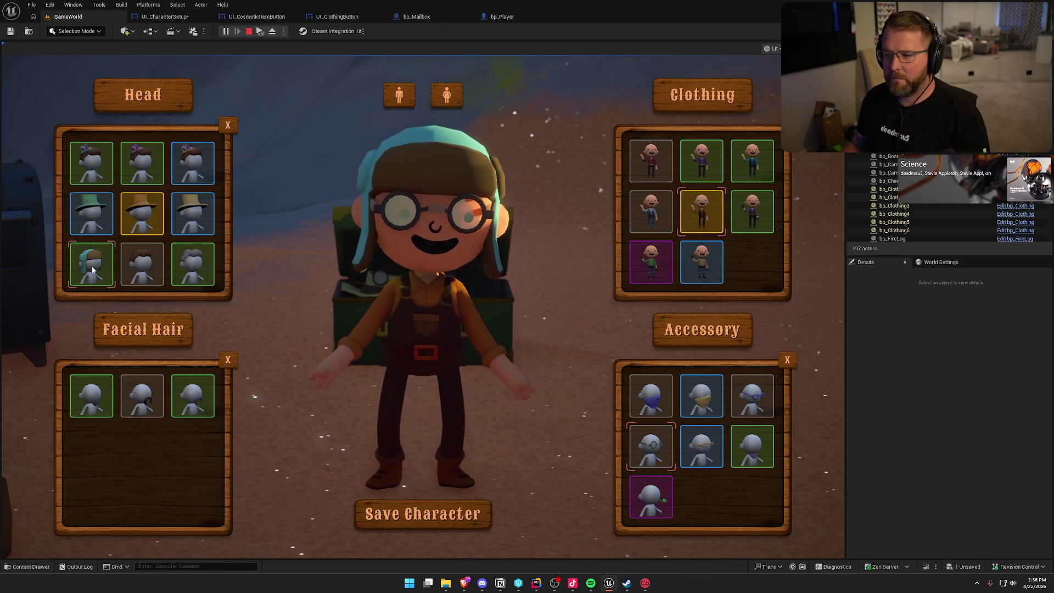
left_click(438, 502)
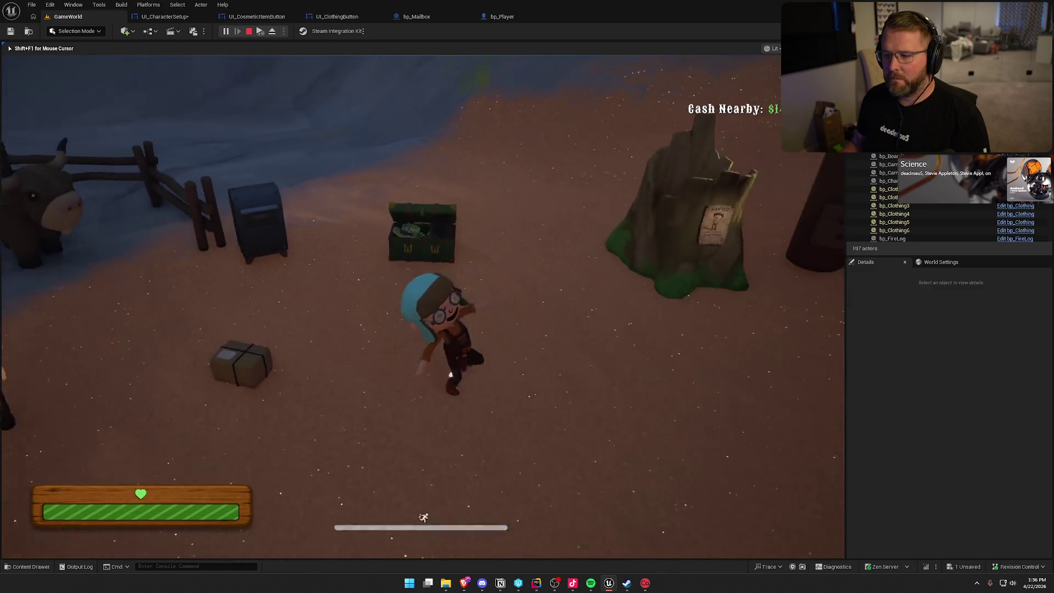
- Walk the capped character back to the chest and open Customize Character with E
key("w")
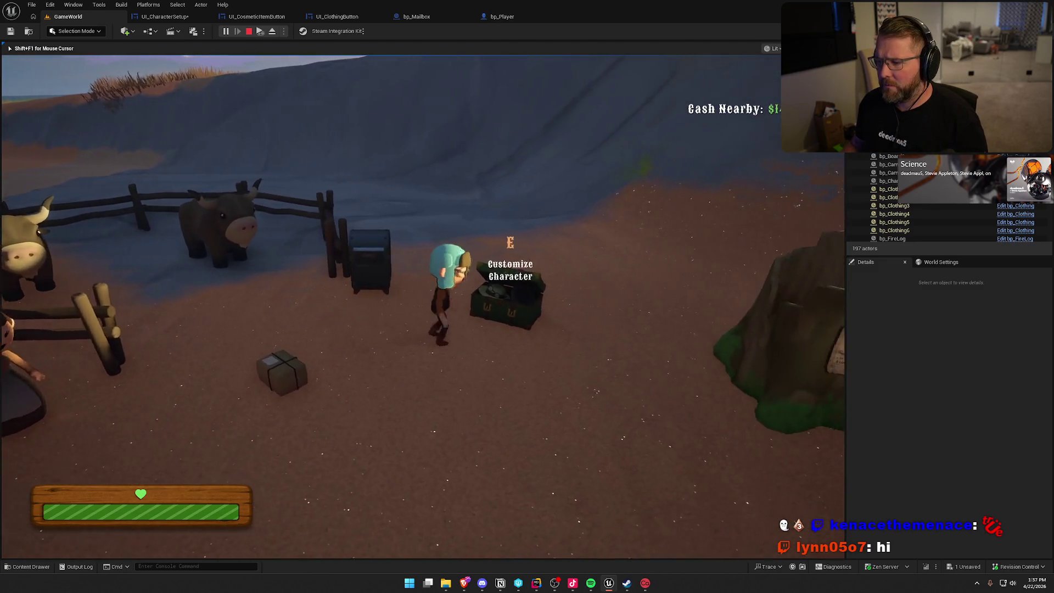
key("e")
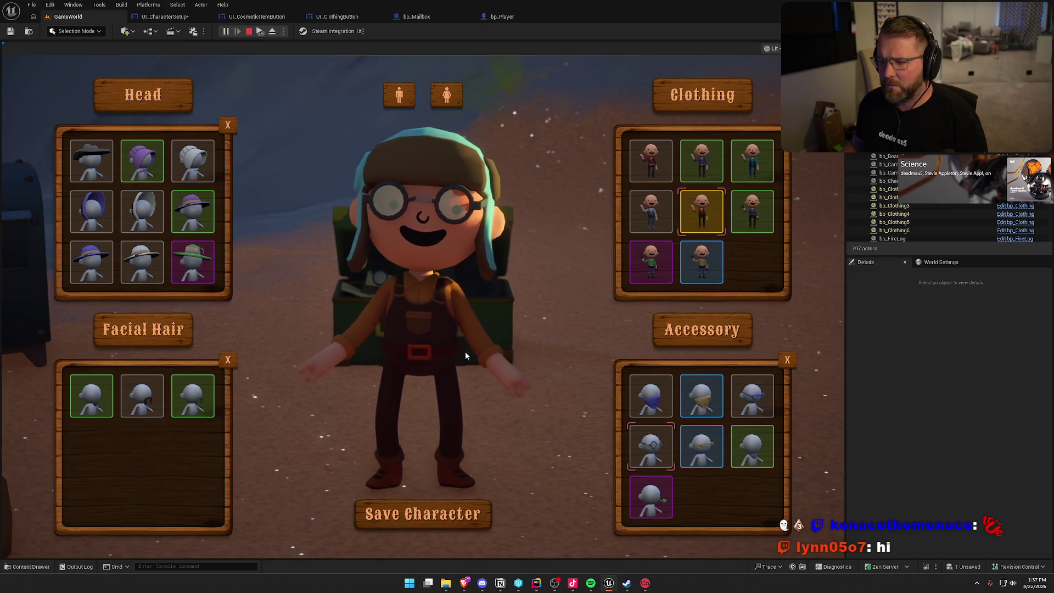
- Equip the rectangular glasses and the green shirt with jeans, also trying the bandana and purple vest
scroll(128, 257, "down", 1)
scroll(128, 257, "up", 5)
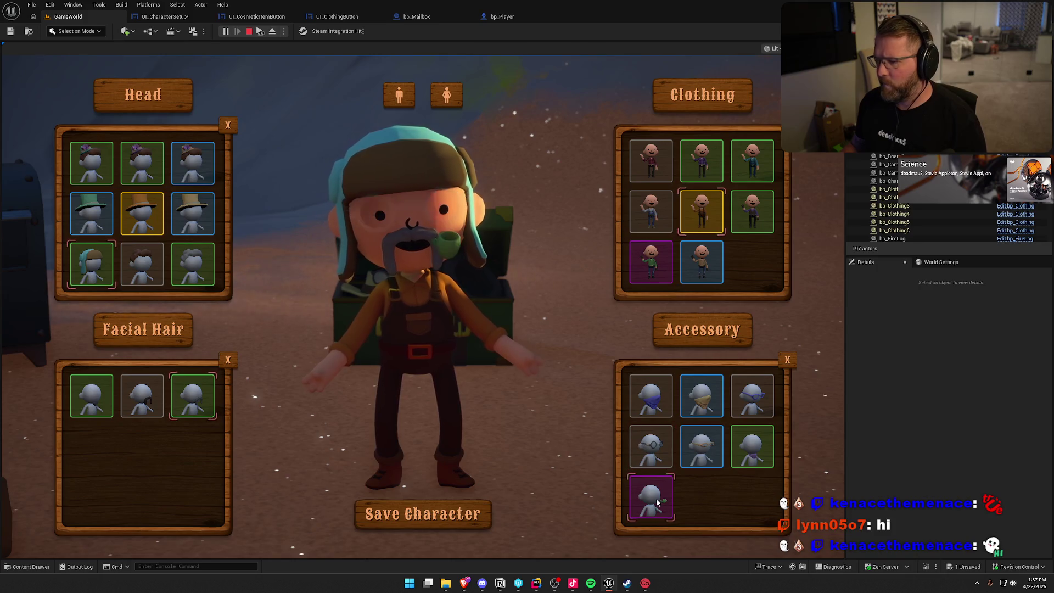
left_click(757, 402)
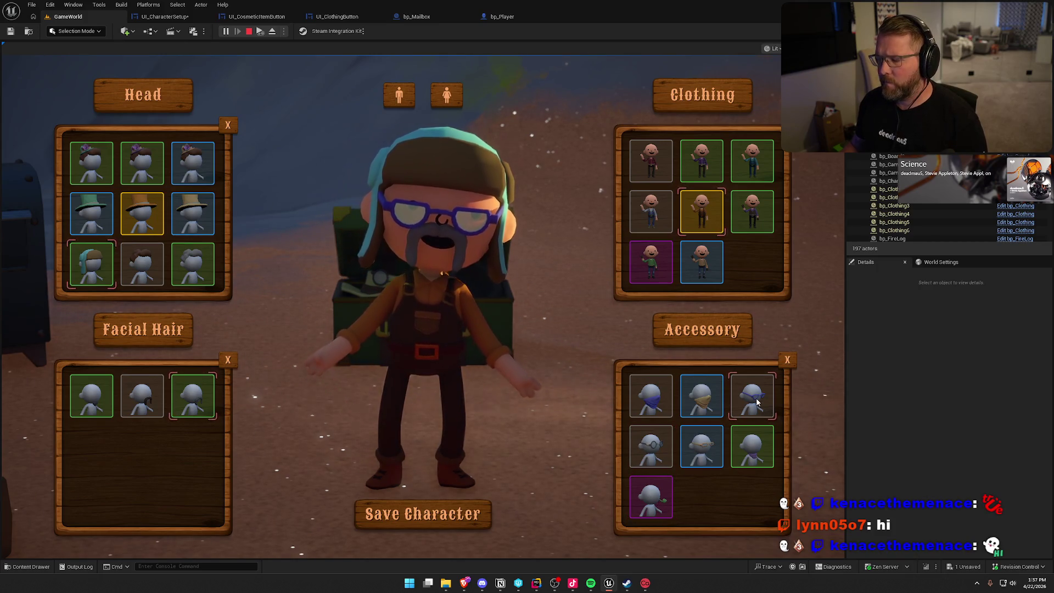
left_click(706, 402)
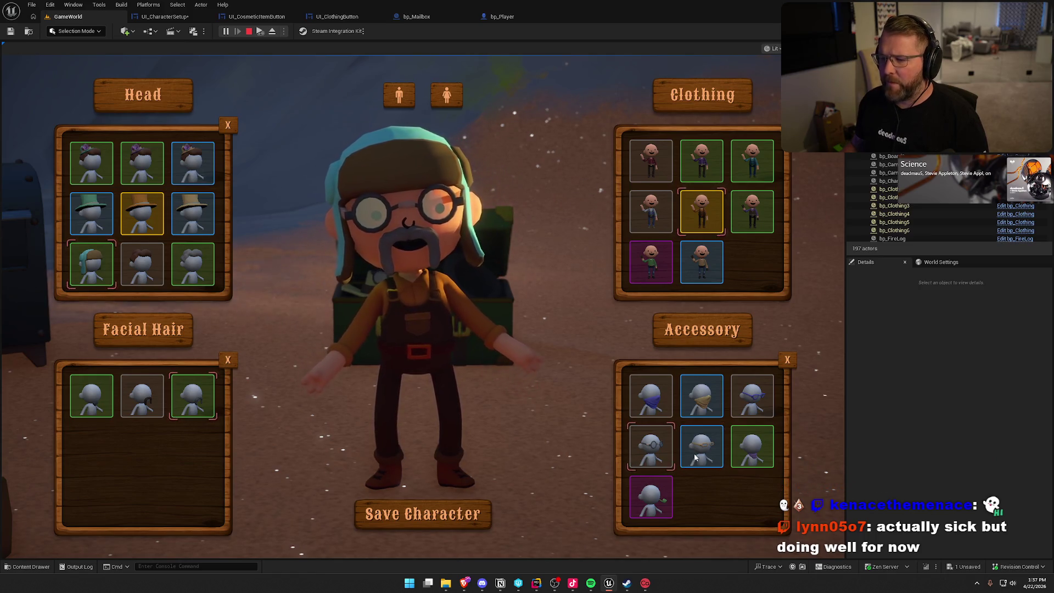
left_click(695, 457)
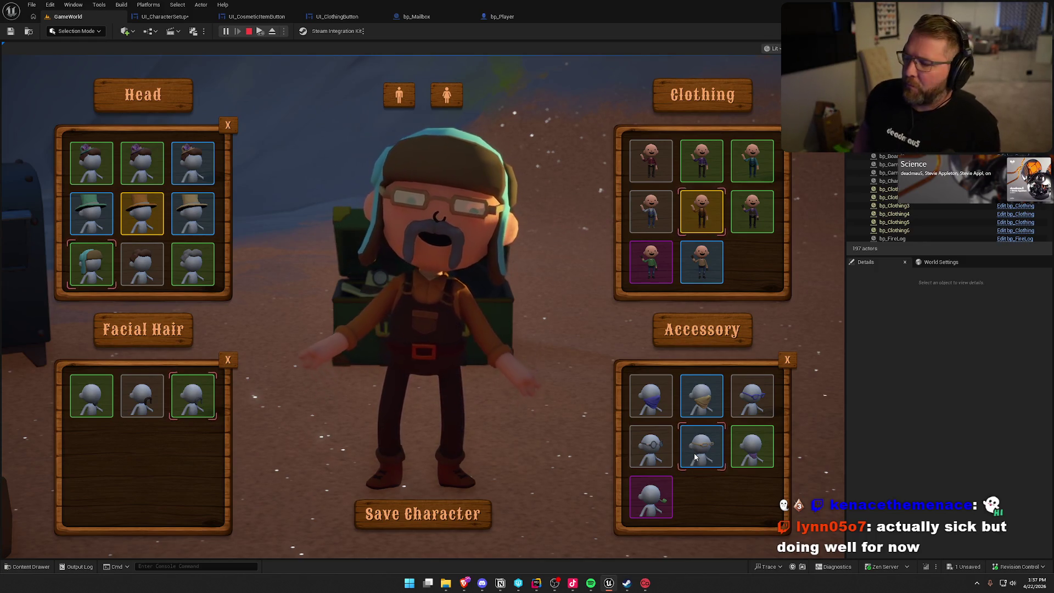
left_click(654, 263)
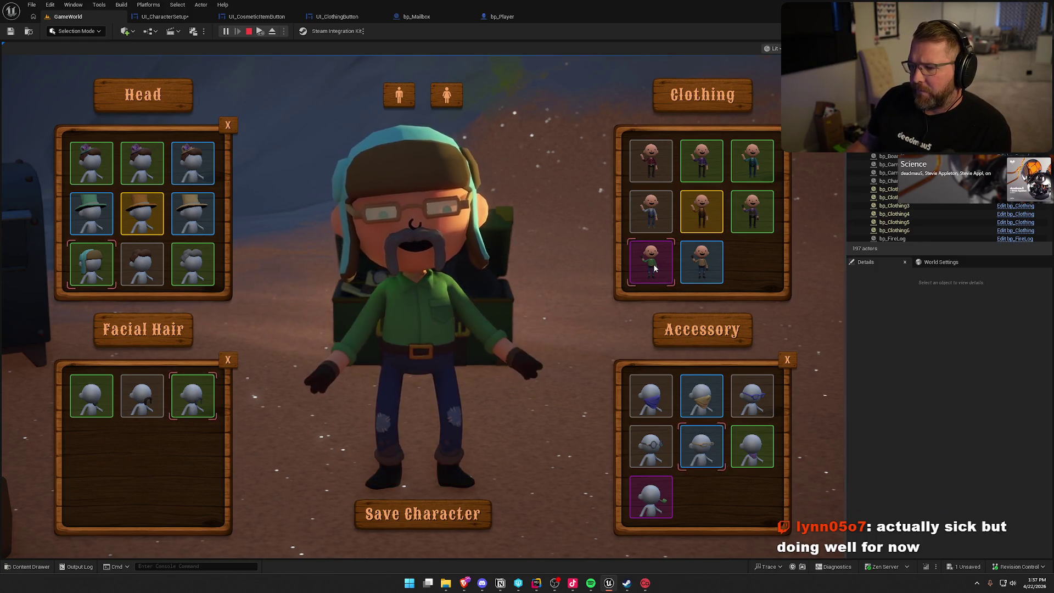
left_click(761, 214)
- Try the teal overalls and several hats: teal beanie, purple flowered hat, green-brimmed hat, blue hood
left_click(757, 162)
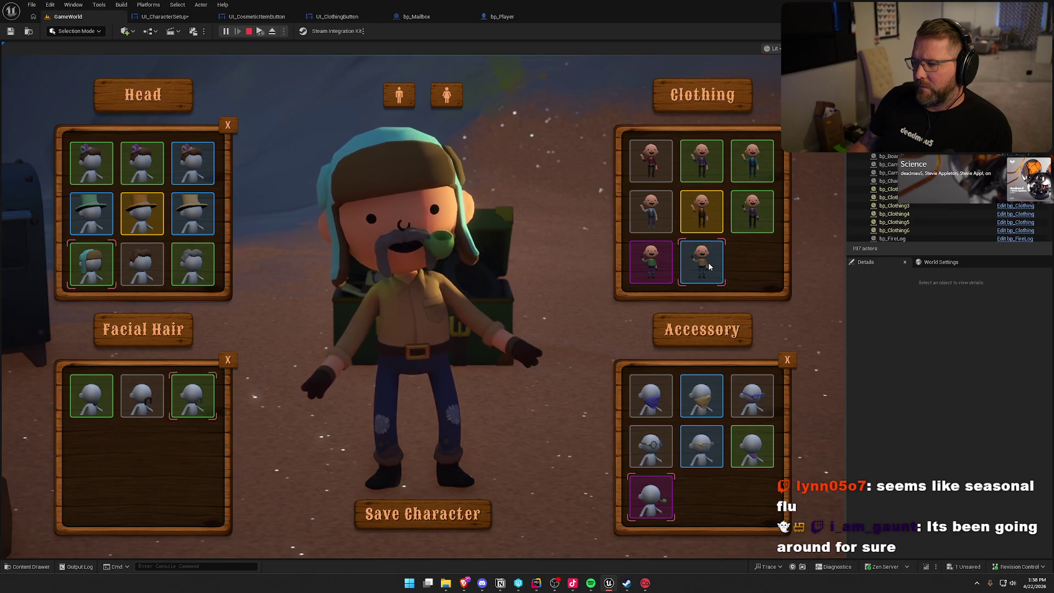
scroll(160, 256, "up", 3)
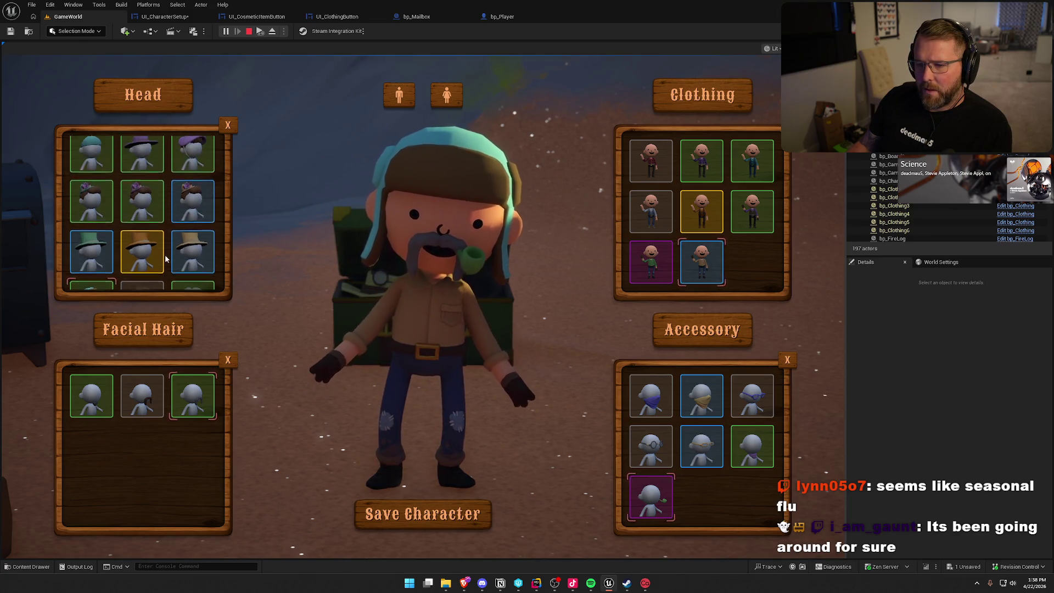
left_click(87, 202)
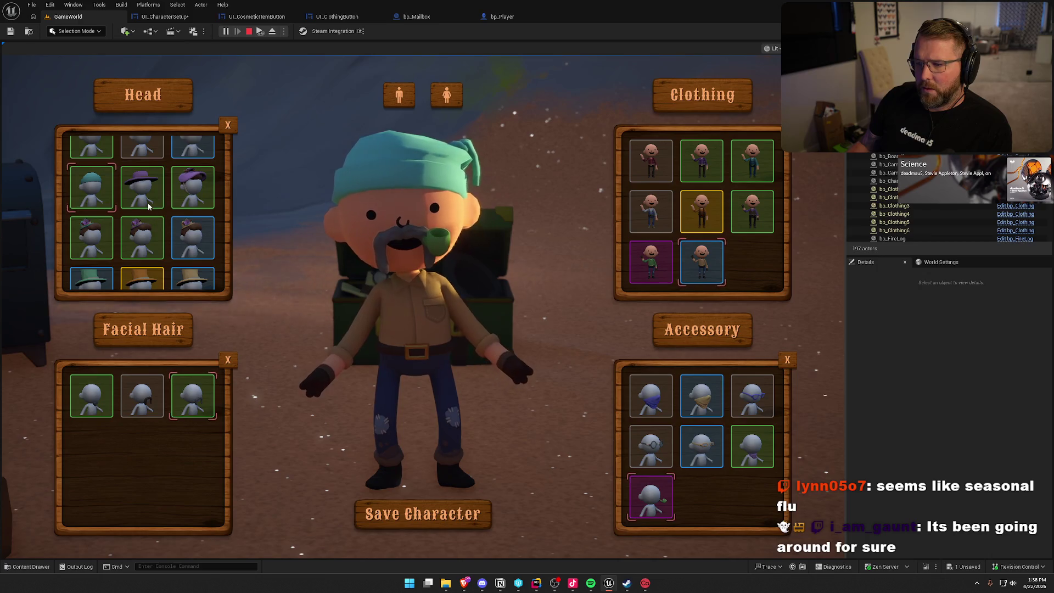
scroll(156, 206, "up", 1)
scroll(156, 206, "up", 2)
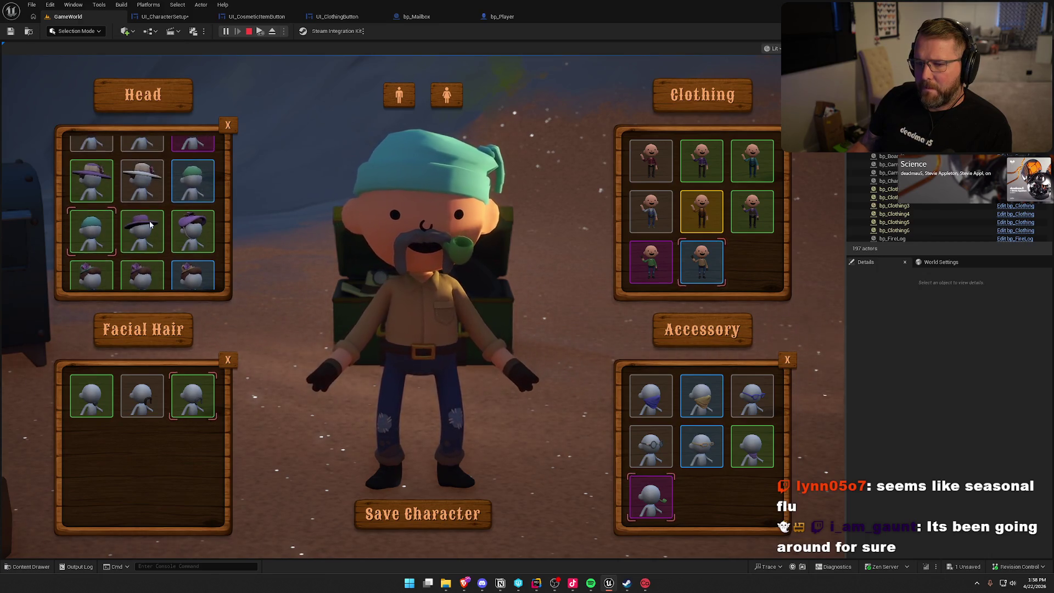
left_click(83, 176)
scroll(171, 220, "up", 2)
left_click(193, 200)
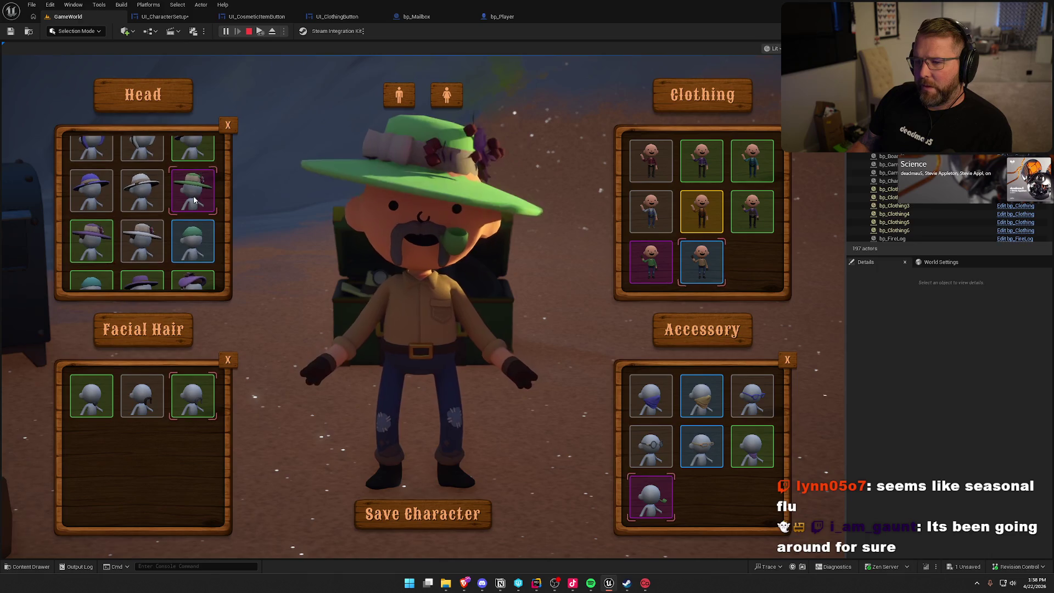
scroll(193, 202, "up", 1)
scroll(186, 233, "up", 1)
left_click(91, 215)
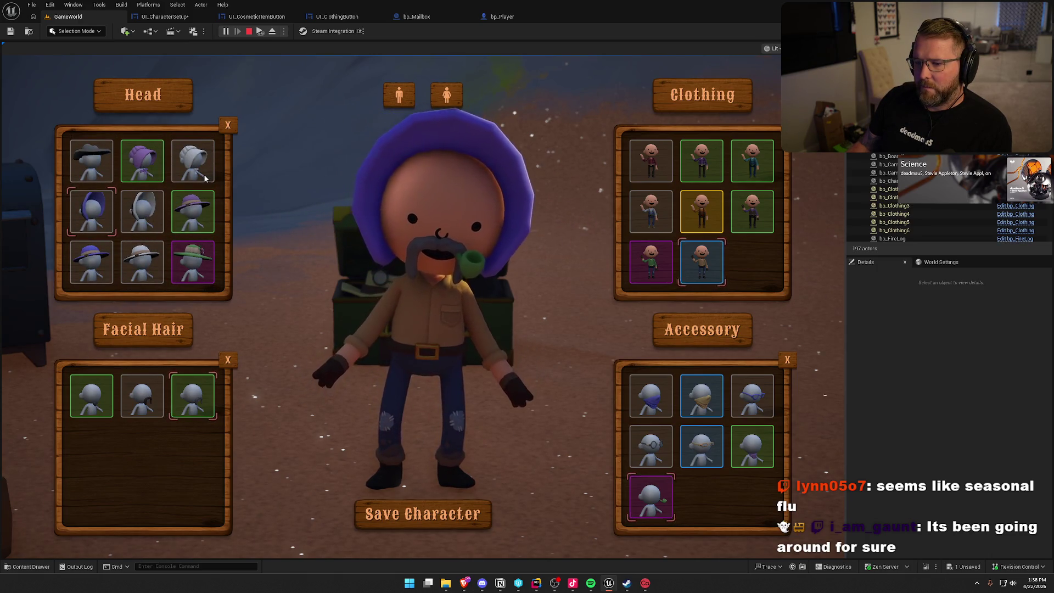
- Switch to the female body, remove the moustache, choose the lavender apron dress, and close the customizer
left_click(446, 95)
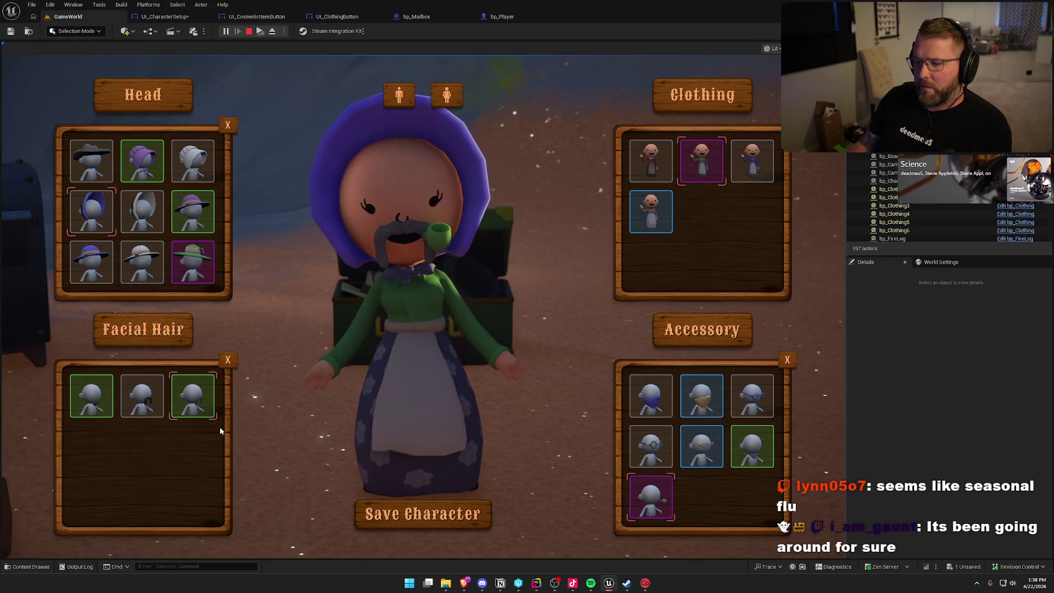
left_click(228, 360)
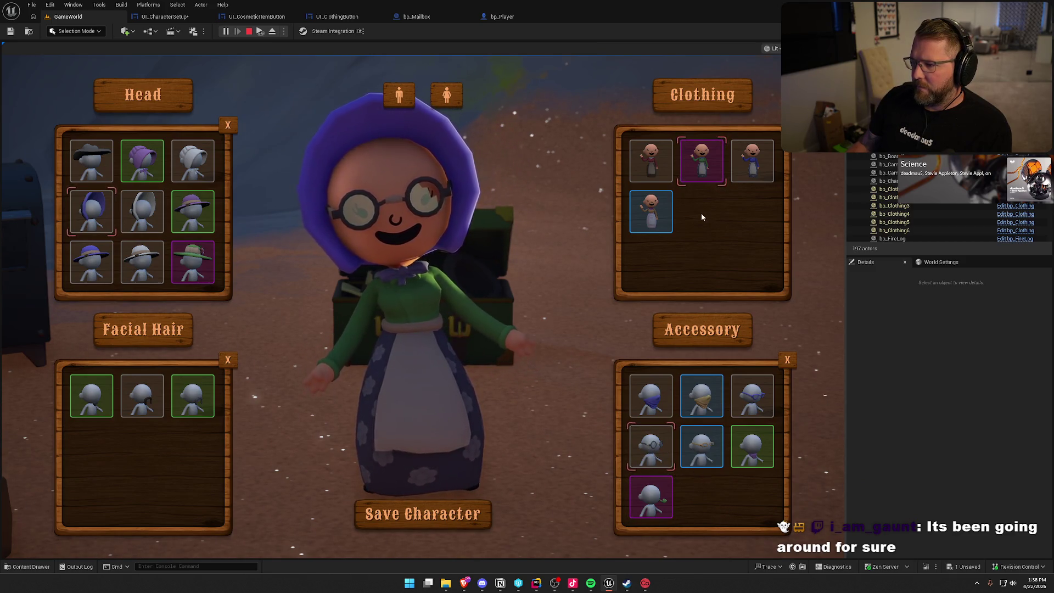
left_click(652, 212)
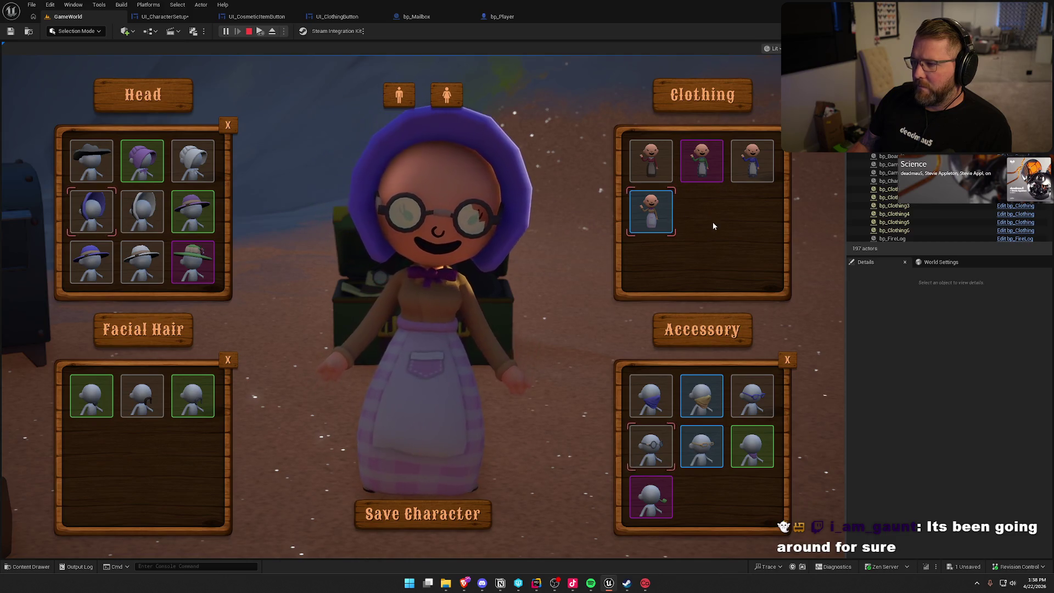
left_click(423, 513)
- Run the restyled character past the mailbox and tent toward the corral and parcel
key("w")
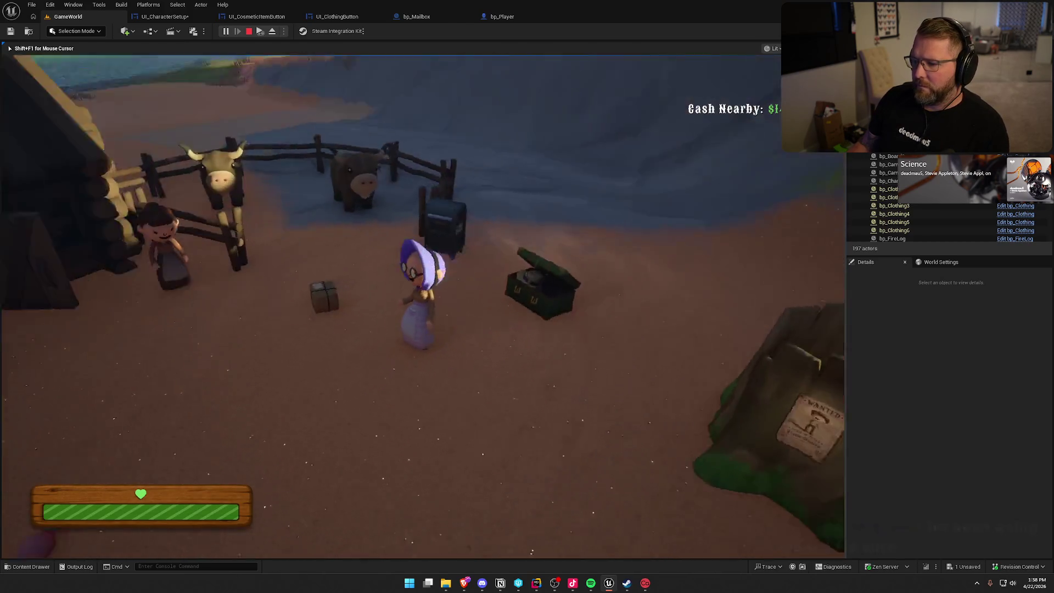
key("shift+w")
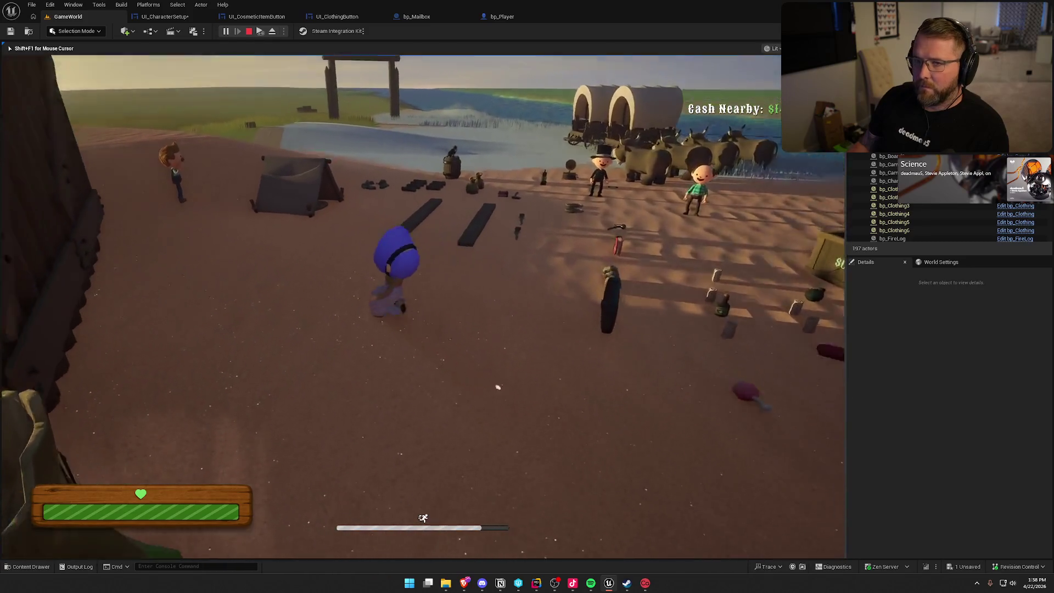
key("w")
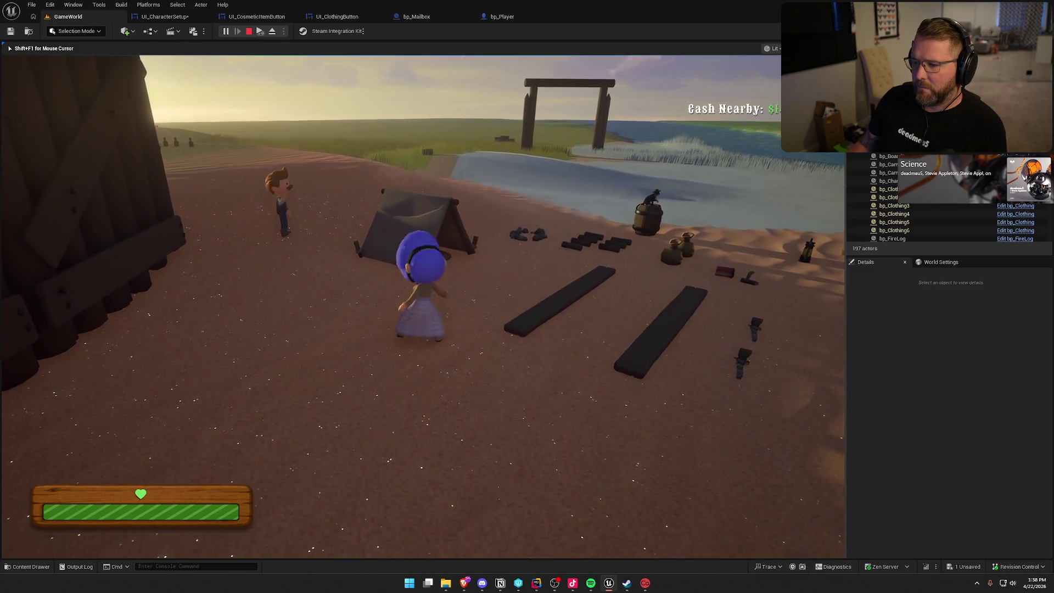
mouse_move(423, 296)
key("shift+w")
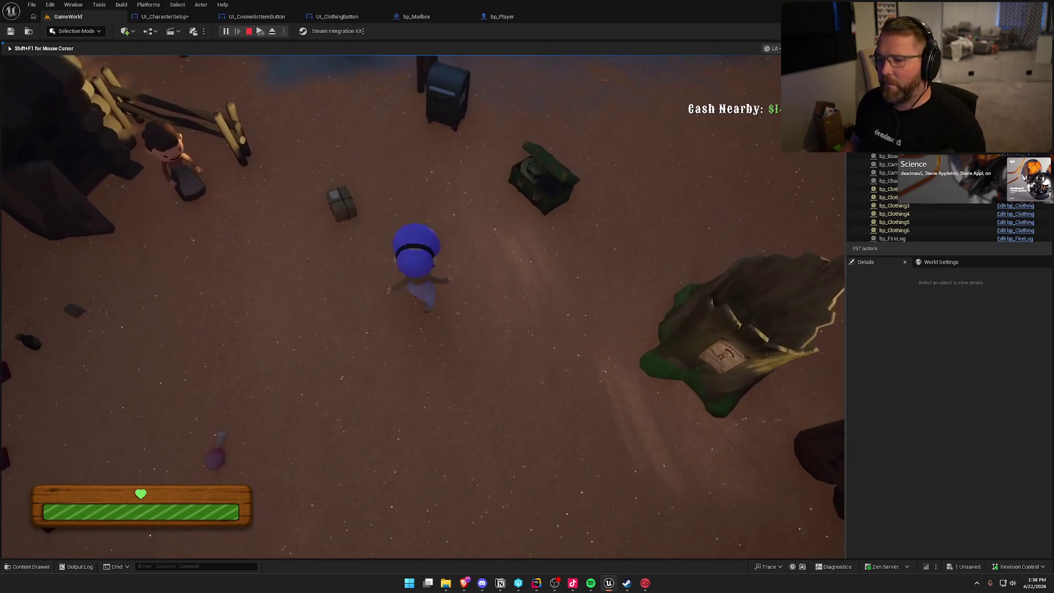
key("shift+w")
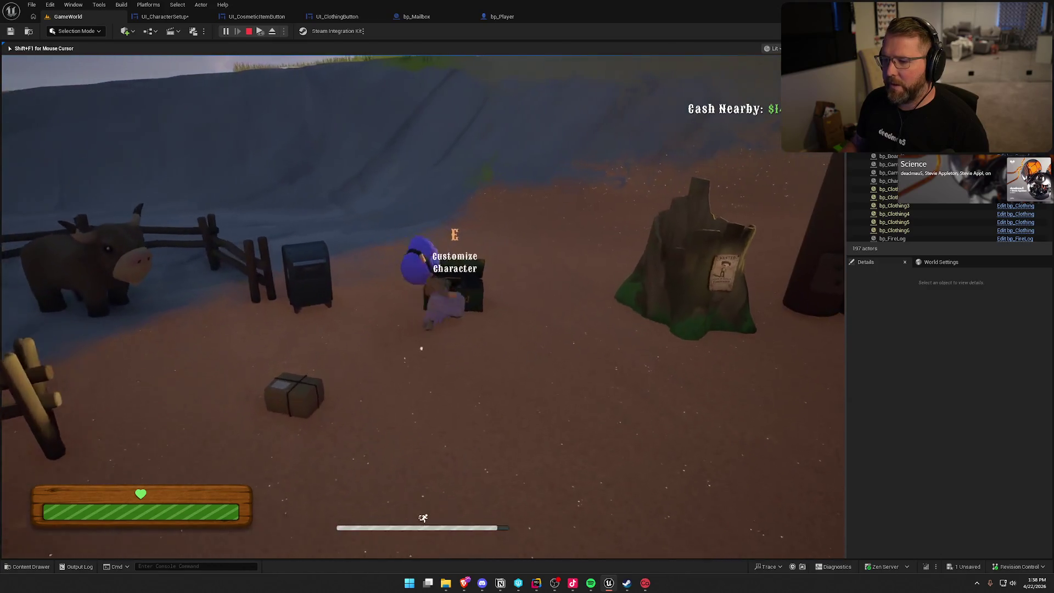
- Walk the character up to the customize station by the cow pen and mailbox
key("w")
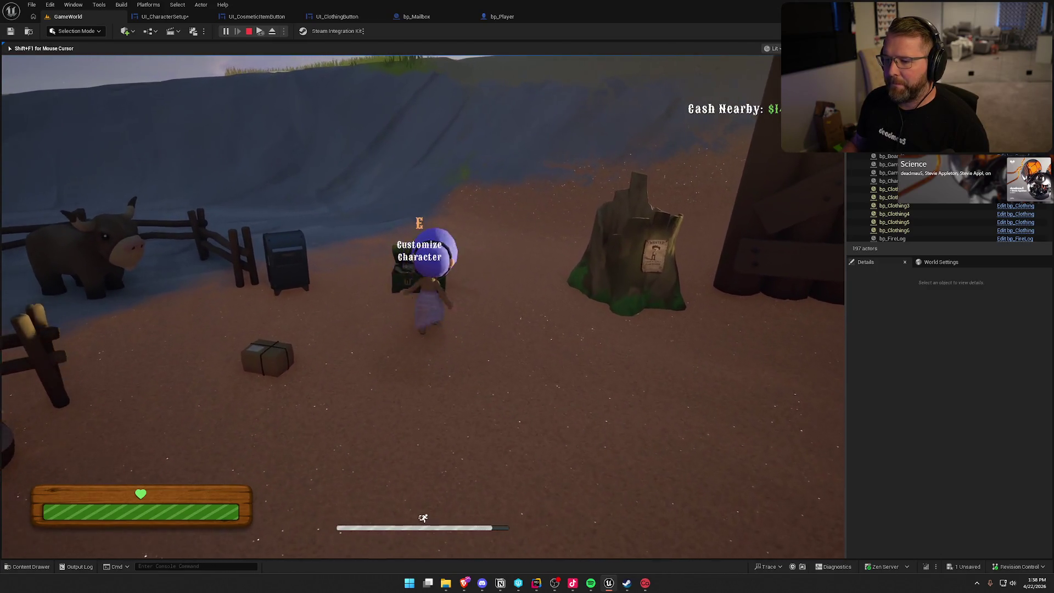
key("w")
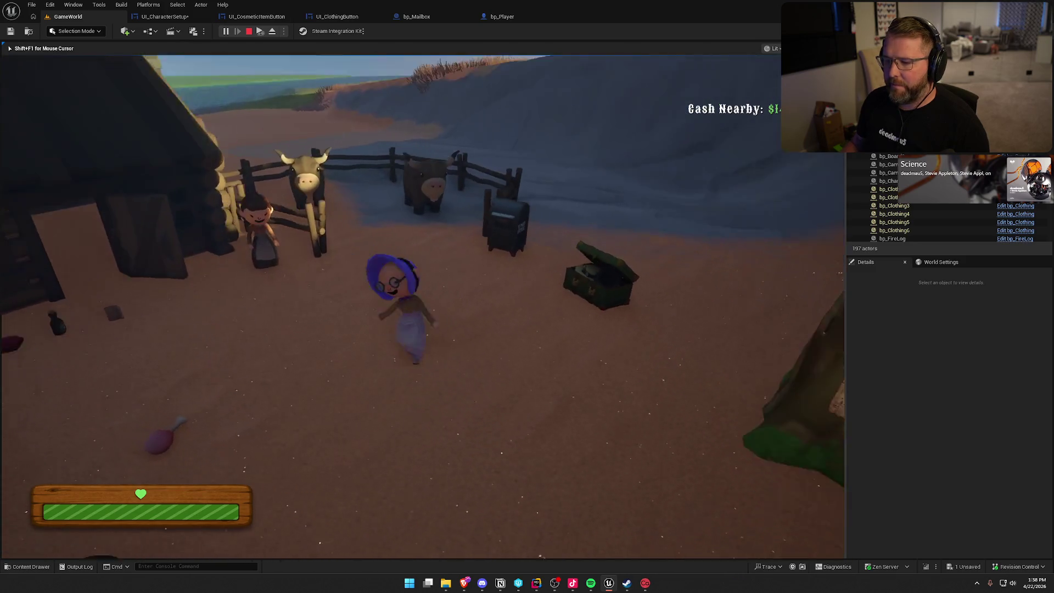
key("w")
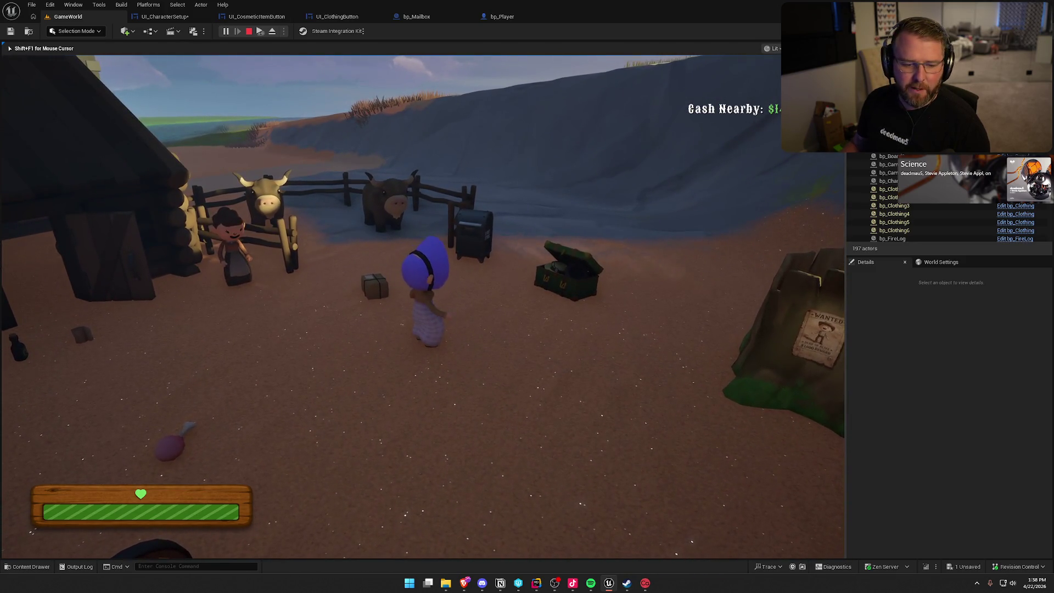
- Dress the character in the blue dress with the purple face mask and save
key("e")
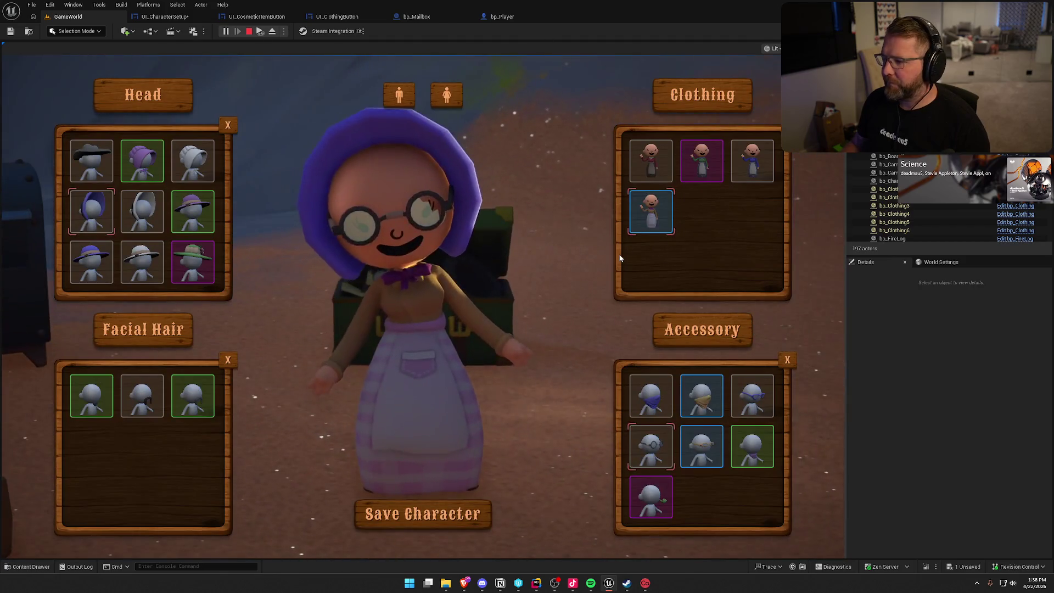
left_click(752, 162)
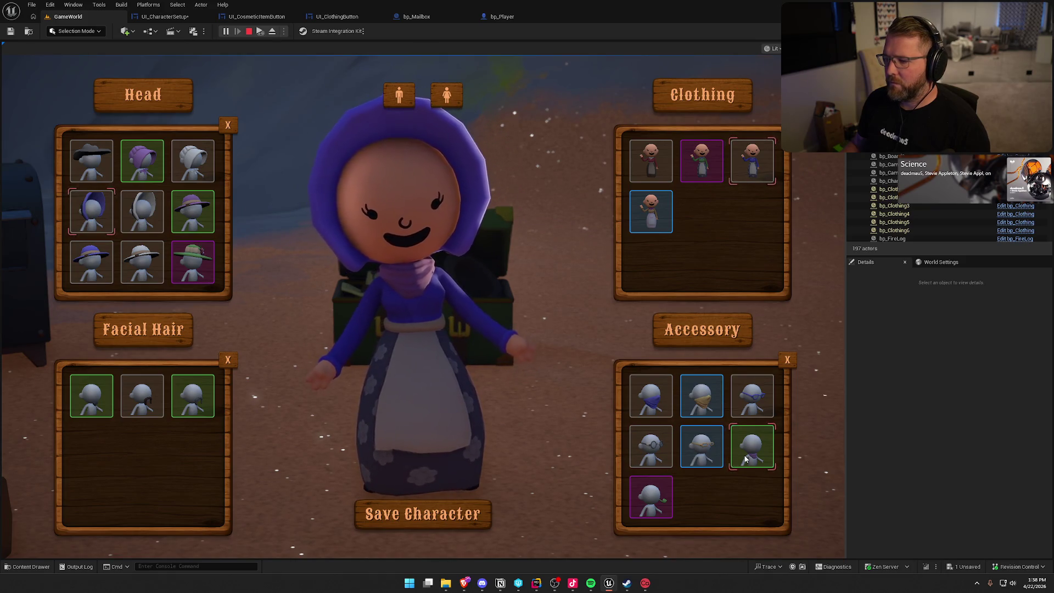
left_click(651, 395)
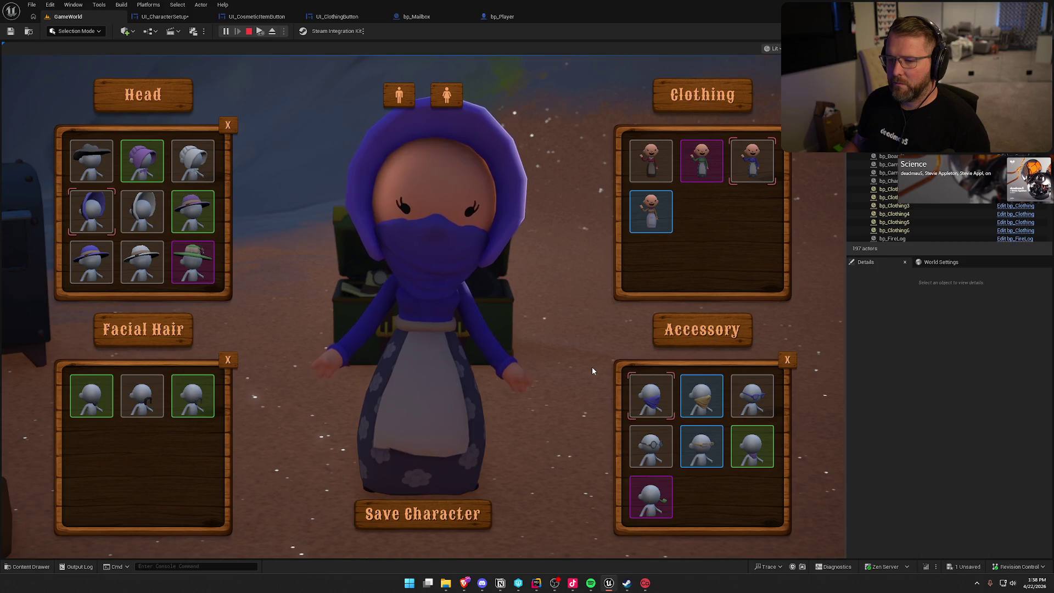
left_click(439, 511)
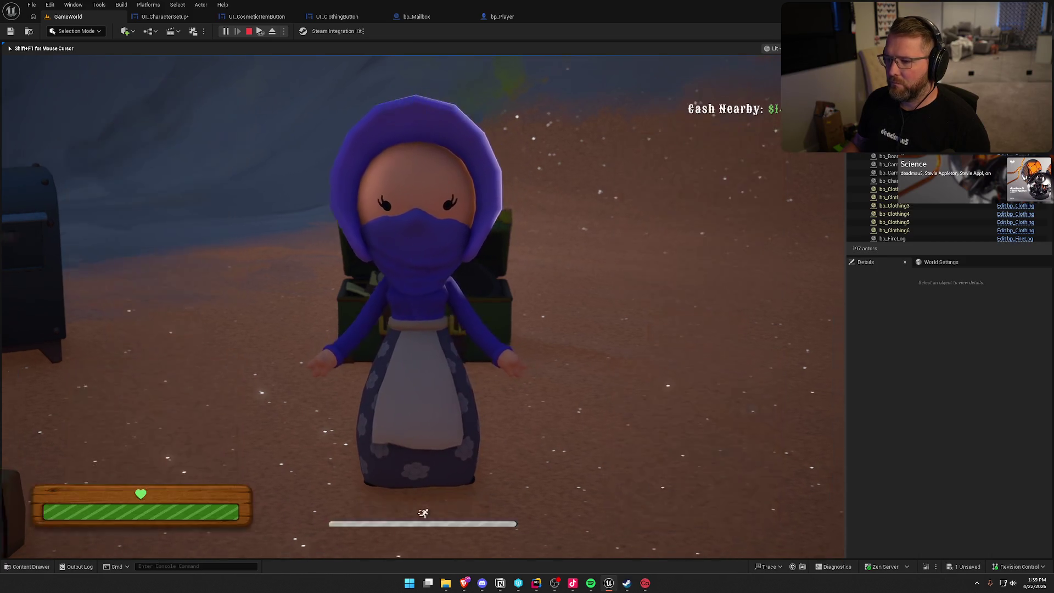
- Run the character past the fence, across the sand and onto the wooden boards
key("w")
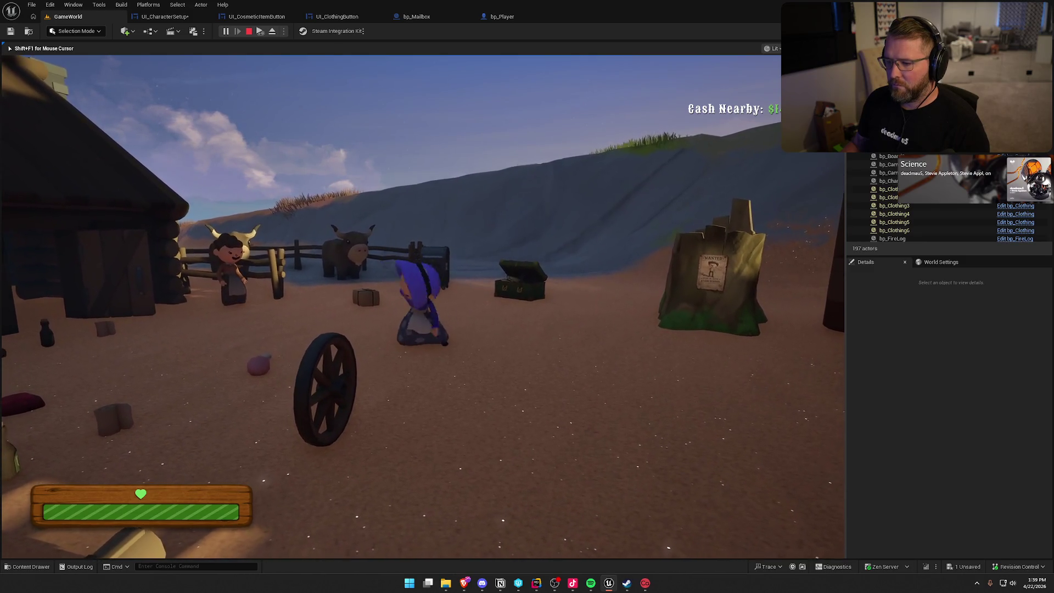
key("shift+w")
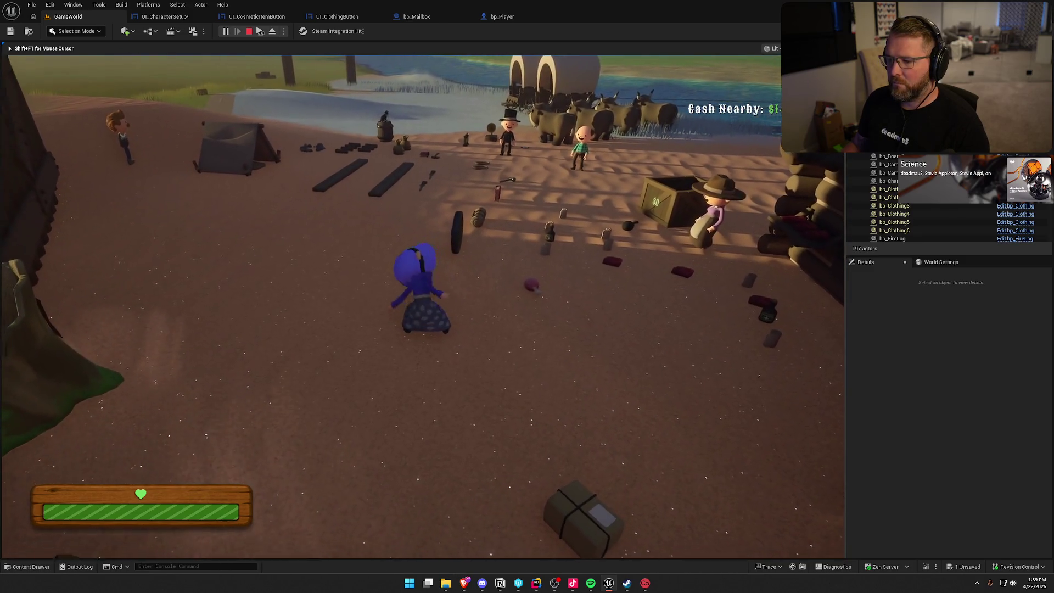
scroll(422, 297, "up", 5)
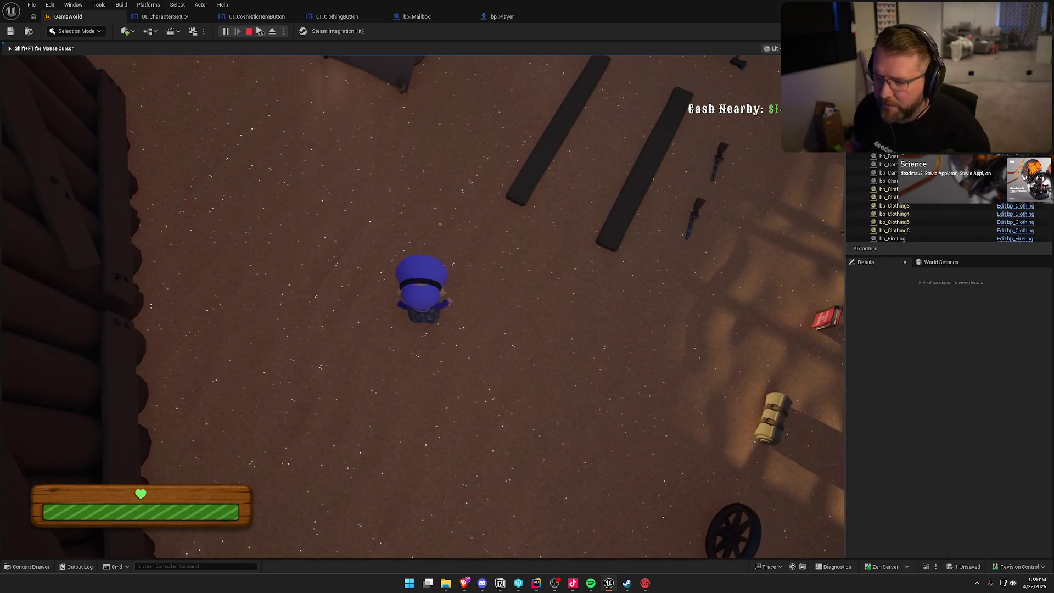
scroll(422, 296, "down", 5)
key("shift+w")
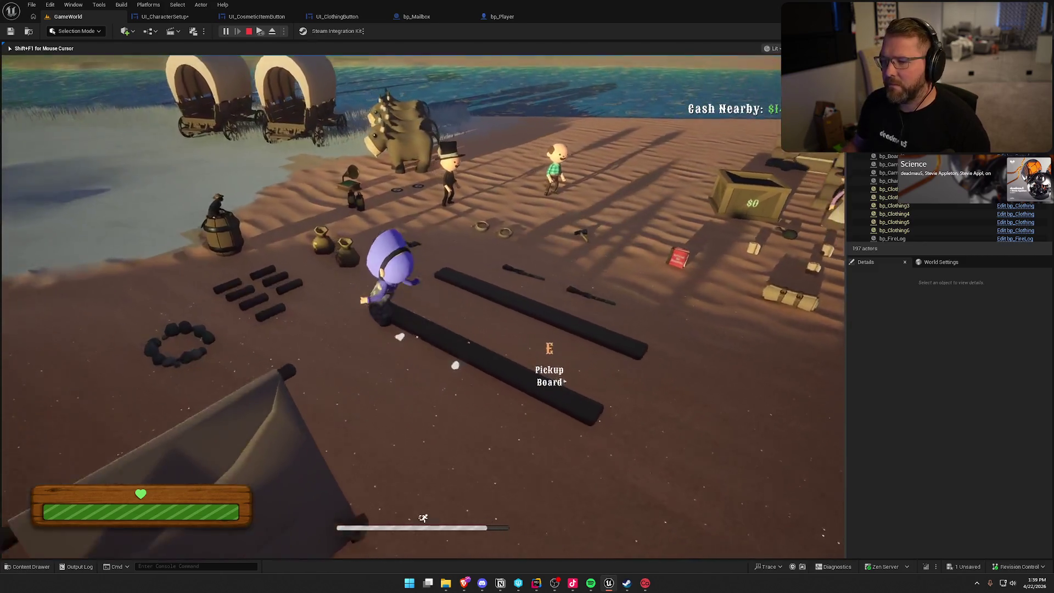
key("shift+w")
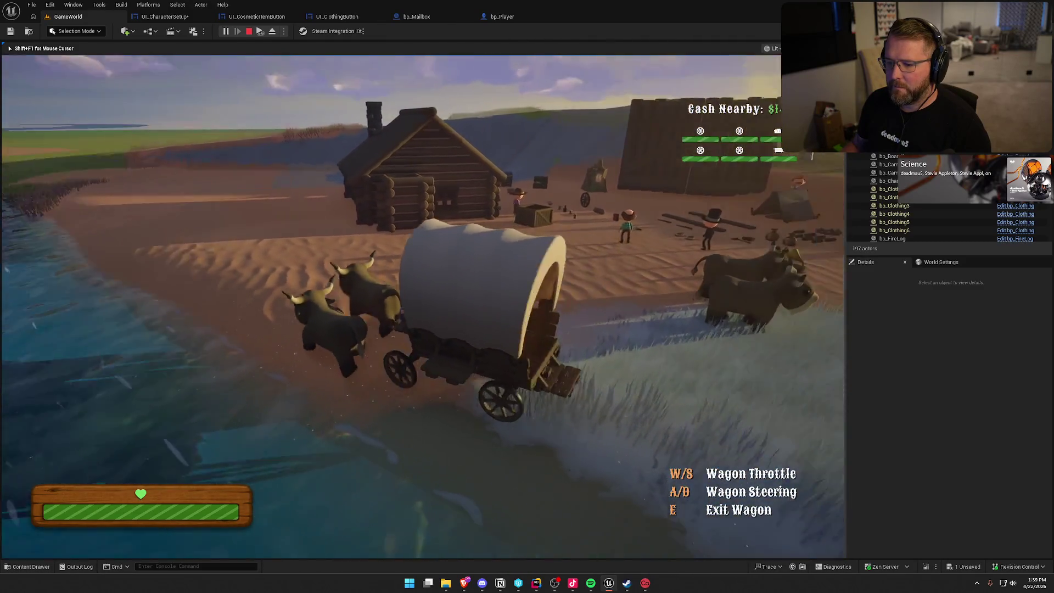
- Drive the ox wagon past the settlement and Test Trading Post 2, then up across the sand
key("w")
key("a")
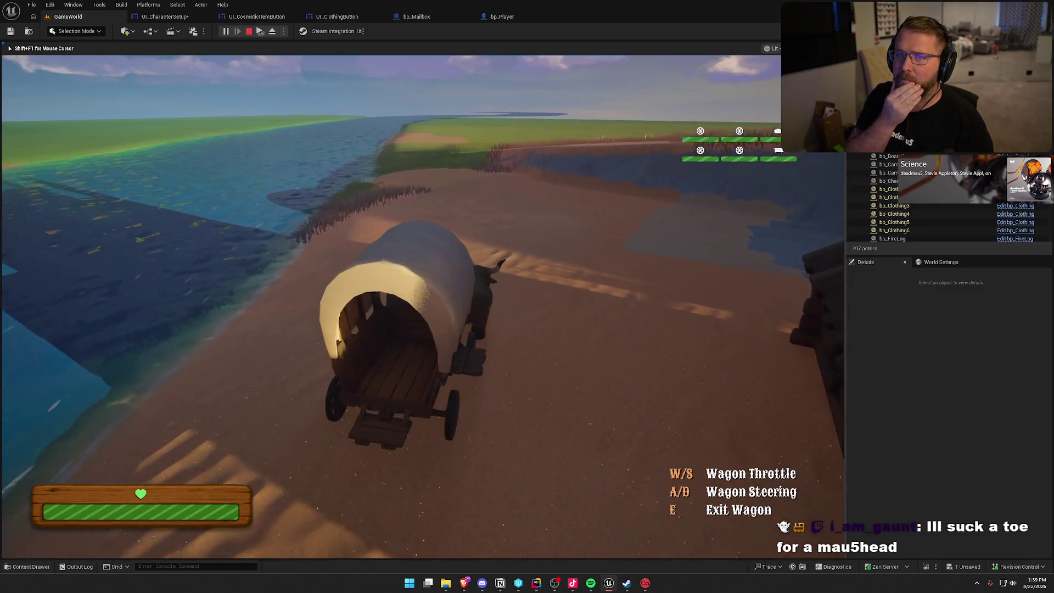
key("d")
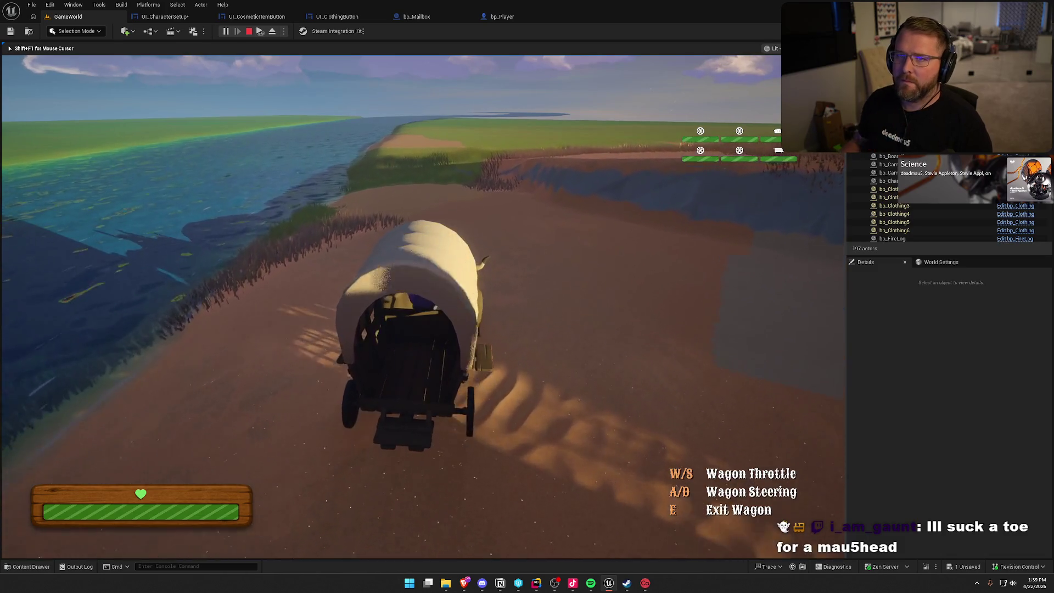
key("a")
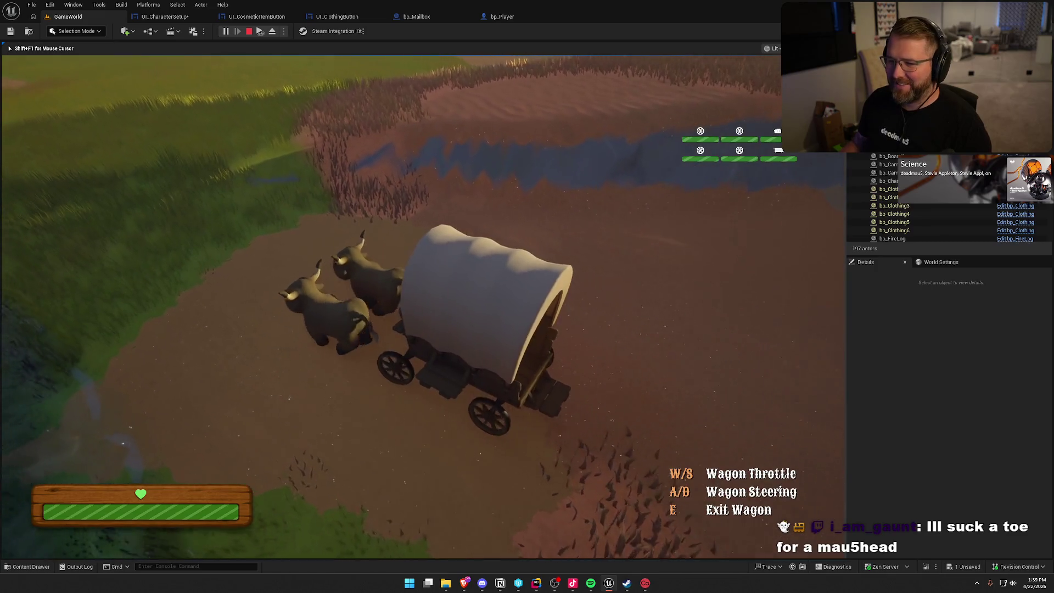
key("d")
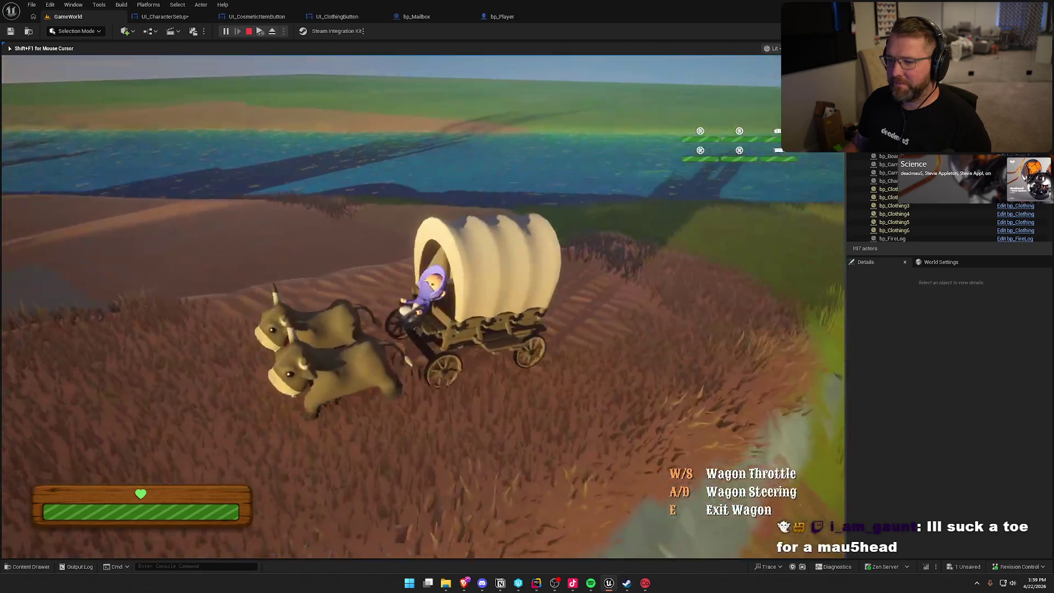
key("a")
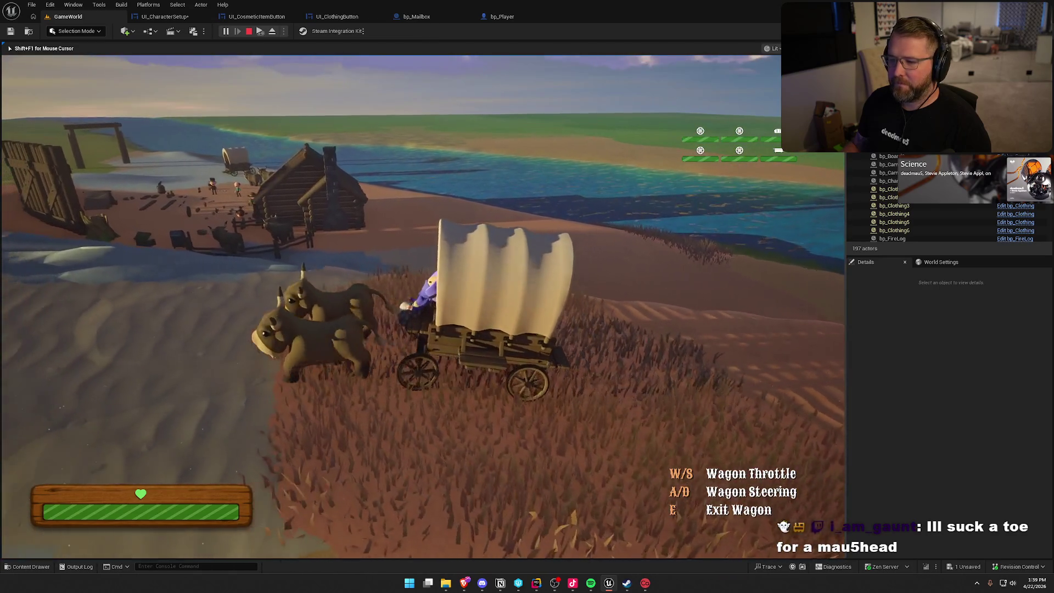
key("a")
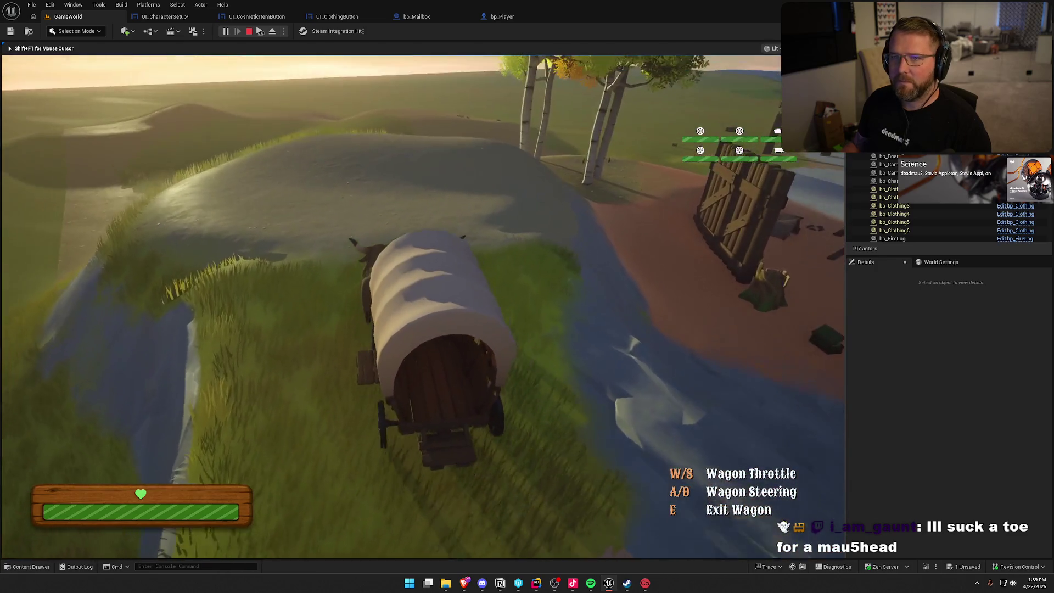
key("a")
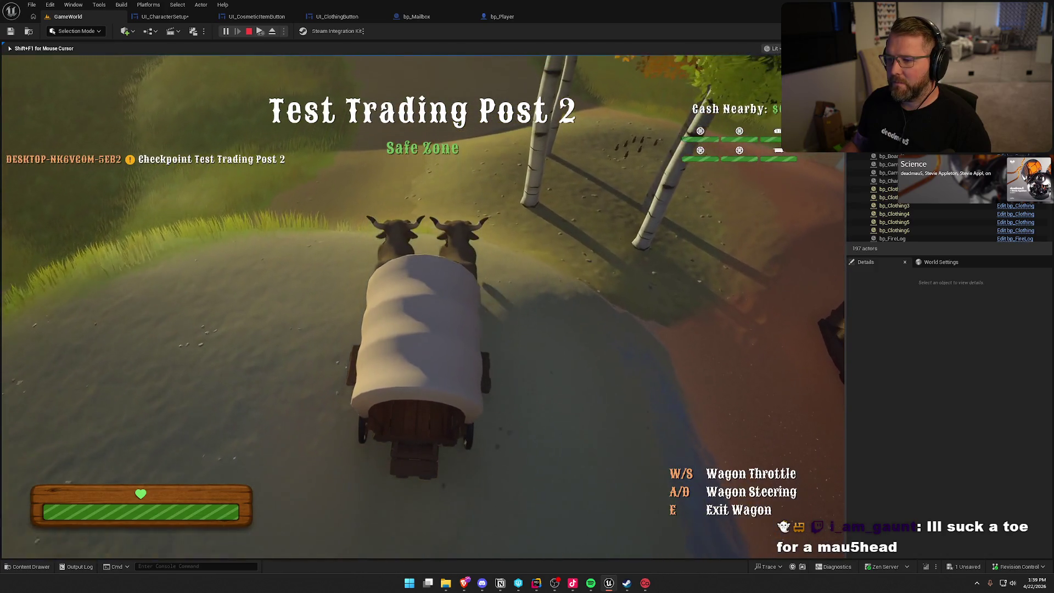
key("a")
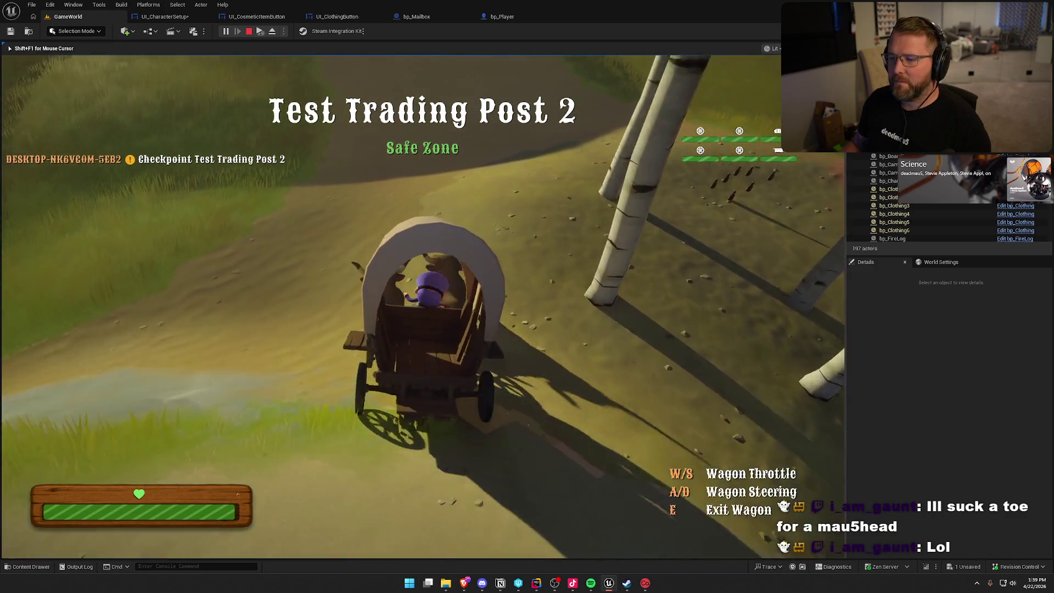
key("a")
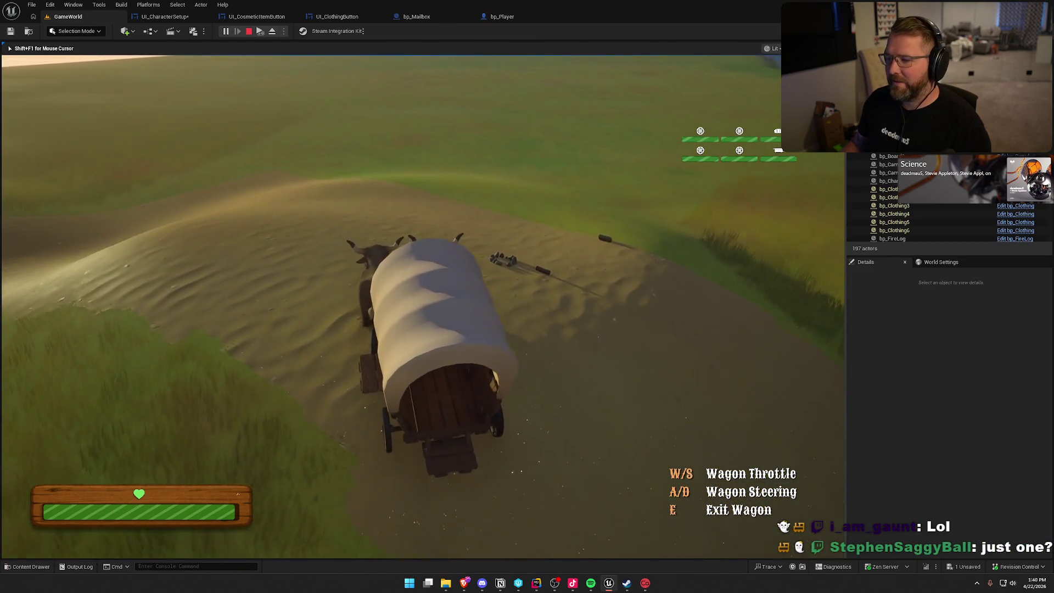
key("d")
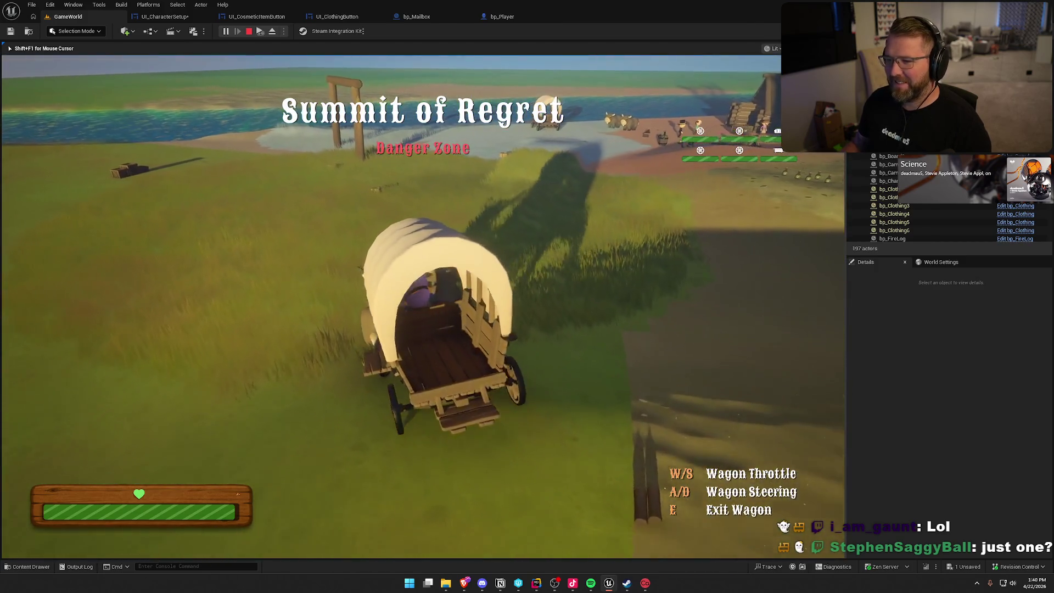
key("d")
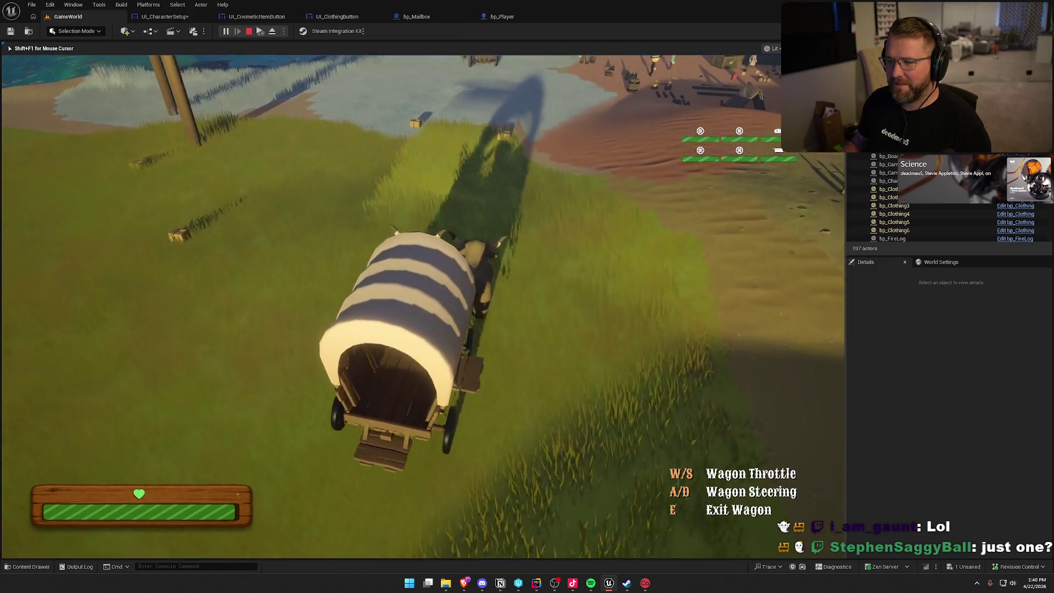
- Park the wagon, run on foot into the Lobby Trading Post, and open the parcel
key("d")
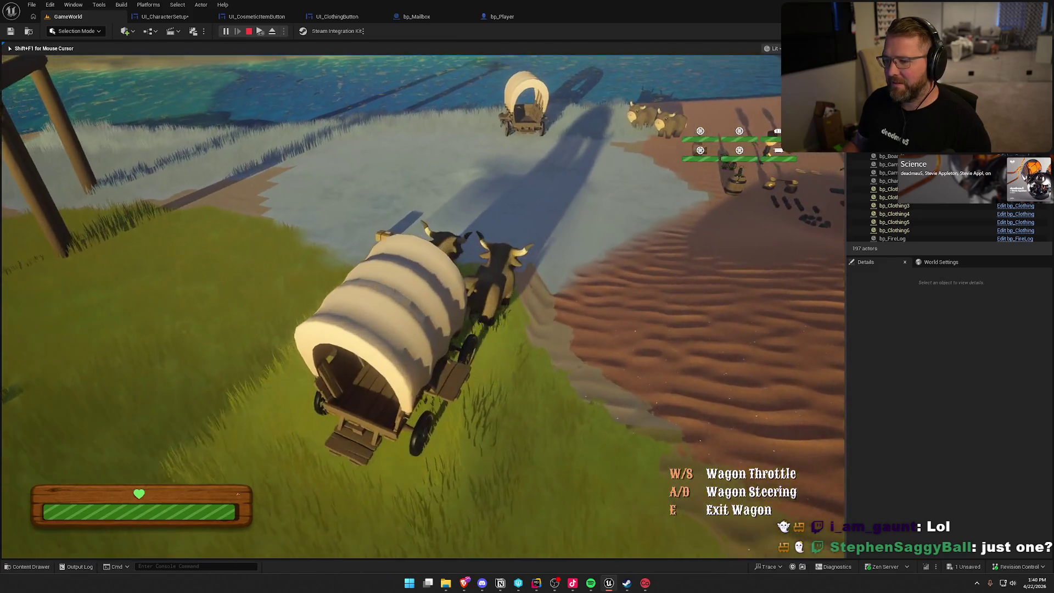
key("a")
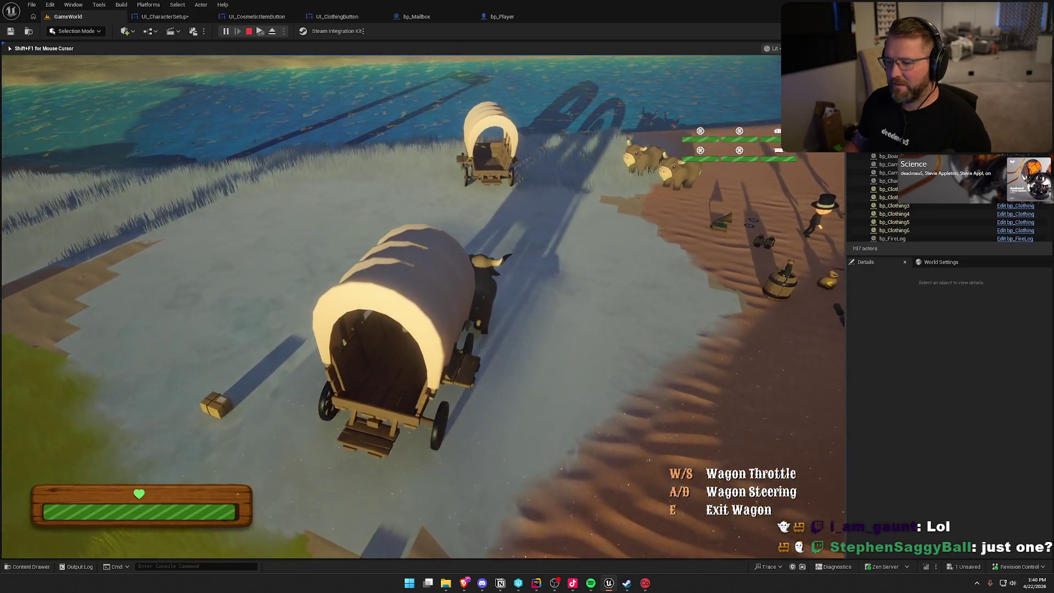
key("e")
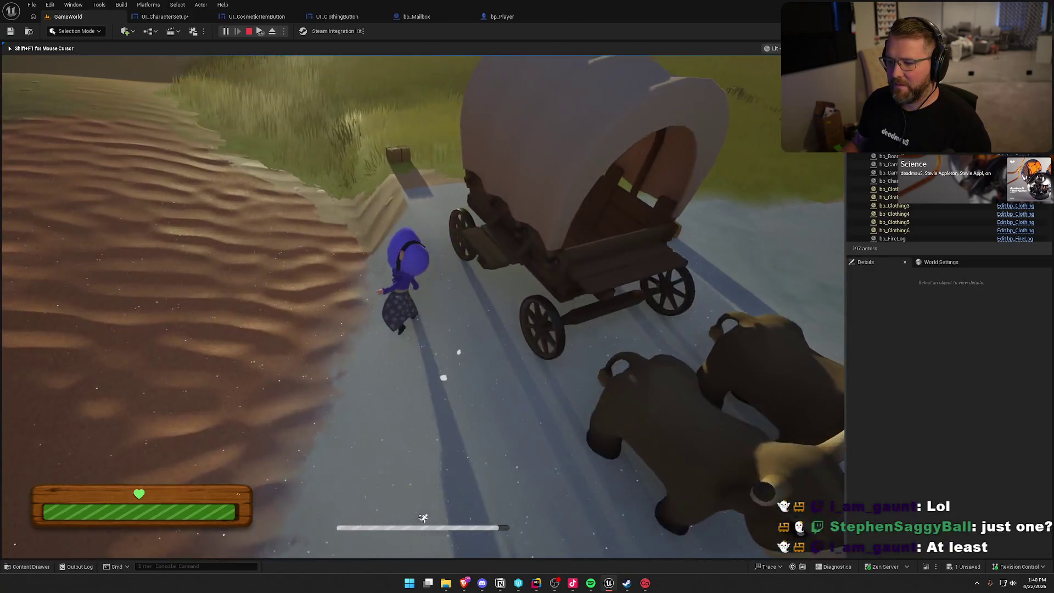
key("w")
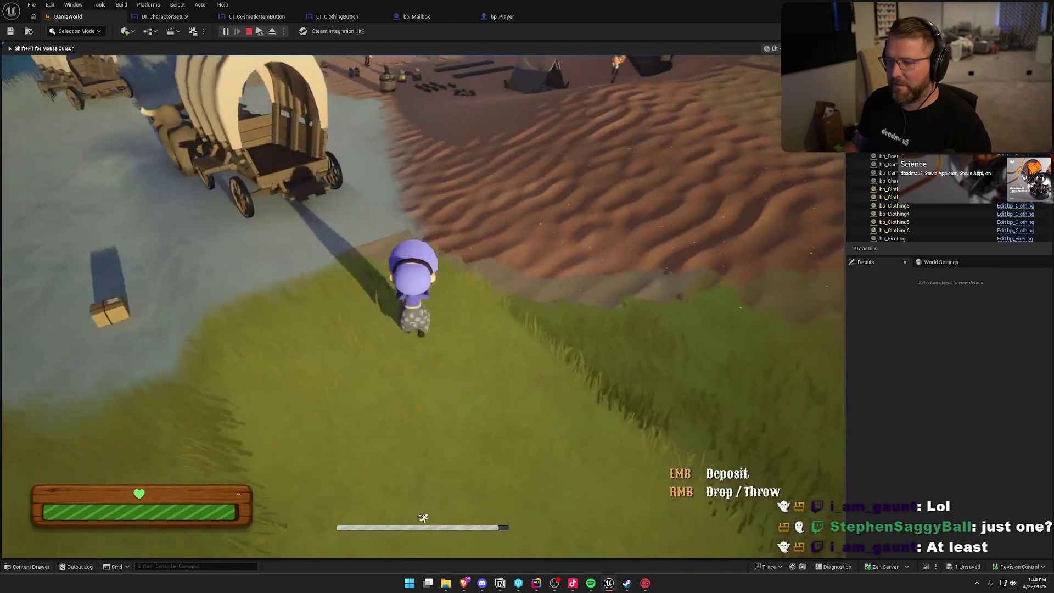
key("w")
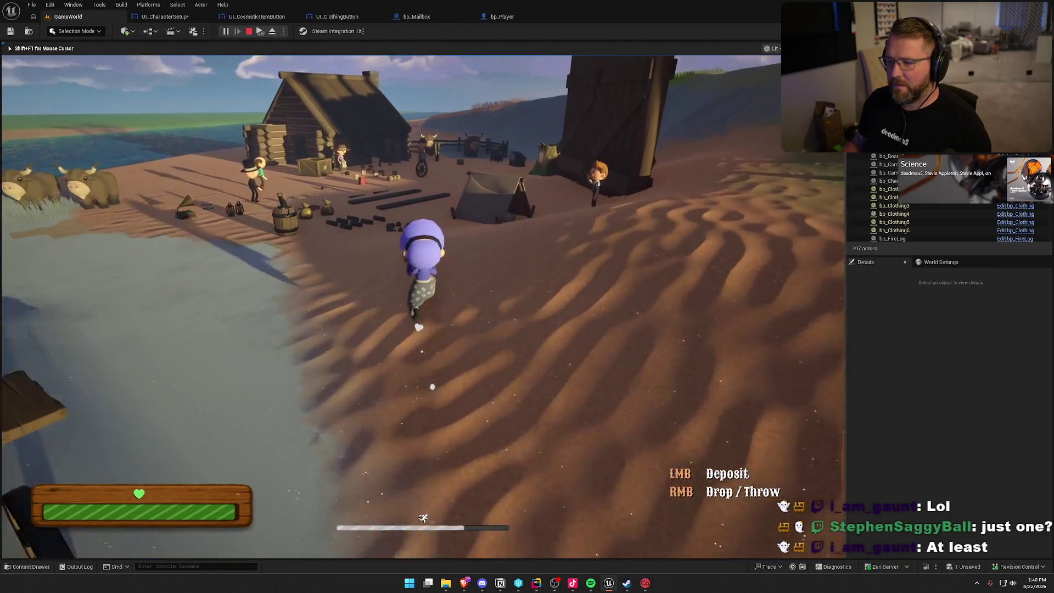
key("w")
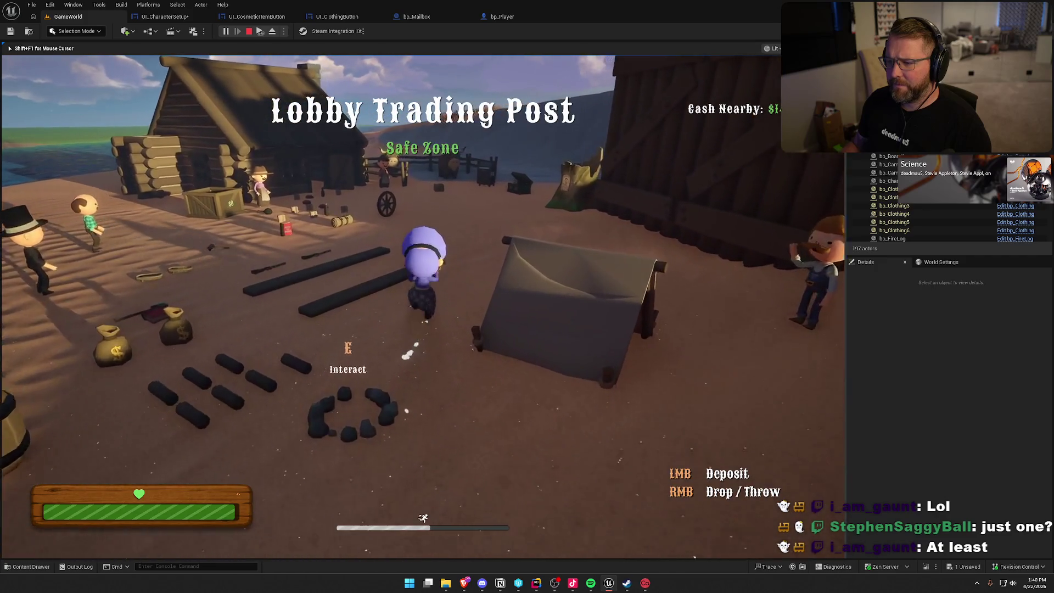
key("w")
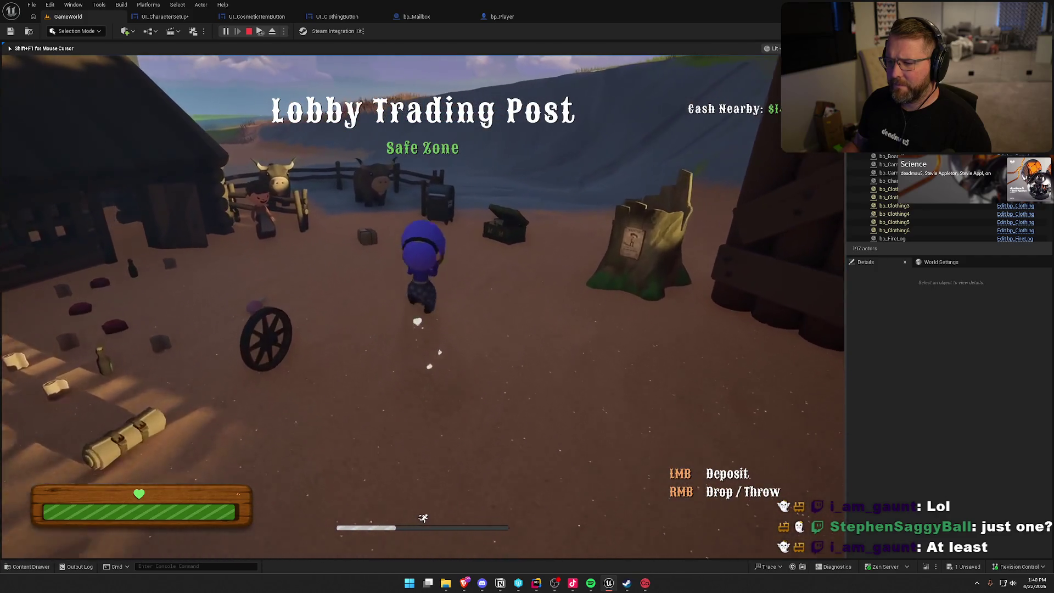
key("w")
key("e")
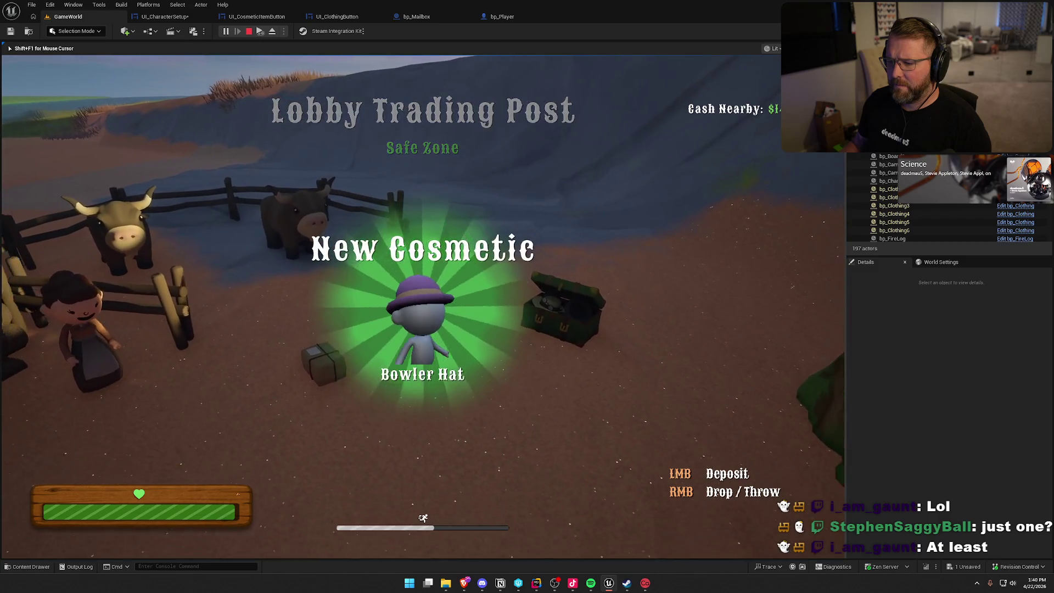
- Open character customization and save the character twice to keep the new hat
key("e")
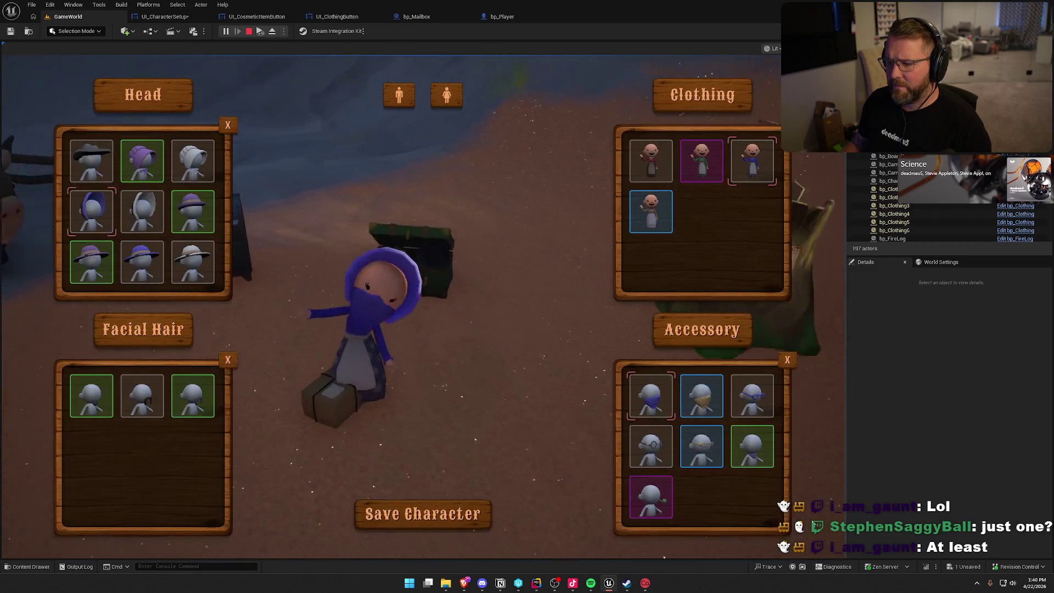
left_click(445, 508)
key("w")
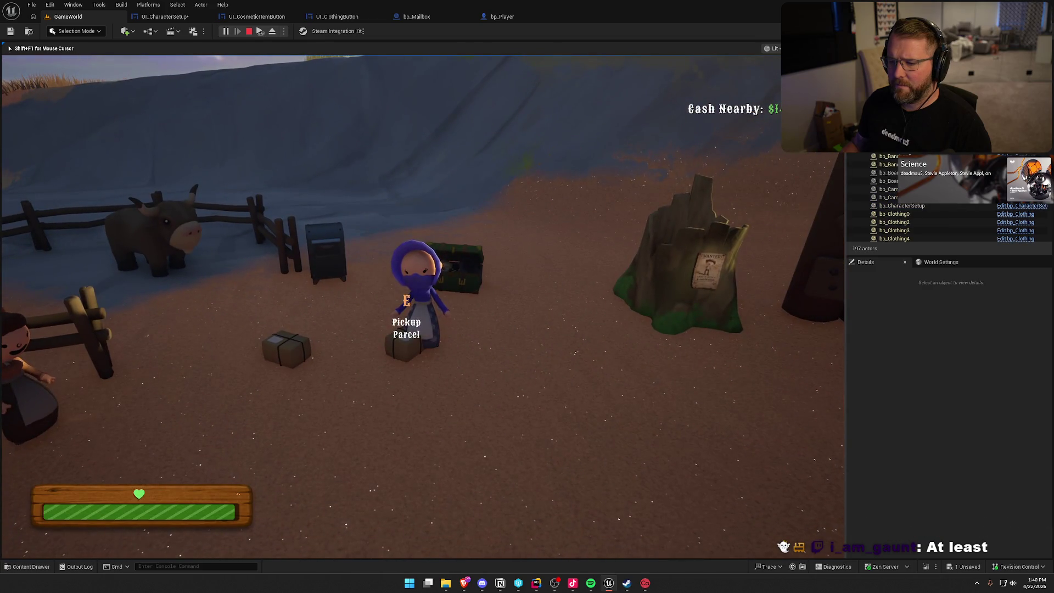
key("e")
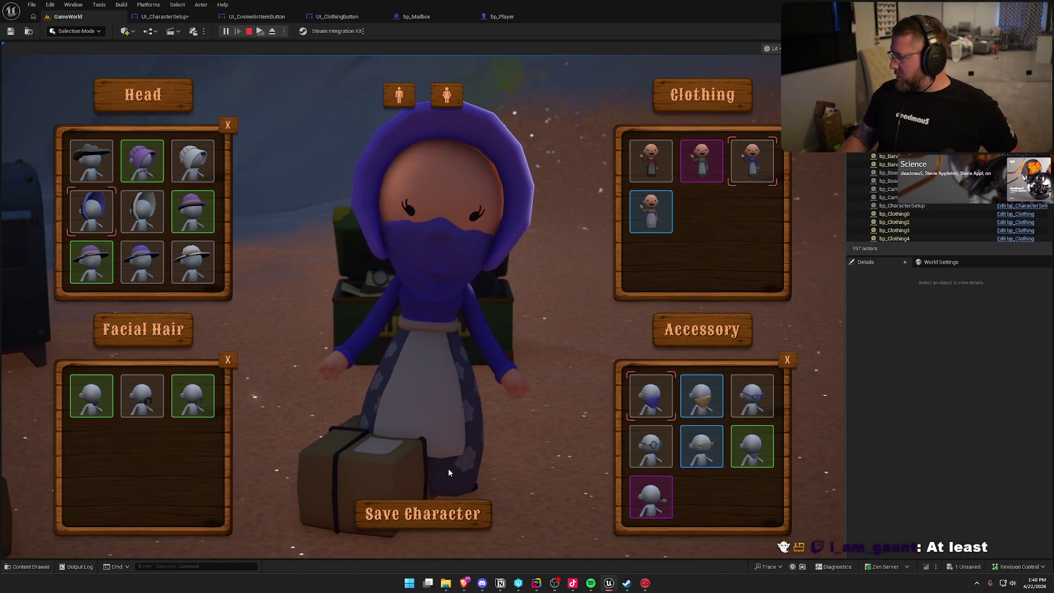
left_click(455, 513)
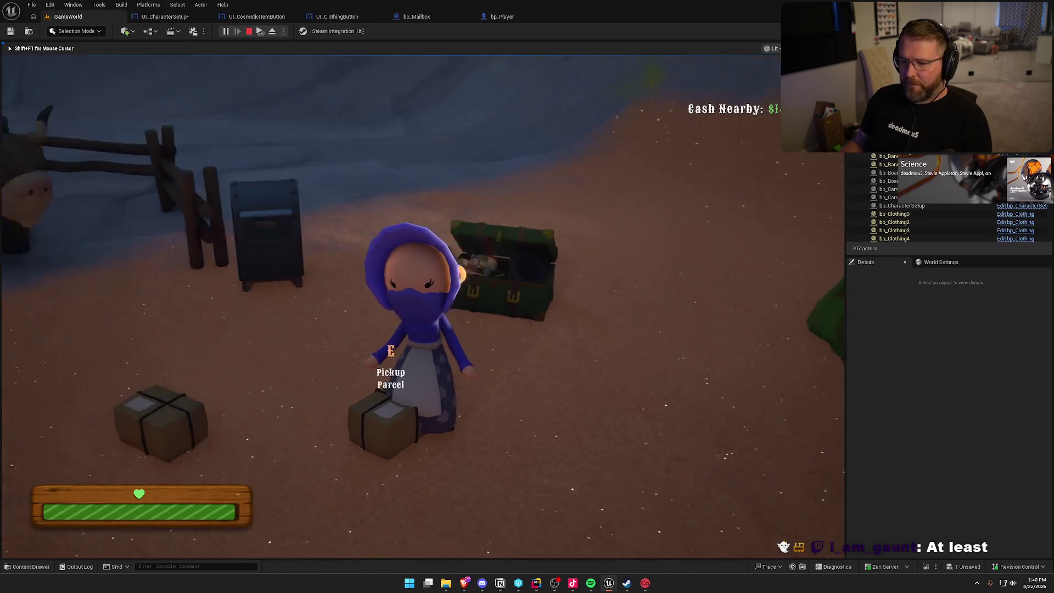
- Deposit the parcel at the mailbox for another hat, then pause the game
key("w")
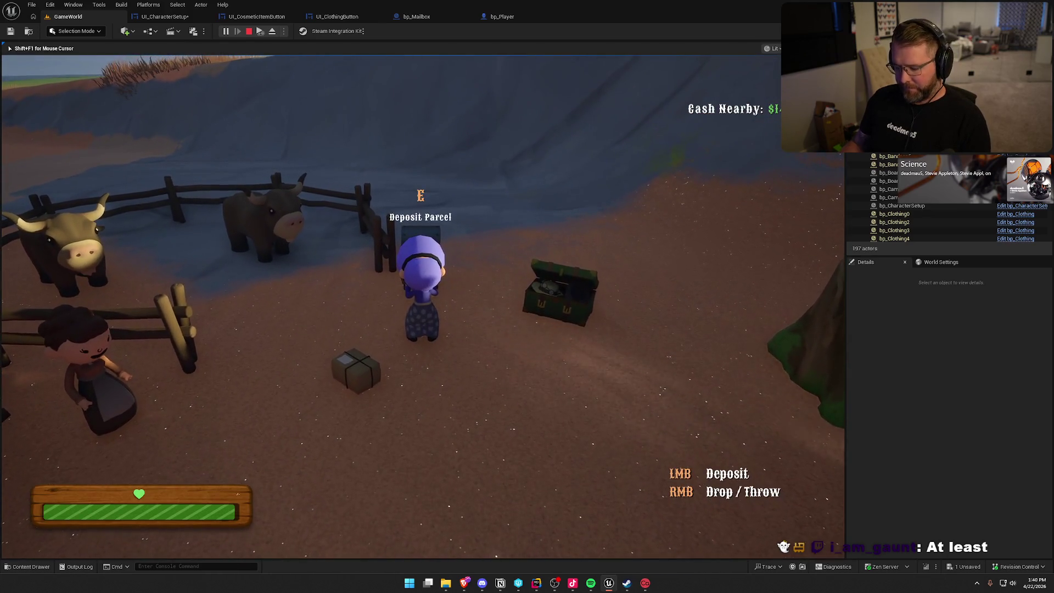
key("e")
key("Escape")
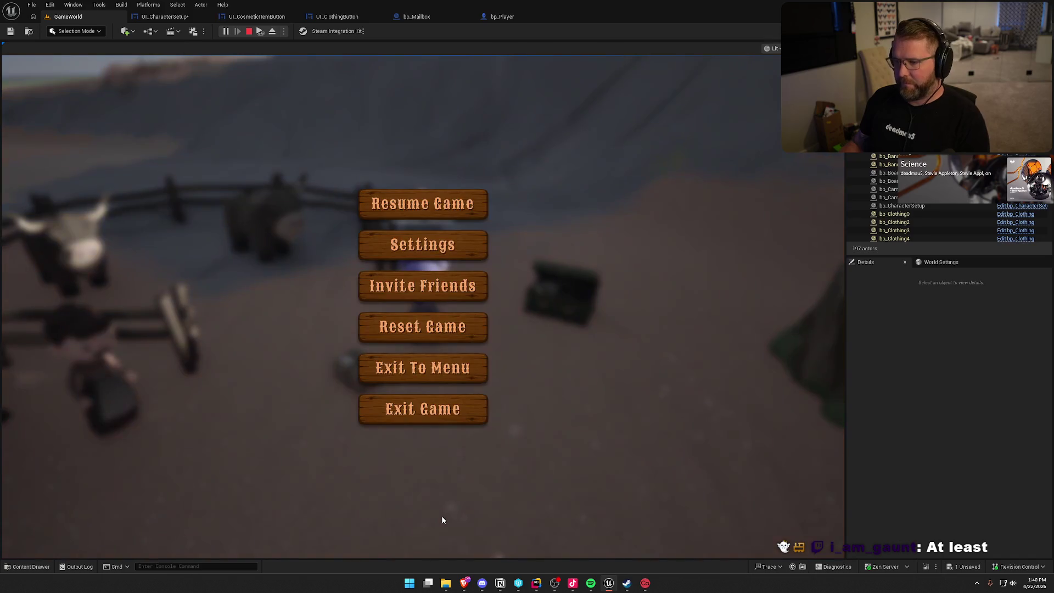
- End the play-test and return to the UI_CharacterSetup widget blueprint
left_click(448, 205)
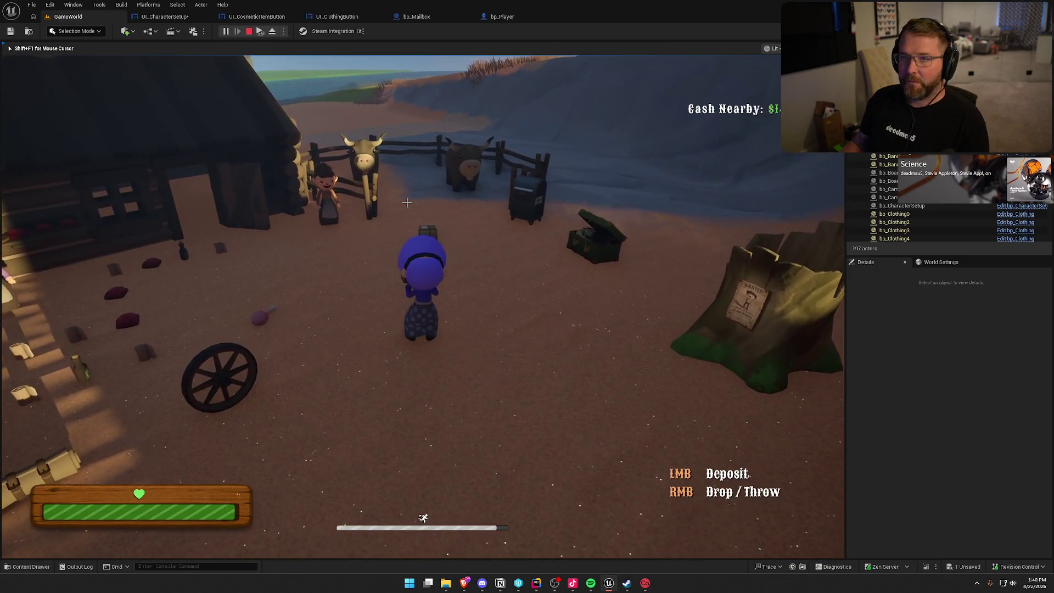
key("Escape")
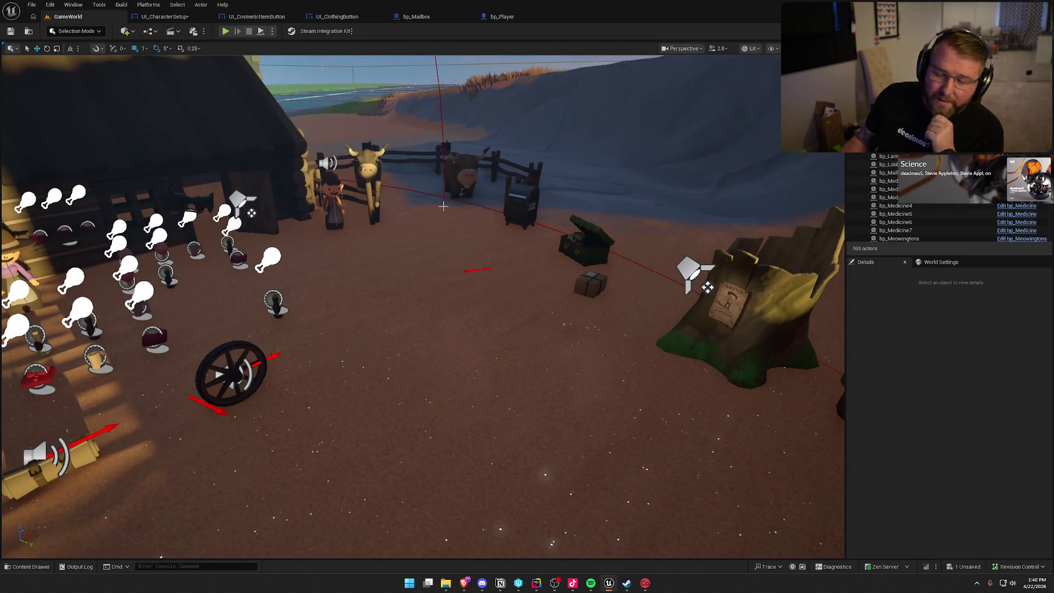
left_click(162, 16)
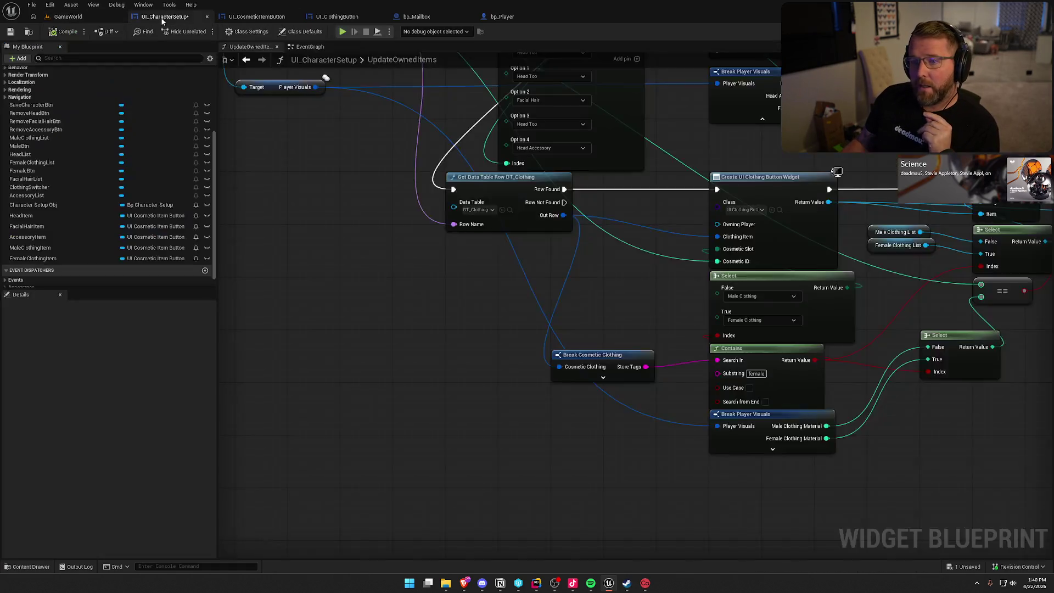
- Bring the Notion To Do page with the Character Customization checklist to the front
left_click(26, 35)
left_click(512, 486)
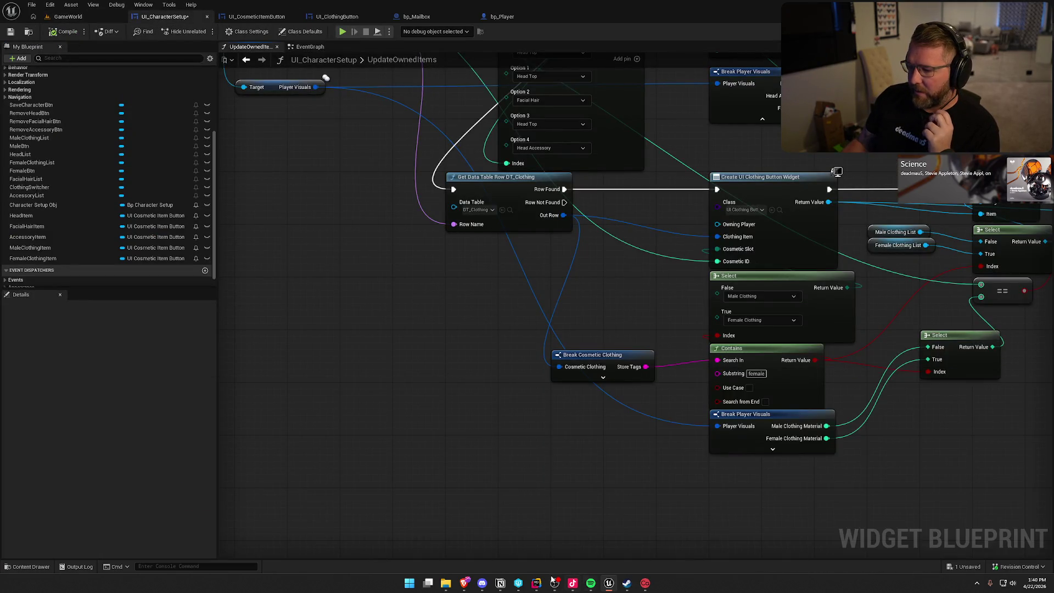
left_click(500, 583)
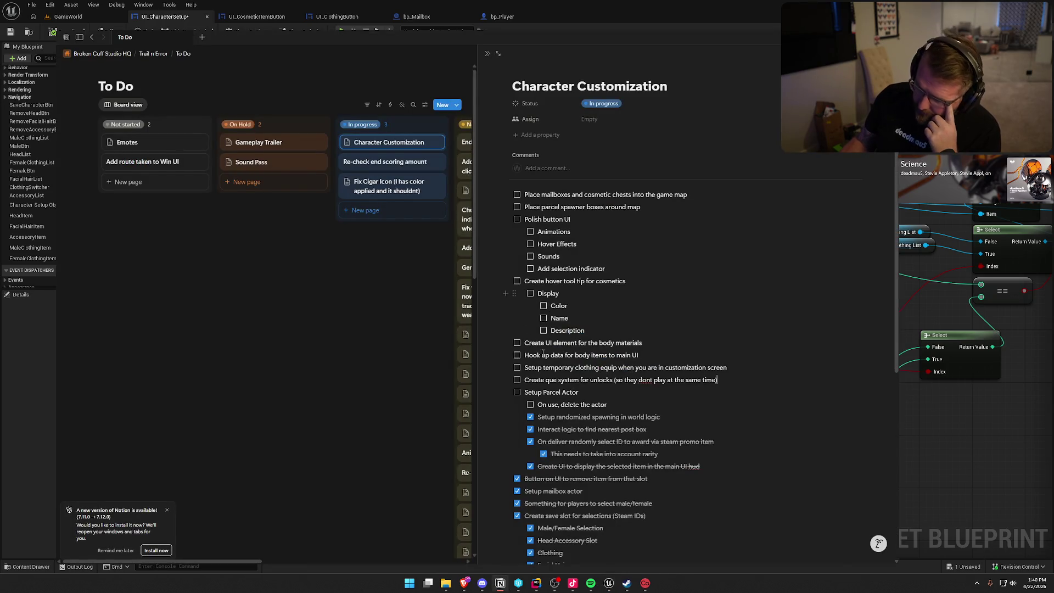
- Tick off Description, Name, Color, Display, hover tool tip and Add selection indicator
left_click(167, 510)
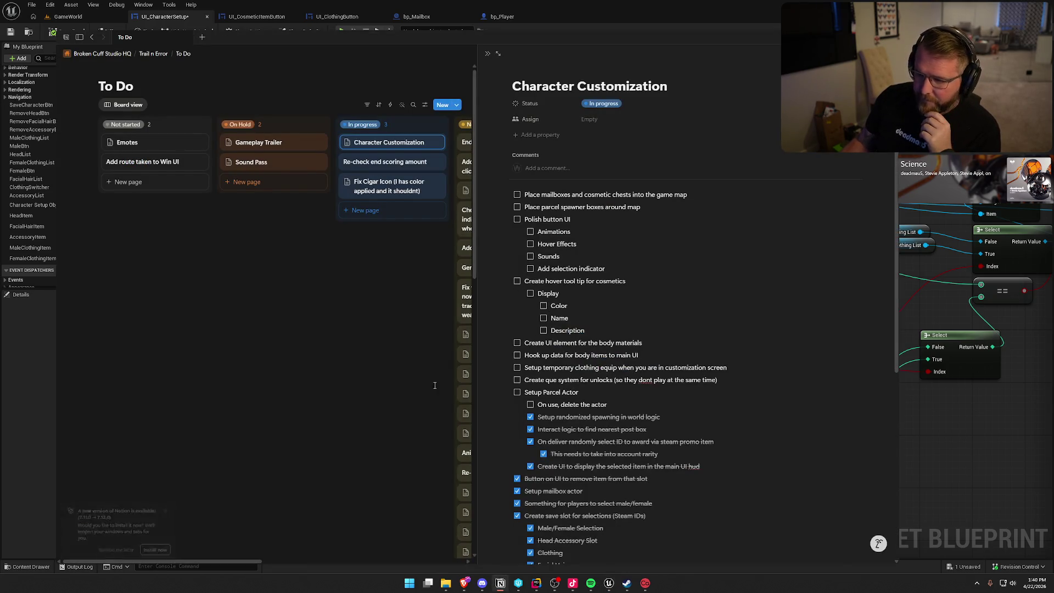
left_click(543, 331)
left_click(544, 318)
left_click(544, 305)
left_click(529, 293)
left_click(517, 281)
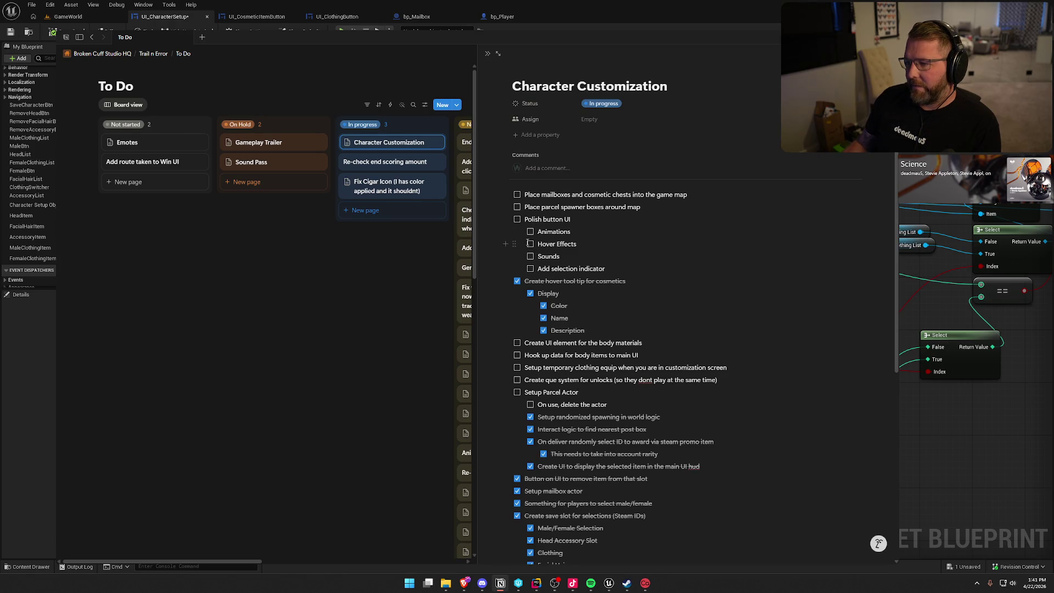
left_click(531, 269)
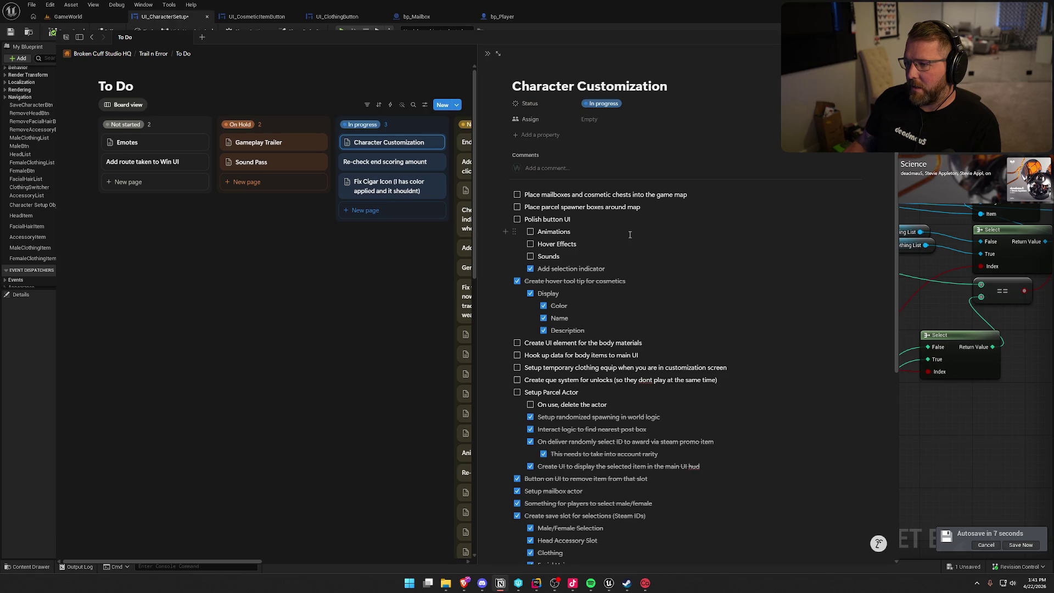
- Tick off the body-materials UI element and the body-items data hookup tasks
scroll(543, 239, "down", 5)
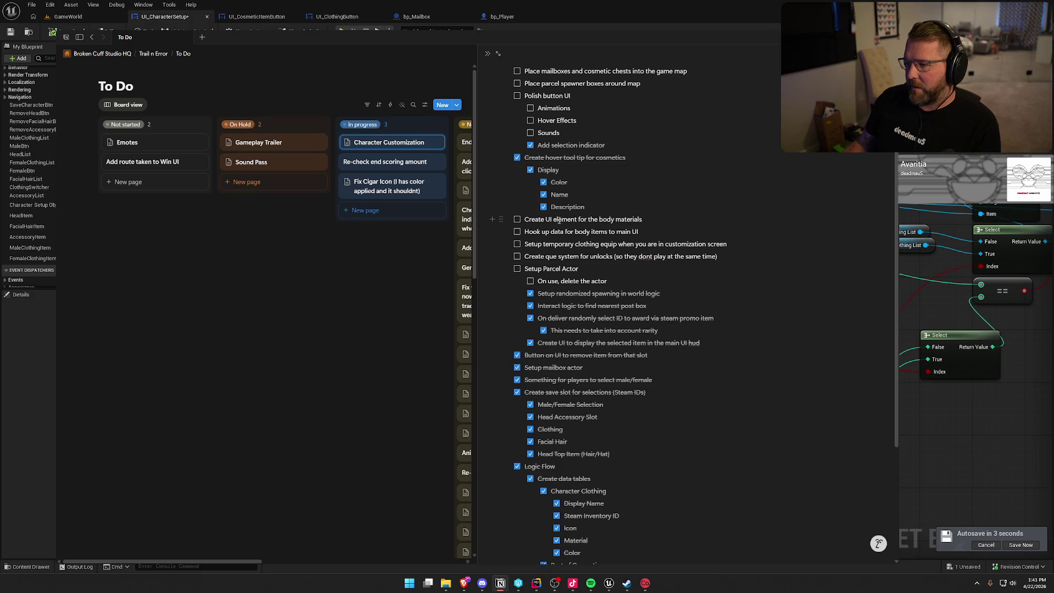
left_click(517, 219)
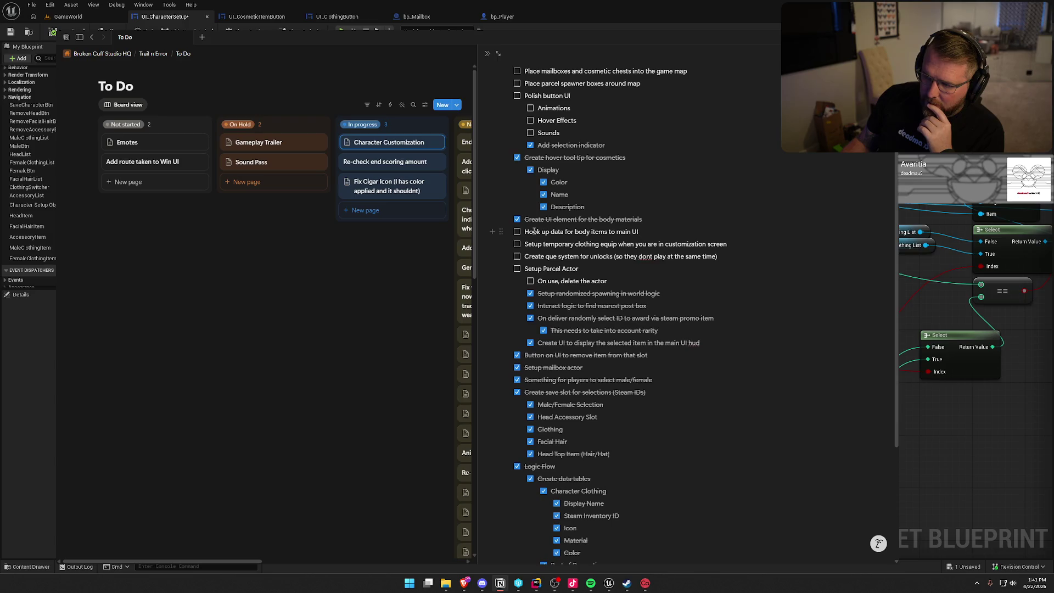
left_click(517, 231)
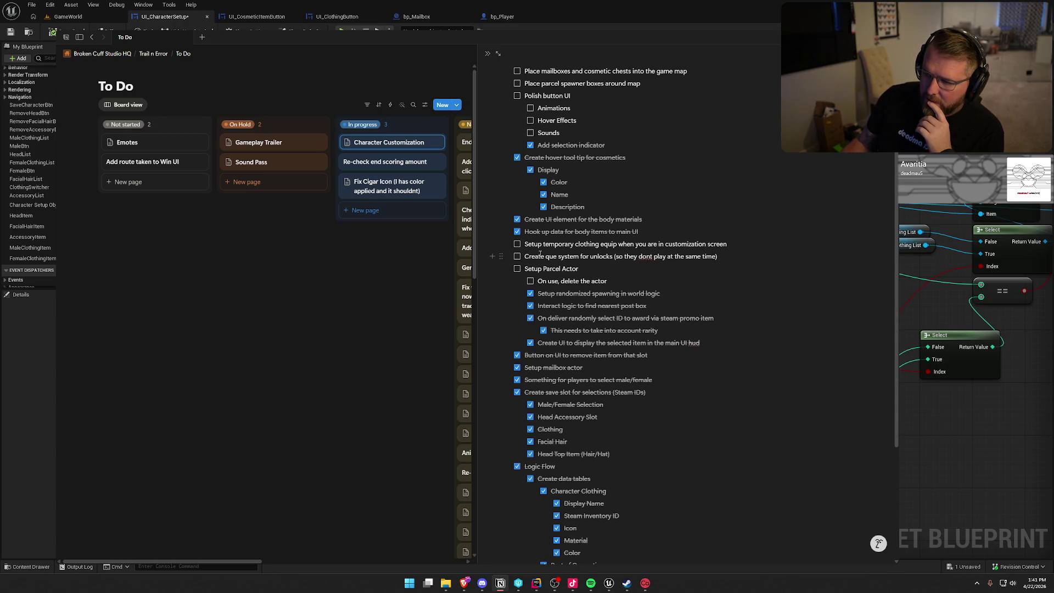
scroll(593, 302, "up", 3)
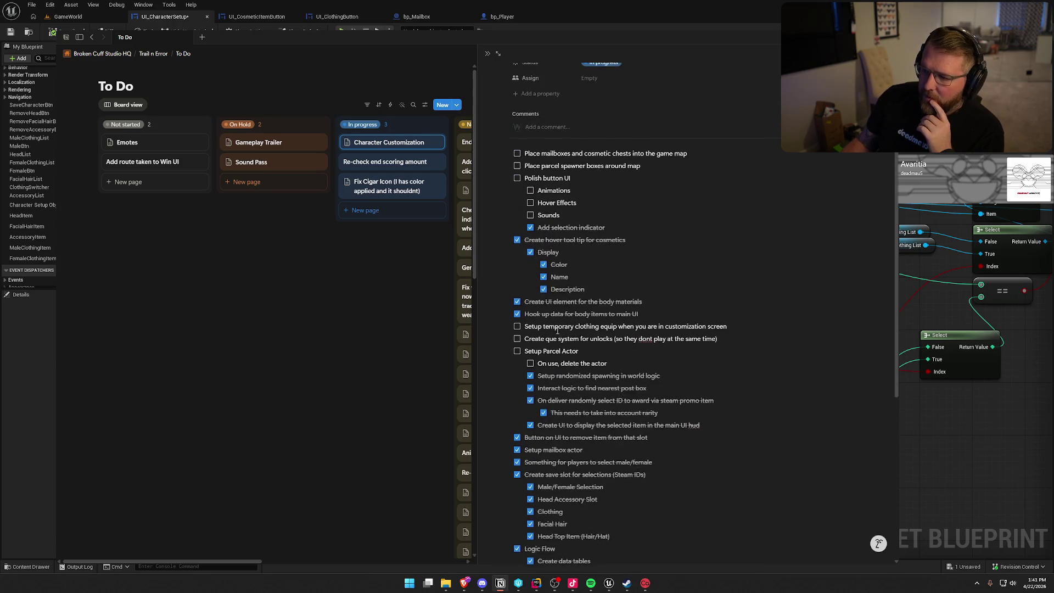